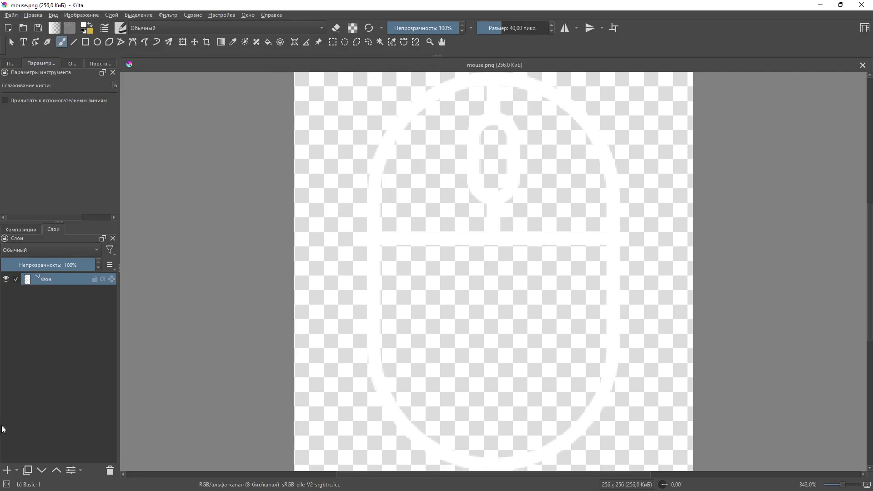
Step: Add a new layer beneath the mouse artwork and fill it yellow
{"action": "left_click", "coordinate": [7, 471]}
{"action": "left_click_drag", "start_coordinate": [51, 287], "coordinate": [48, 299]}
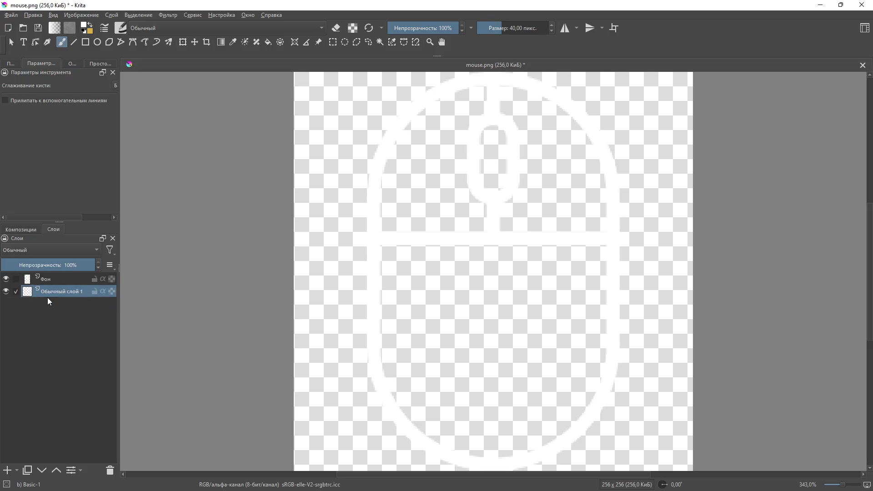
{"action": "left_click", "coordinate": [269, 42]}
{"action": "left_click", "coordinate": [352, 152]}
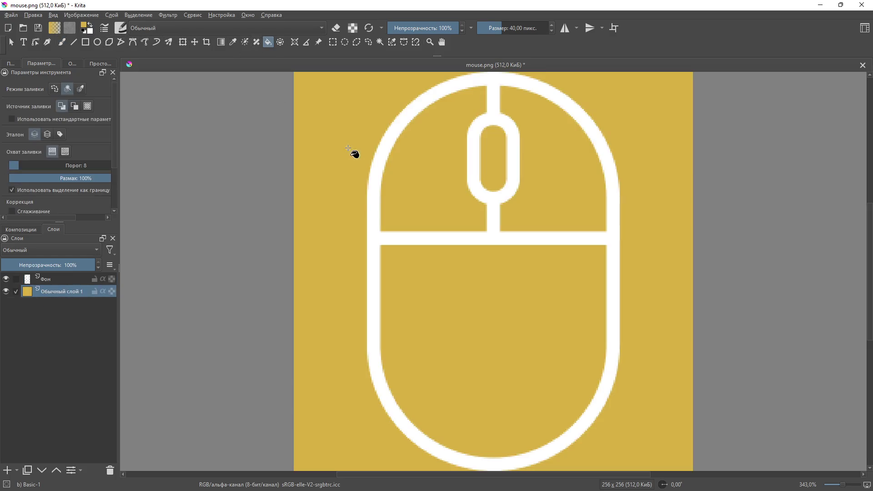
Step: On the Фон layer, paint the mouse's left button white with a 20 px brush
{"action": "left_click", "coordinate": [55, 282]}
{"action": "left_click", "coordinate": [63, 43]}
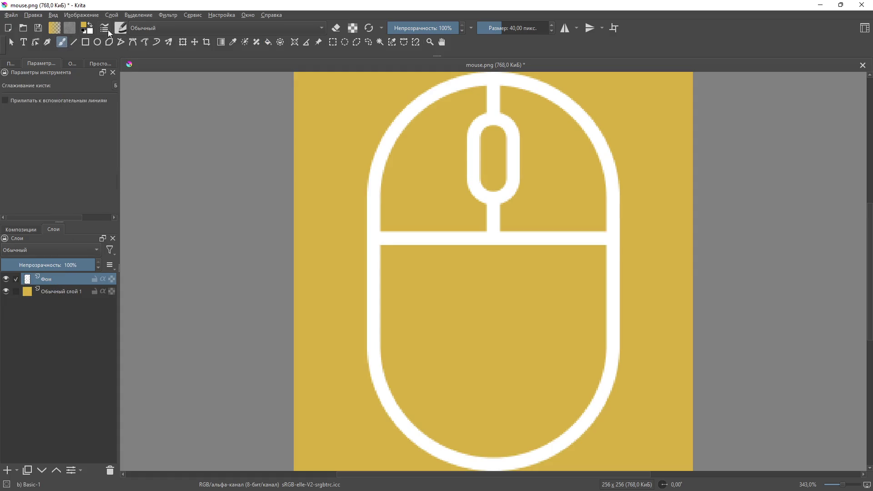
{"action": "left_click", "coordinate": [91, 28]}
{"action": "key", "text": "bracketleft"}
{"action": "key", "text": "bracketleft"}
{"action": "key", "text": "bracketleft"}
{"action": "key", "text": "bracketleft"}
{"action": "mouse_move", "coordinate": [466, 202]}
{"action": "left_mouse_down"}
{"action": "mouse_move", "coordinate": [464, 216]}
{"action": "mouse_move", "coordinate": [475, 222]}
{"action": "mouse_move", "coordinate": [391, 217]}
{"action": "mouse_move", "coordinate": [462, 217]}
{"action": "mouse_move", "coordinate": [458, 143]}
{"action": "mouse_move", "coordinate": [479, 89]}
{"action": "mouse_move", "coordinate": [448, 107]}
{"action": "mouse_move", "coordinate": [383, 203]}
{"action": "mouse_move", "coordinate": [431, 109]}
{"action": "mouse_move", "coordinate": [406, 187]}
{"action": "mouse_move", "coordinate": [442, 126]}
{"action": "left_mouse_up"}
{"action": "key", "text": "bracketleft"}
{"action": "key", "text": "bracketleft"}
{"action": "key", "text": "bracketleft"}
Step: Cover the remaining yellow slivers in the left button with white, then open Save As
{"action": "mouse_move", "coordinate": [404, 173]}
{"action": "left_mouse_down"}
{"action": "mouse_move", "coordinate": [401, 146]}
{"action": "mouse_move", "coordinate": [431, 187]}
{"action": "left_mouse_up"}
{"action": "left_click", "coordinate": [11, 15]}
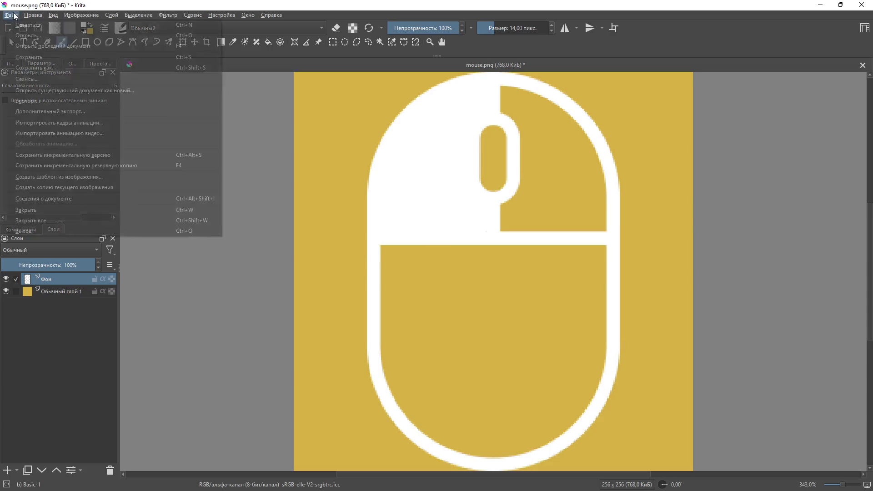
{"action": "left_click", "coordinate": [55, 91]}
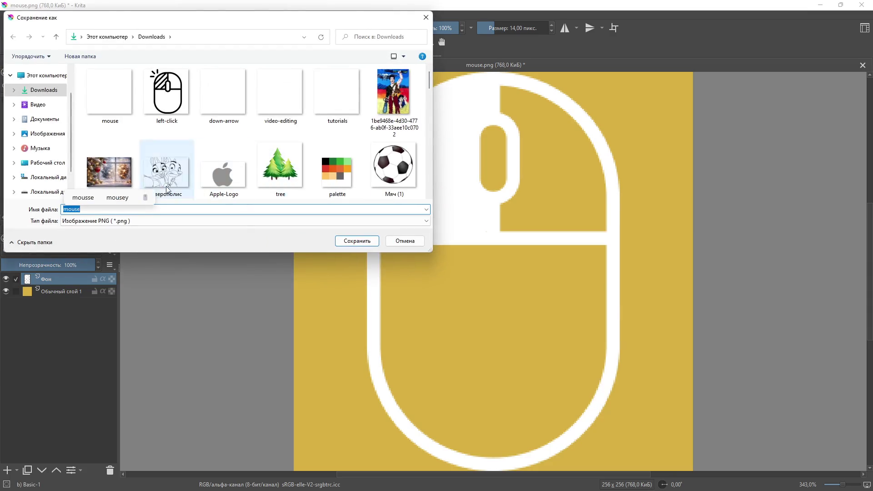
Step: Save the image as mouseLButton.png with default PNG options, then undo the last two paint strokes
{"action": "left_click", "coordinate": [100, 209]}
{"action": "type", "text": "L"}
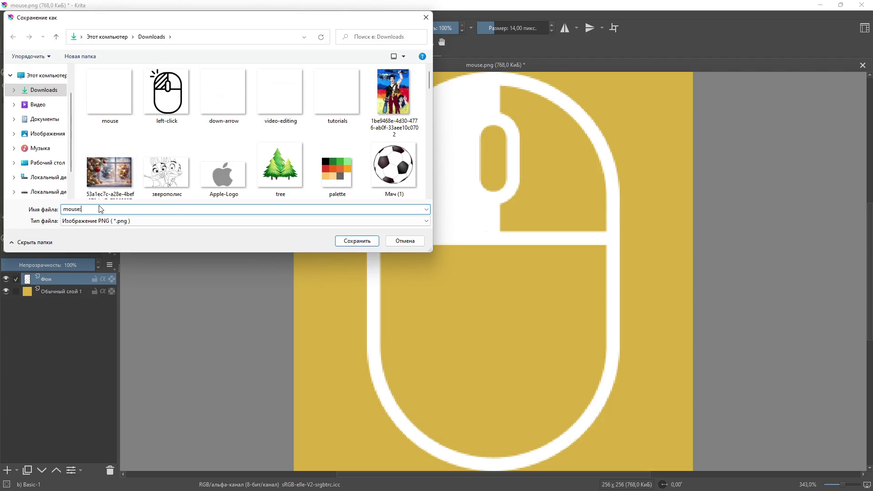
{"action": "type", "text": "But"}
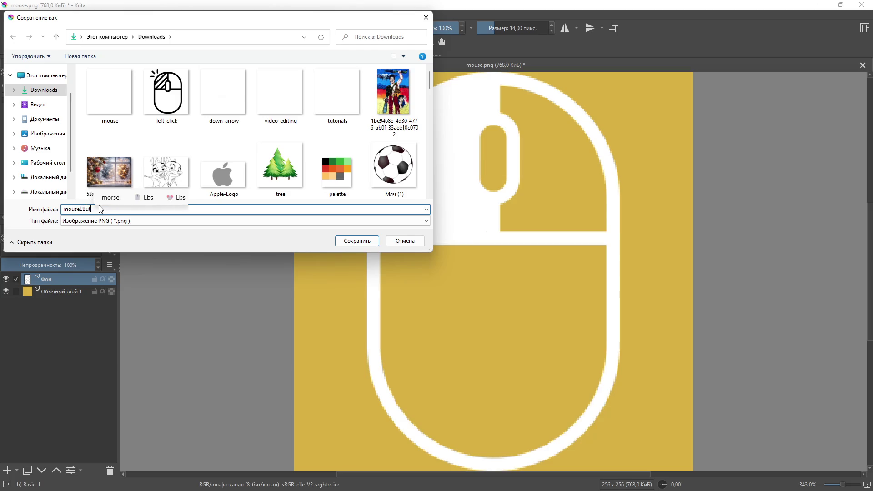
{"action": "type", "text": "ton"}
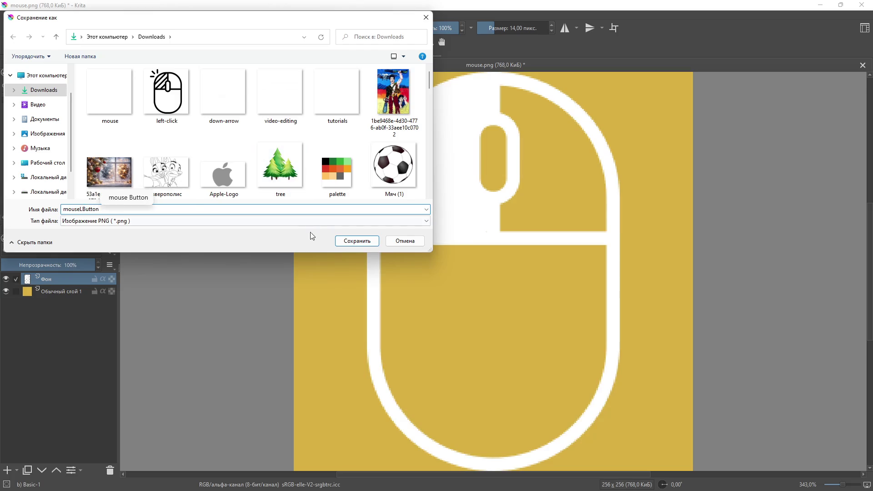
{"action": "left_click", "coordinate": [357, 241]}
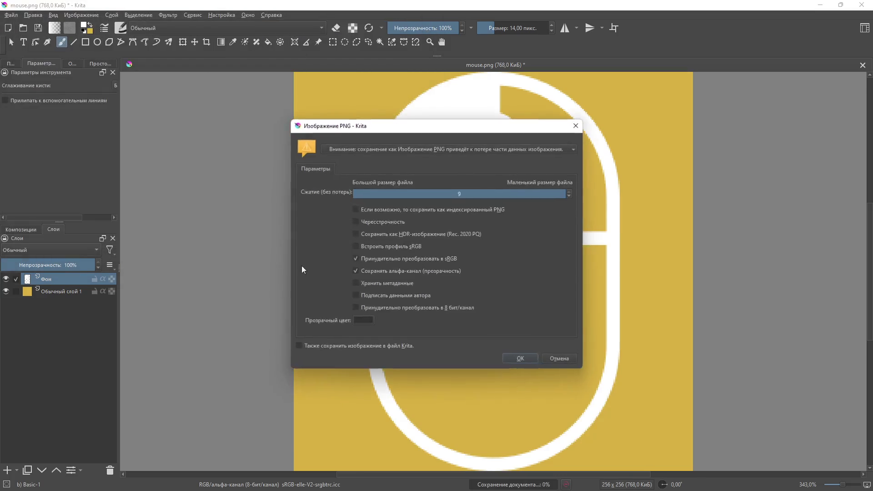
{"action": "left_click", "coordinate": [530, 358]}
{"action": "key", "text": "ctrl+z"}
{"action": "key", "text": "ctrl+z"}
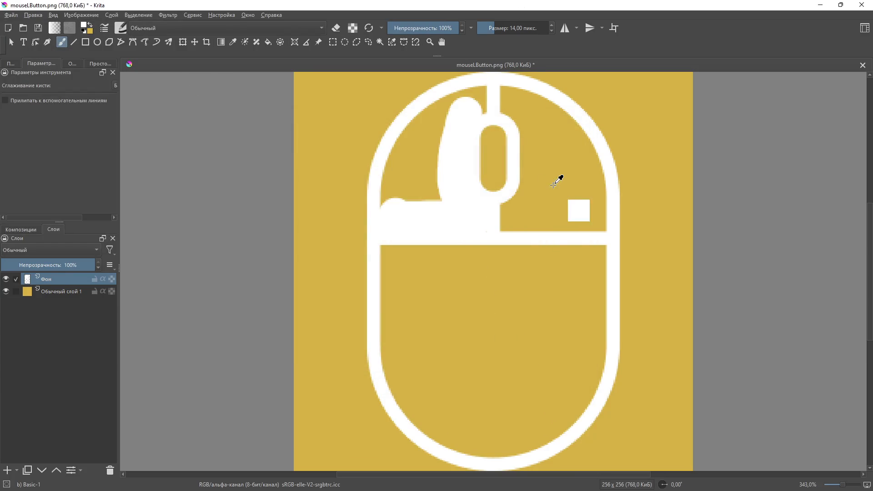
{"action": "key", "text": "ctrl+z"}
{"action": "key", "text": "ctrl+z"}
Step: Fill the scroll wheel white, then try and undo two diagonal lines below it
{"action": "mouse_move", "coordinate": [485, 132]}
{"action": "left_mouse_down"}
{"action": "mouse_move", "coordinate": [488, 186]}
{"action": "mouse_move", "coordinate": [495, 128]}
{"action": "left_mouse_up"}
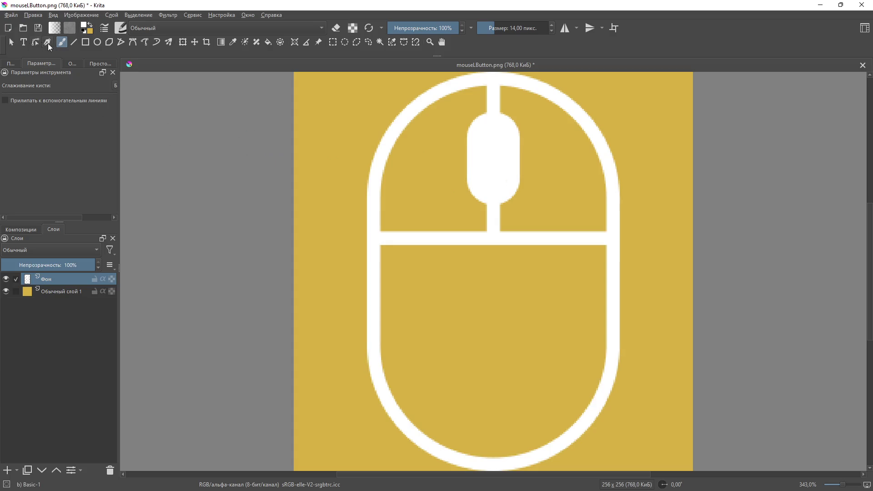
{"action": "left_click", "coordinate": [73, 42]}
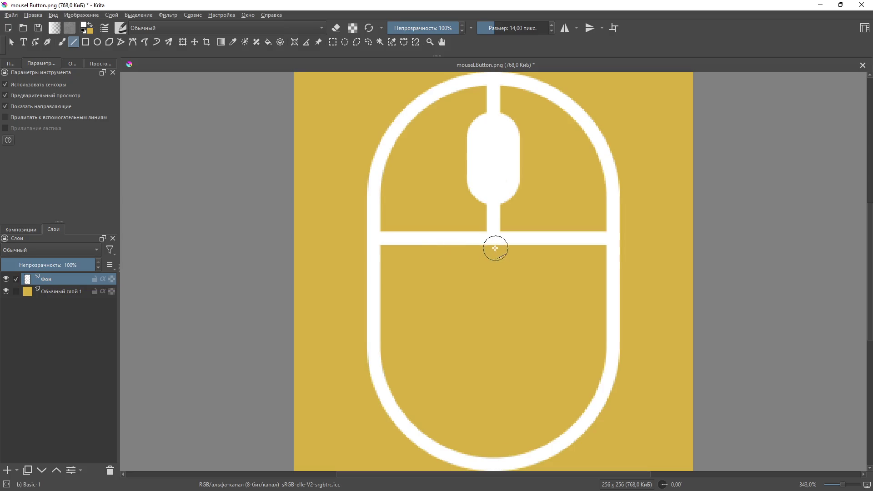
{"action": "mouse_move", "coordinate": [462, 217]}
{"action": "left_mouse_down"}
{"action": "mouse_move", "coordinate": [506, 255]}
{"action": "mouse_move", "coordinate": [500, 253]}
{"action": "left_mouse_up"}
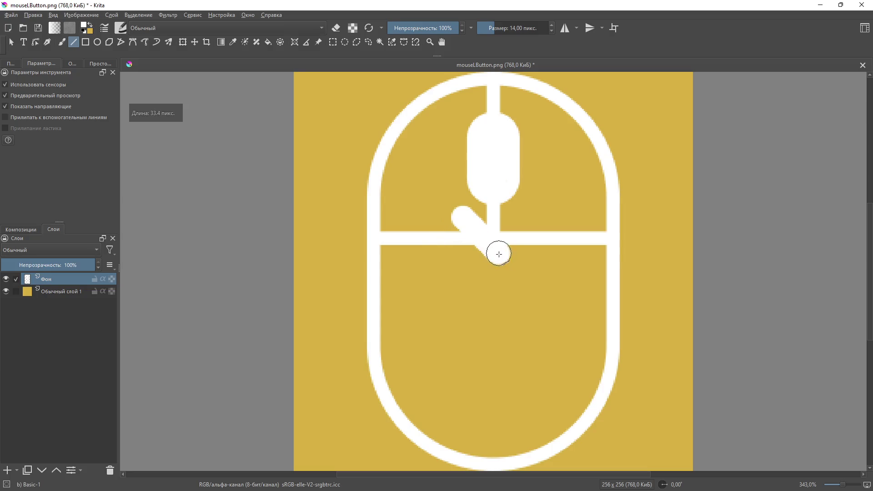
{"action": "key", "text": "ctrl+z"}
{"action": "left_click_drag", "start_coordinate": [463, 213], "coordinate": [493, 254]}
{"action": "key", "text": "ctrl+z"}
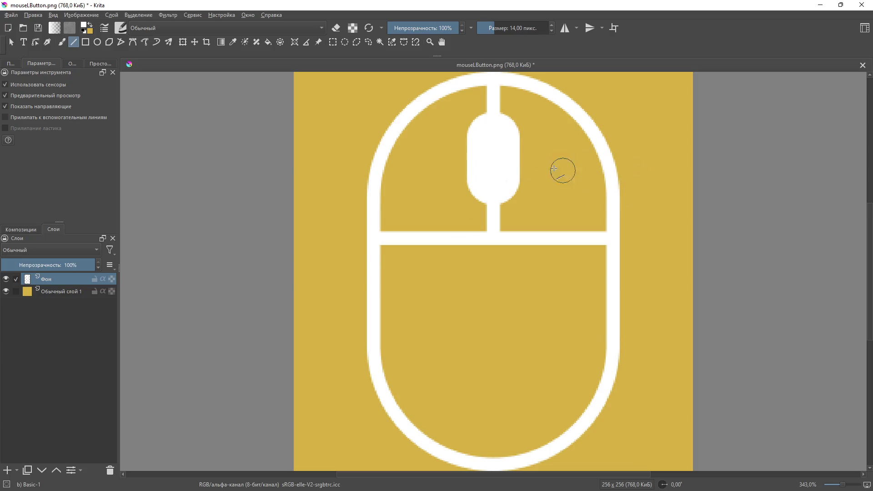
Step: Try and undo trial arrow strokes in the right button area, then add Обычный слой 2
{"action": "mouse_move", "coordinate": [544, 187]}
{"action": "left_mouse_down"}
{"action": "mouse_move", "coordinate": [546, 123]}
{"action": "mouse_move", "coordinate": [547, 195]}
{"action": "mouse_move", "coordinate": [531, 200]}
{"action": "left_mouse_up"}
{"action": "key", "text": "ctrl+z"}
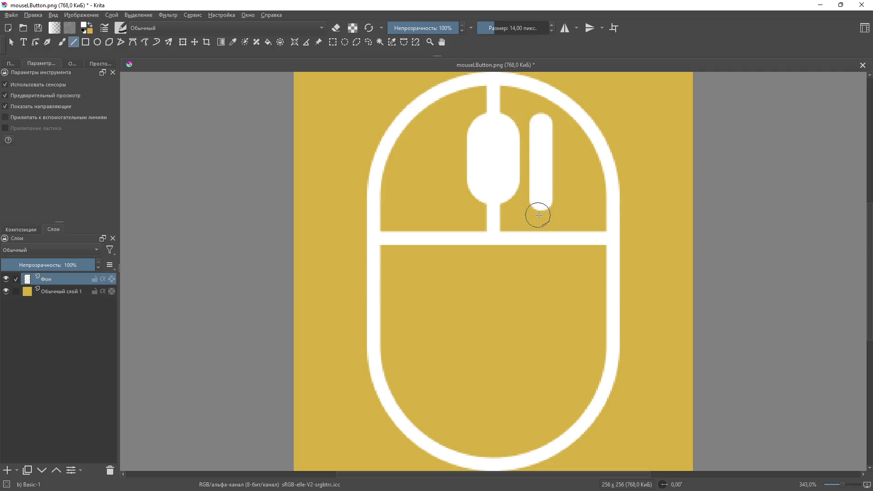
{"action": "mouse_move", "coordinate": [522, 192]}
{"action": "left_mouse_down"}
{"action": "mouse_move", "coordinate": [541, 214]}
{"action": "mouse_move", "coordinate": [562, 198]}
{"action": "mouse_move", "coordinate": [547, 217]}
{"action": "left_mouse_up"}
{"action": "key", "text": "ctrl+z"}
{"action": "key", "text": "ctrl+z"}
{"action": "key", "text": "ctrl+z"}
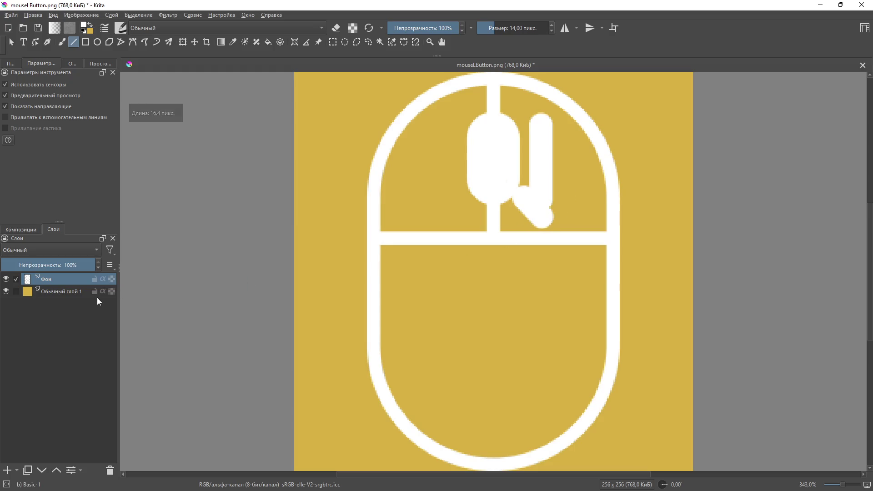
{"action": "left_click", "coordinate": [7, 470]}
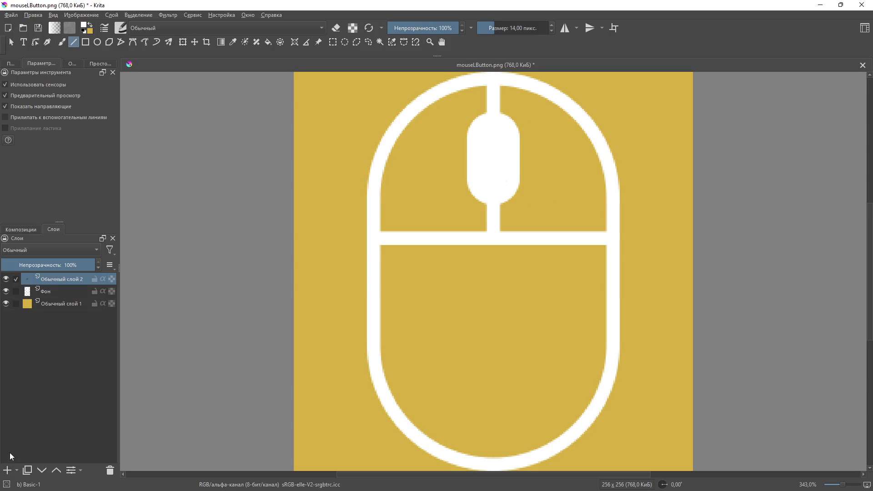
Step: Draw a white vertical shaft with thickened upper and lower arrowheads beside the scroll wheel
{"action": "left_click_drag", "start_coordinate": [548, 127], "coordinate": [551, 210]}
{"action": "mouse_move", "coordinate": [549, 114]}
{"action": "left_mouse_down"}
{"action": "mouse_move", "coordinate": [530, 142]}
{"action": "mouse_move", "coordinate": [550, 115]}
{"action": "left_mouse_up"}
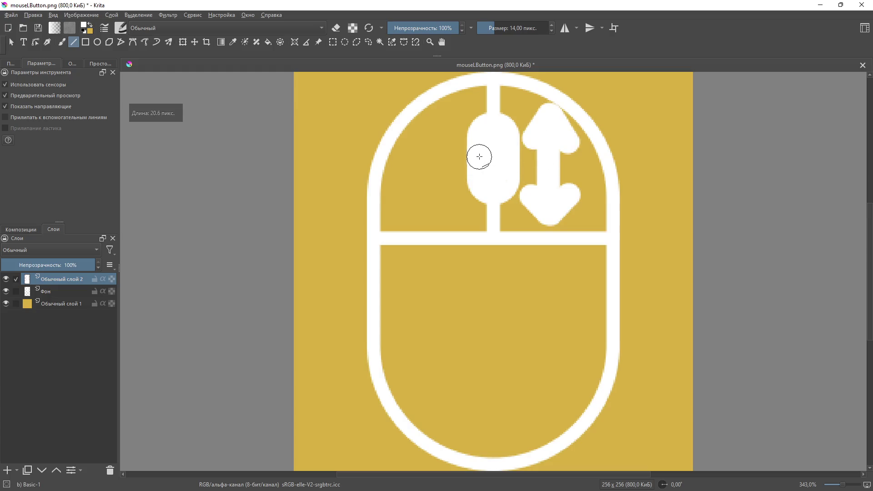
{"action": "left_click_drag", "start_coordinate": [568, 146], "coordinate": [530, 146]}
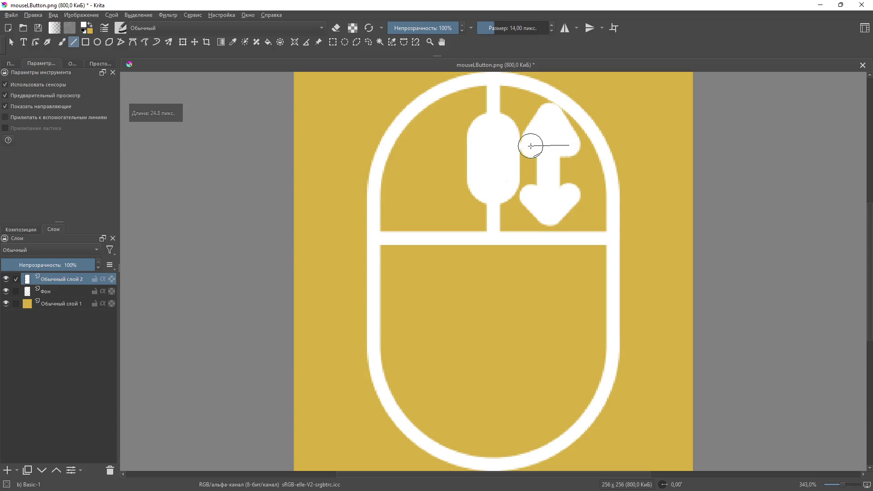
{"action": "left_click_drag", "start_coordinate": [570, 213], "coordinate": [528, 192]}
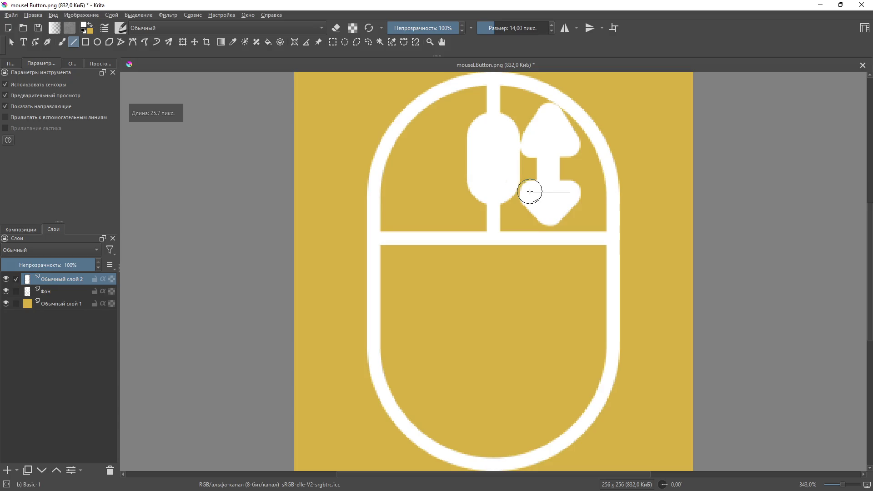
{"action": "left_click_drag", "start_coordinate": [526, 191], "coordinate": [528, 192]}
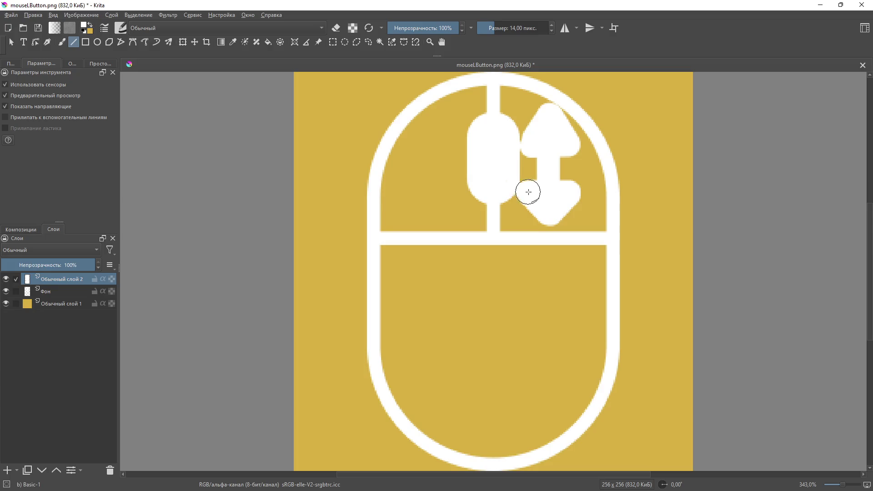
{"action": "left_click", "coordinate": [10, 42]}
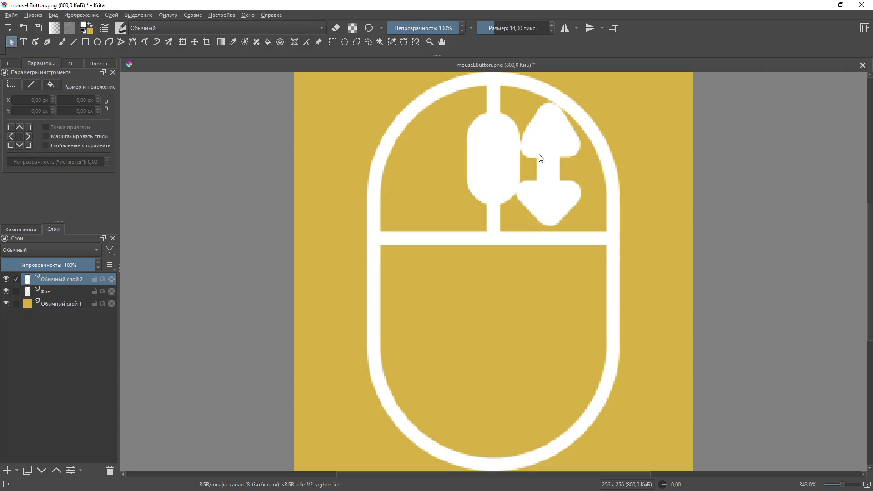
Step: Move the arrow to sit along the mouse's right edge
{"action": "left_click", "coordinate": [194, 42]}
{"action": "left_click_drag", "start_coordinate": [560, 177], "coordinate": [656, 226]}
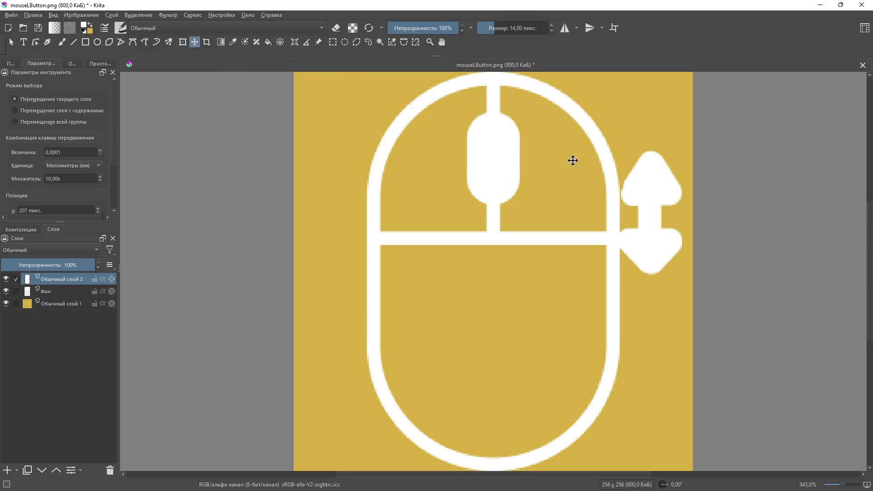
{"action": "mouse_move", "coordinate": [654, 213]}
{"action": "left_mouse_down"}
{"action": "mouse_move", "coordinate": [521, 146]}
{"action": "mouse_move", "coordinate": [569, 160]}
{"action": "mouse_move", "coordinate": [563, 168]}
{"action": "mouse_move", "coordinate": [421, 164]}
{"action": "mouse_move", "coordinate": [567, 161]}
{"action": "mouse_move", "coordinate": [671, 187]}
{"action": "mouse_move", "coordinate": [662, 189]}
{"action": "left_mouse_up"}
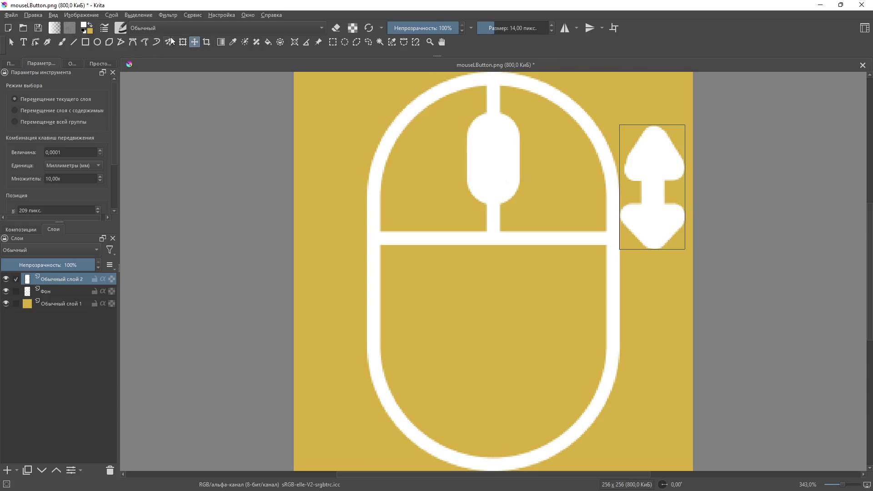
Step: Delete the upper arrowhead, copy the lower one to a new layer, and move the copy up
{"action": "left_click", "coordinate": [333, 42]}
{"action": "mouse_move", "coordinate": [589, 105]}
{"action": "left_mouse_down"}
{"action": "mouse_move", "coordinate": [625, 111]}
{"action": "mouse_move", "coordinate": [724, 188]}
{"action": "left_mouse_up"}
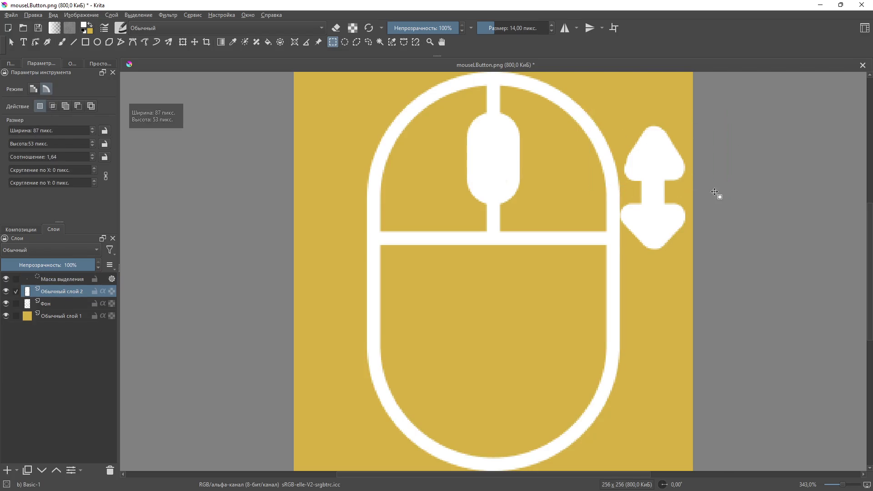
{"action": "key", "text": "Delete"}
{"action": "key", "text": "ctrl+shift+a"}
{"action": "left_click_drag", "start_coordinate": [594, 168], "coordinate": [726, 265]}
{"action": "key", "text": "ctrl+alt+j"}
{"action": "key", "text": "t"}
{"action": "left_click_drag", "start_coordinate": [654, 220], "coordinate": [656, 171]}
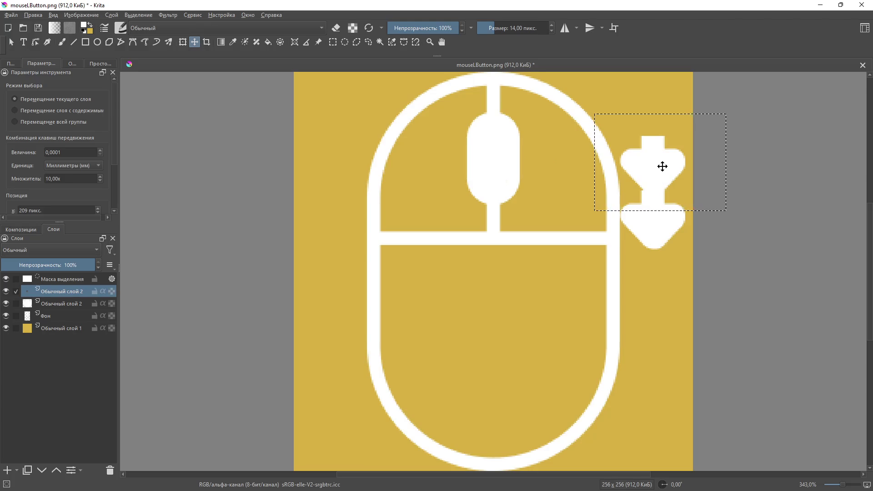
{"action": "left_click", "coordinate": [82, 15]}
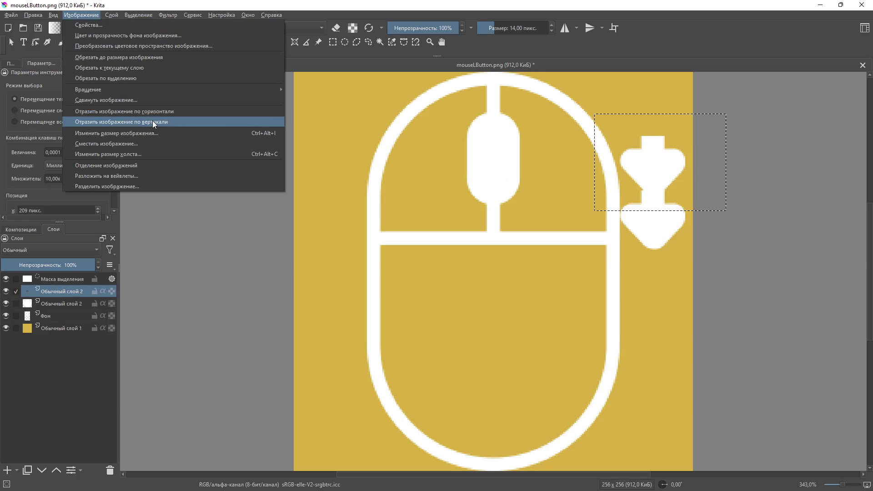
Step: Try and undo a vertical flip, then rotate the copied arrowhead 180° to point up
{"action": "left_click", "coordinate": [157, 122]}
{"action": "key", "text": "ctrl+z"}
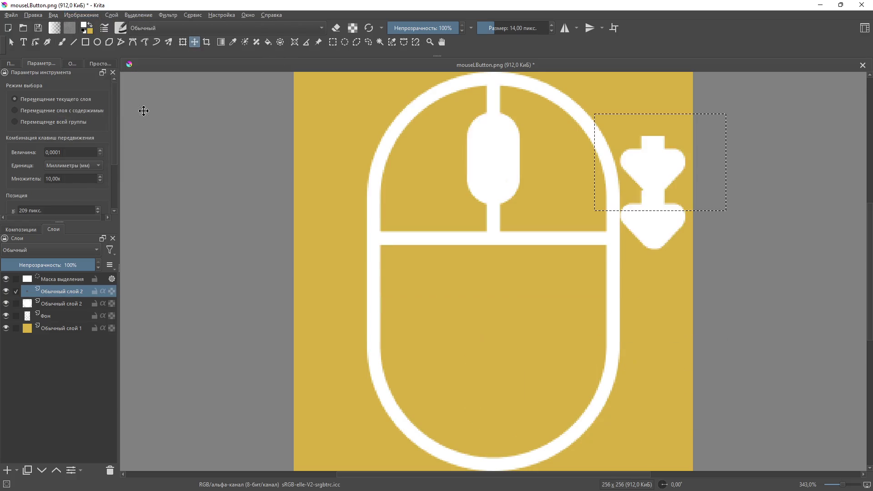
{"action": "left_click", "coordinate": [92, 17]}
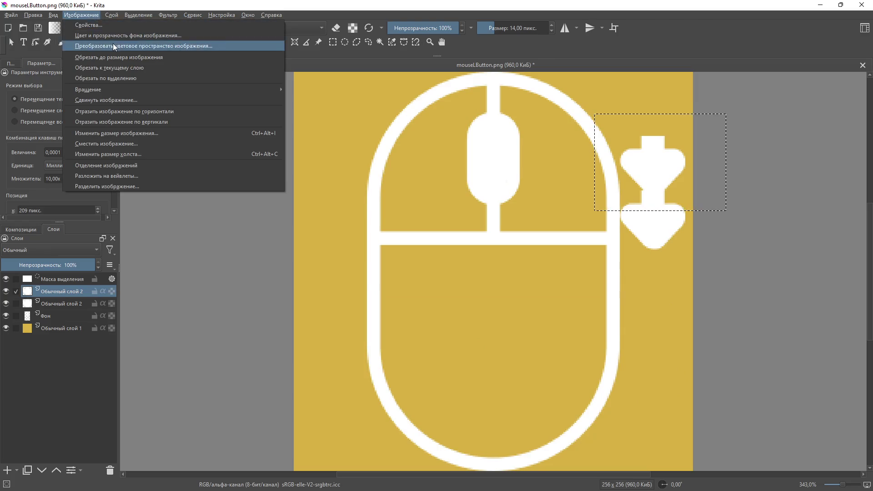
{"action": "left_click", "coordinate": [382, 4]}
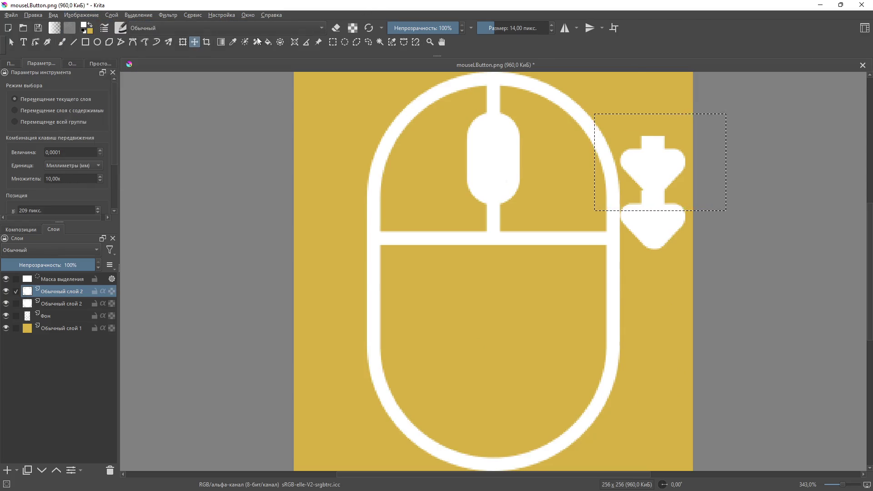
{"action": "left_click", "coordinate": [183, 42]}
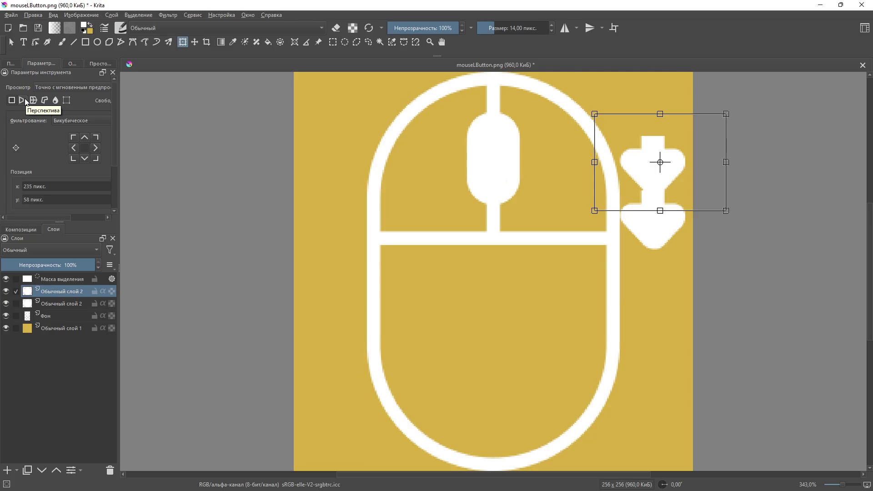
{"action": "mouse_move", "coordinate": [732, 210]}
{"action": "left_mouse_down"}
{"action": "mouse_move", "coordinate": [673, 245]}
{"action": "mouse_move", "coordinate": [616, 94]}
{"action": "mouse_move", "coordinate": [590, 126]}
{"action": "left_mouse_up"}
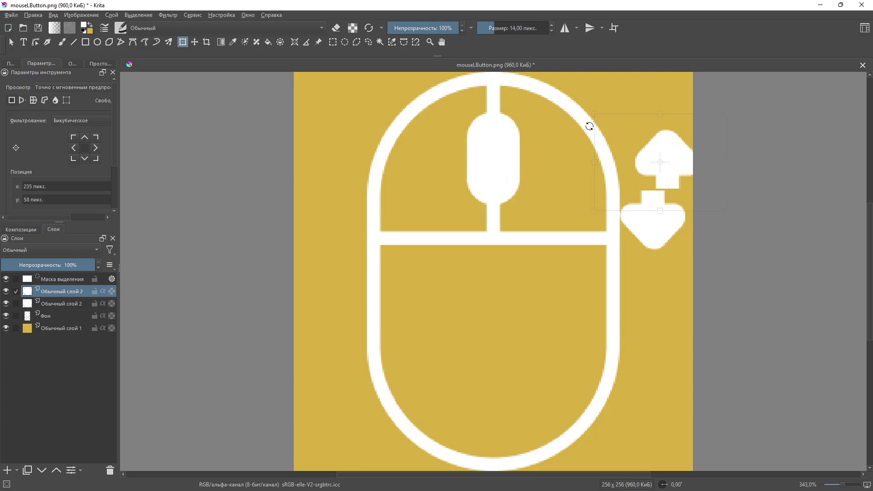
Step: Align the flipped arrowhead directly above the lower arrow and apply the transform
{"action": "left_click_drag", "start_coordinate": [692, 164], "coordinate": [674, 167]}
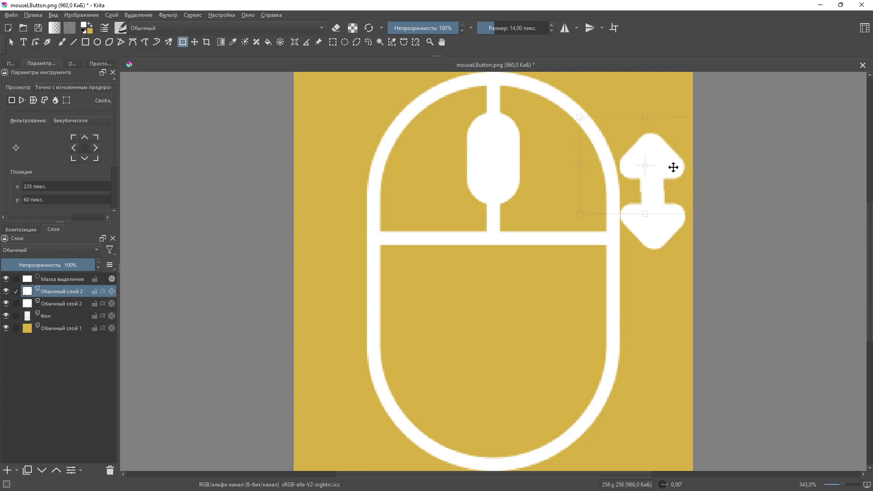
{"action": "key", "text": "Right"}
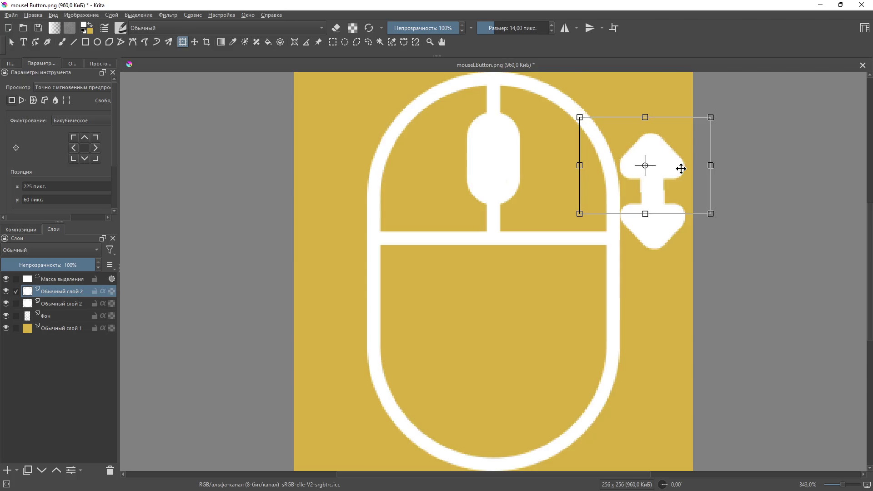
{"action": "scroll", "coordinate": [707, 205], "scroll_direction": "up", "scroll_amount": 5}
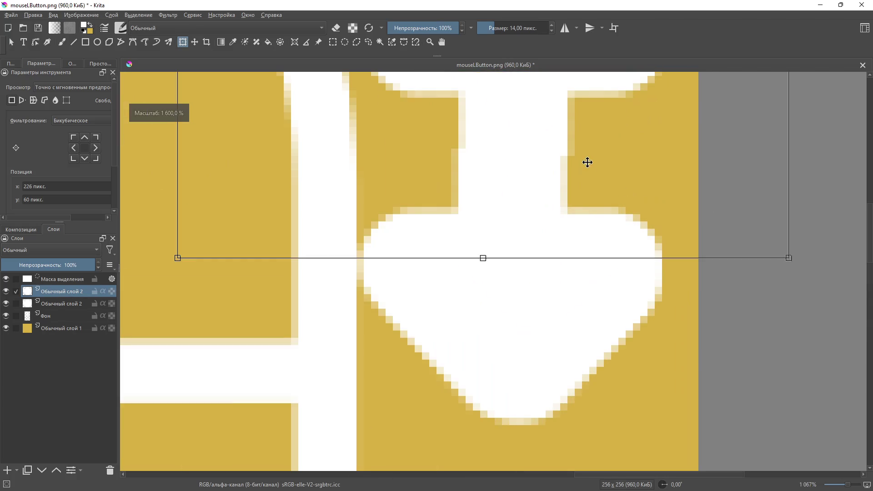
{"action": "left_click_drag", "start_coordinate": [563, 127], "coordinate": [551, 126]}
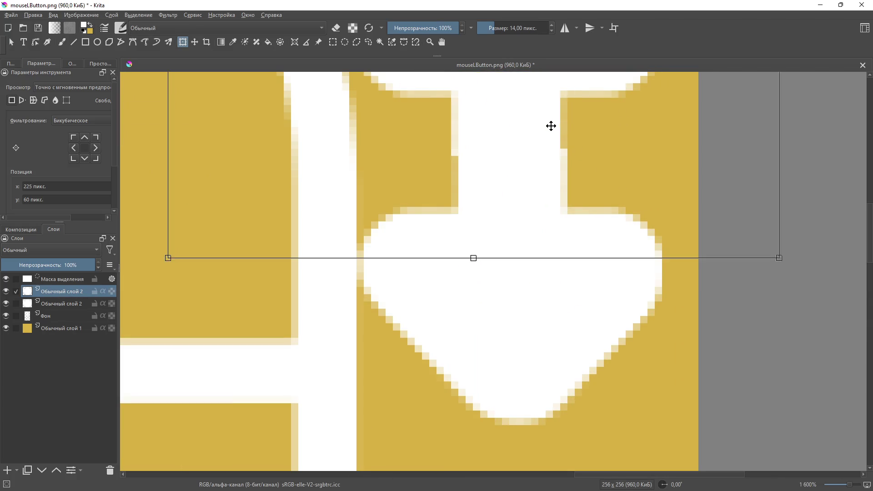
{"action": "key", "text": "ctrl+z"}
{"action": "key", "text": "ctrl+shift+z"}
{"action": "key", "text": "ctrl+z"}
{"action": "key", "text": "ctrl+shift+z"}
{"action": "key", "text": "ctrl+z"}
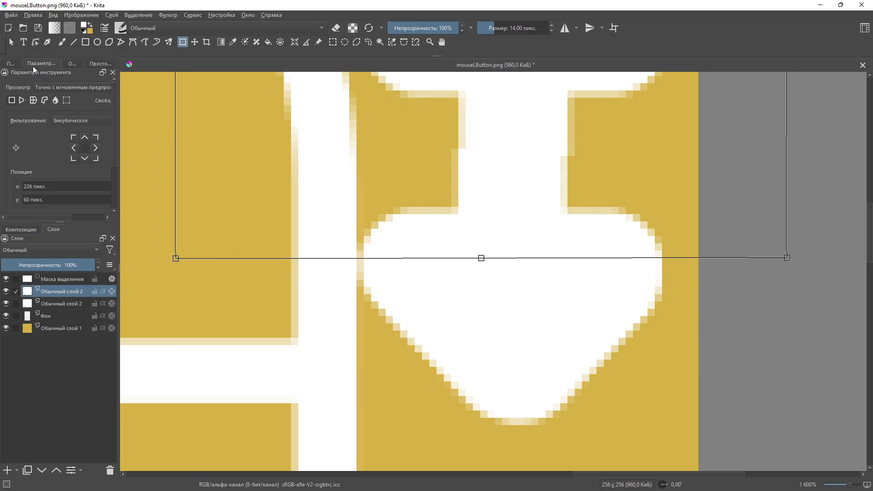
{"action": "left_click", "coordinate": [332, 42]}
{"action": "left_click", "coordinate": [445, 359]}
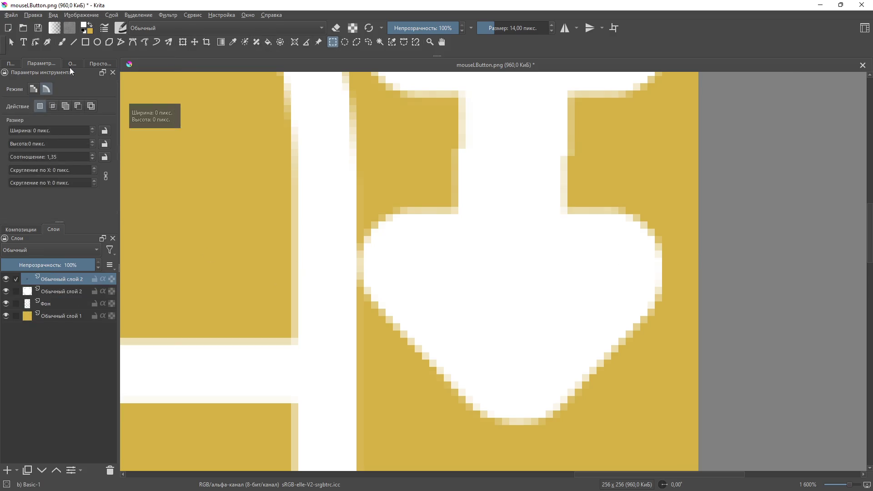
Step: Draw two vertical white lines down the arrow stem, undoing a misplaced widening line
{"action": "left_click", "coordinate": [74, 42]}
{"action": "scroll", "coordinate": [438, 224], "scroll_direction": "down", "scroll_amount": 2}
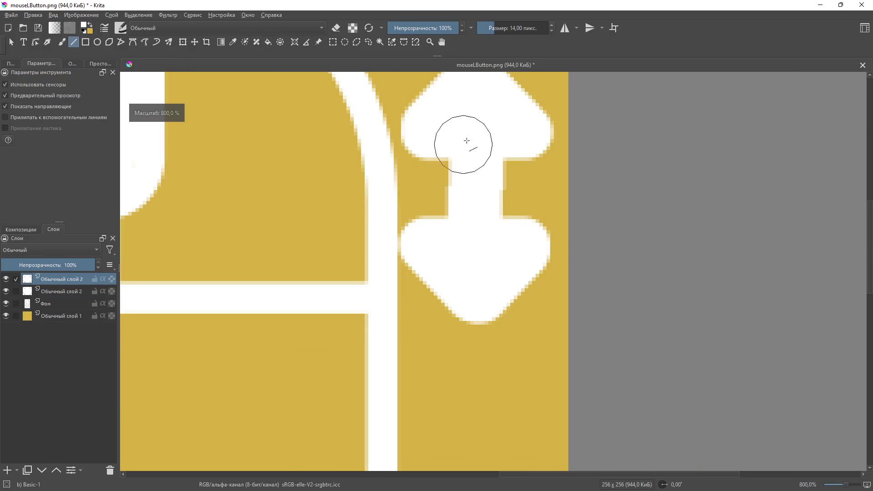
{"action": "left_click_drag", "start_coordinate": [456, 128], "coordinate": [463, 248]}
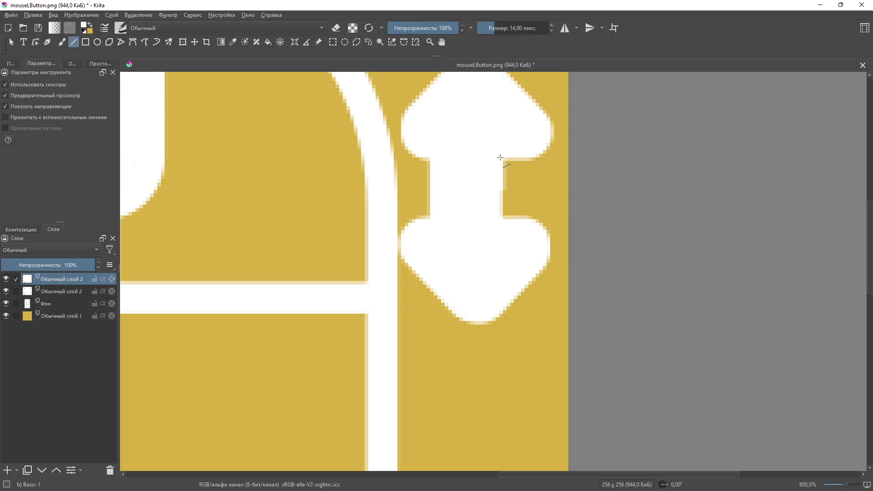
{"action": "mouse_move", "coordinate": [463, 137]}
{"action": "left_mouse_down"}
{"action": "mouse_move", "coordinate": [478, 248]}
{"action": "mouse_move", "coordinate": [467, 250]}
{"action": "left_mouse_up"}
{"action": "left_click_drag", "start_coordinate": [497, 124], "coordinate": [503, 240]}
{"action": "key", "text": "ctrl+z"}
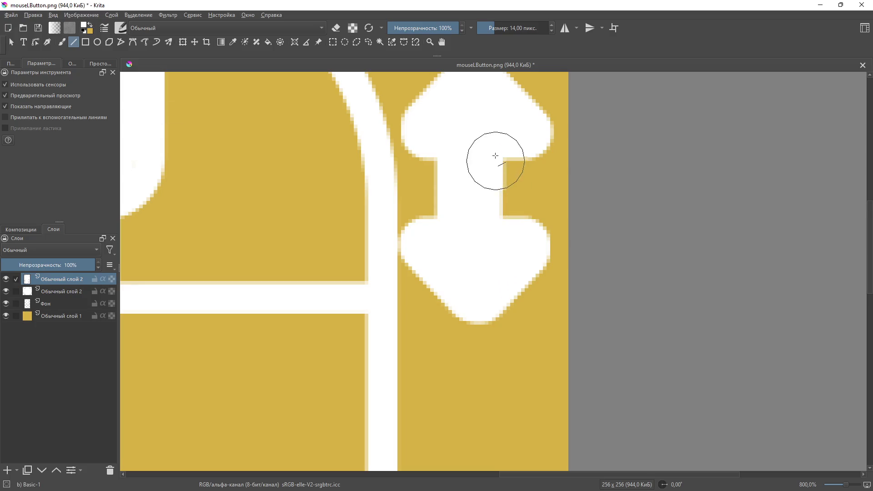
Step: Fill the rest of the stem with two more vertical white lines and zoom out to check
{"action": "left_click_drag", "start_coordinate": [493, 125], "coordinate": [494, 243]}
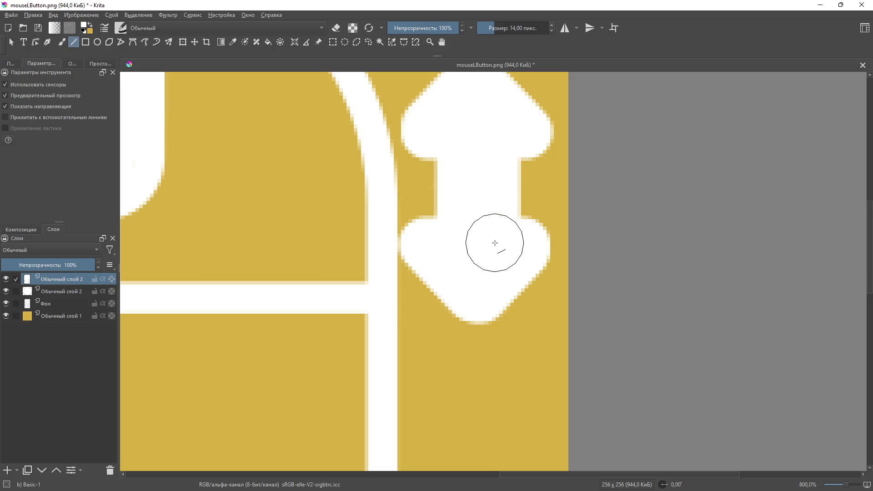
{"action": "key", "text": "Escape"}
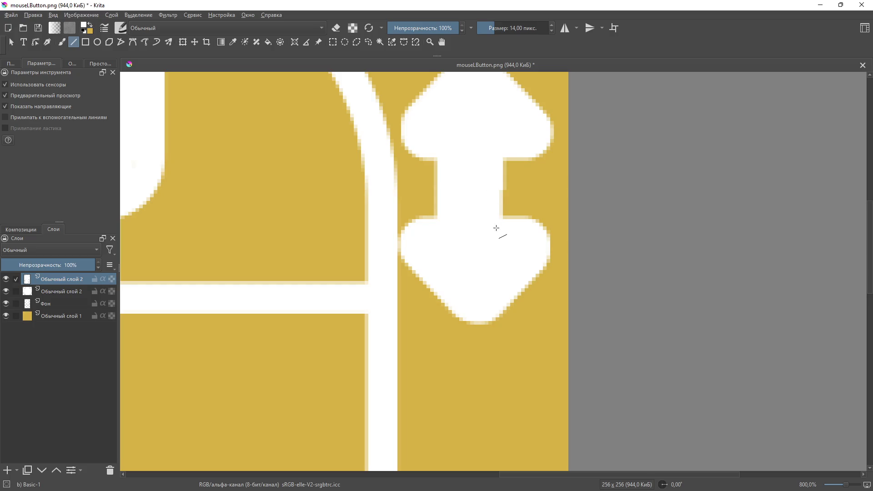
{"action": "left_click_drag", "start_coordinate": [480, 128], "coordinate": [481, 247]}
{"action": "mouse_move", "coordinate": [484, 123]}
{"action": "left_mouse_down"}
{"action": "mouse_move", "coordinate": [489, 248]}
{"action": "mouse_move", "coordinate": [497, 244]}
{"action": "left_mouse_up"}
{"action": "scroll", "coordinate": [496, 243], "scroll_direction": "down", "scroll_amount": 5}
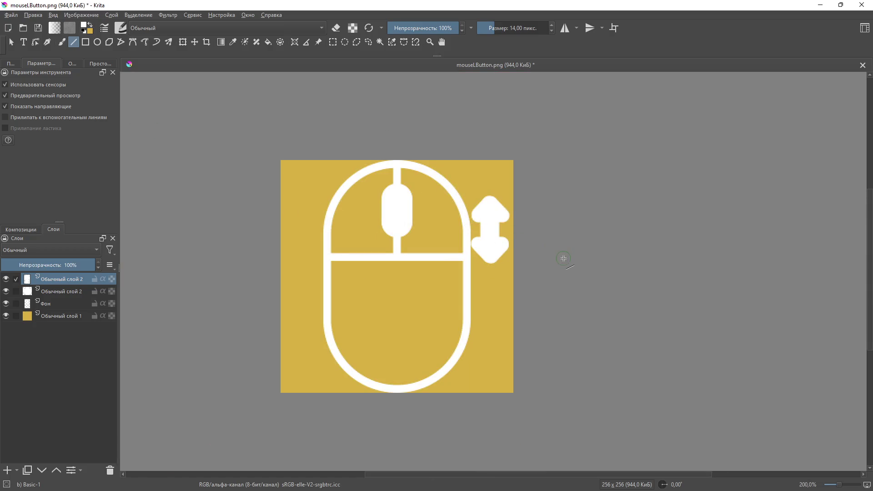
{"action": "scroll", "coordinate": [505, 223], "scroll_direction": "up", "scroll_amount": 5}
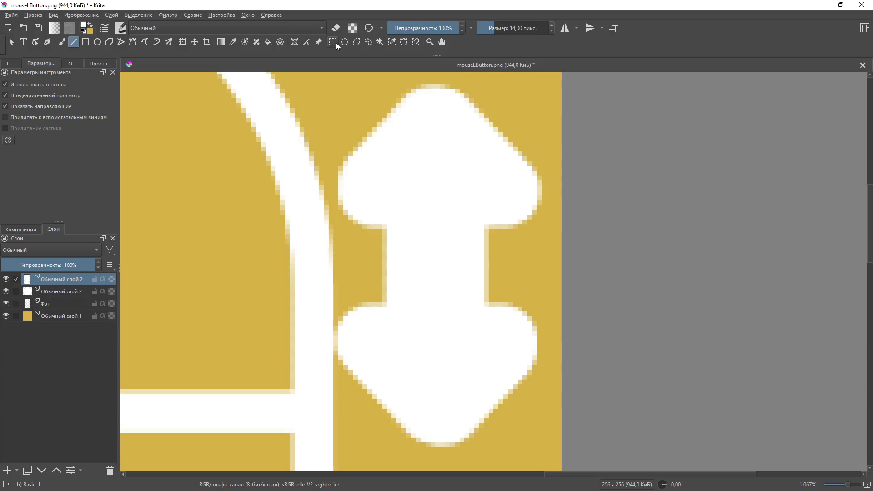
{"action": "left_click", "coordinate": [357, 42]}
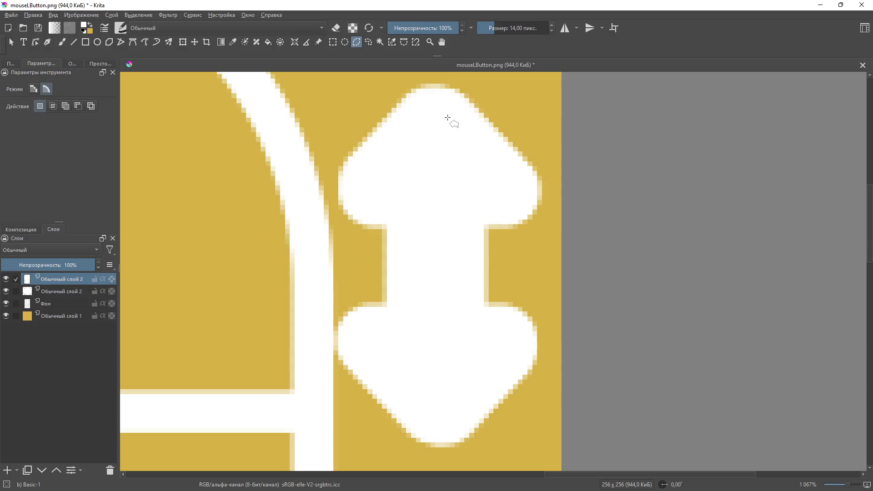
{"action": "scroll", "coordinate": [446, 115], "scroll_direction": "down", "scroll_amount": 2}
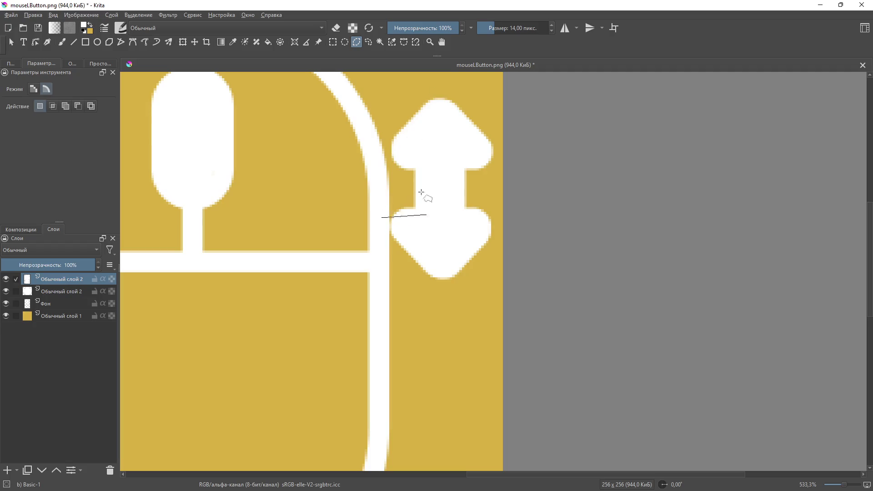
{"action": "scroll", "coordinate": [409, 218], "scroll_direction": "down", "scroll_amount": 5}
{"action": "scroll", "coordinate": [314, 130], "scroll_direction": "up", "scroll_amount": 3}
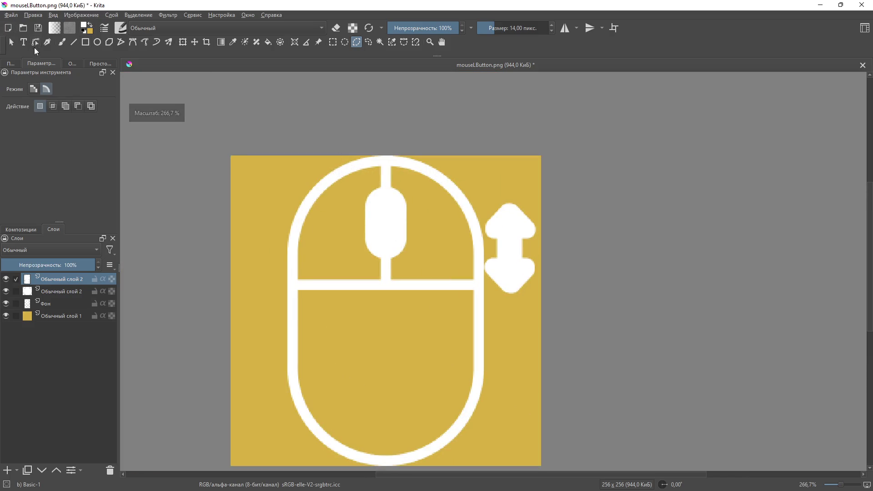
{"action": "left_click", "coordinate": [11, 42]}
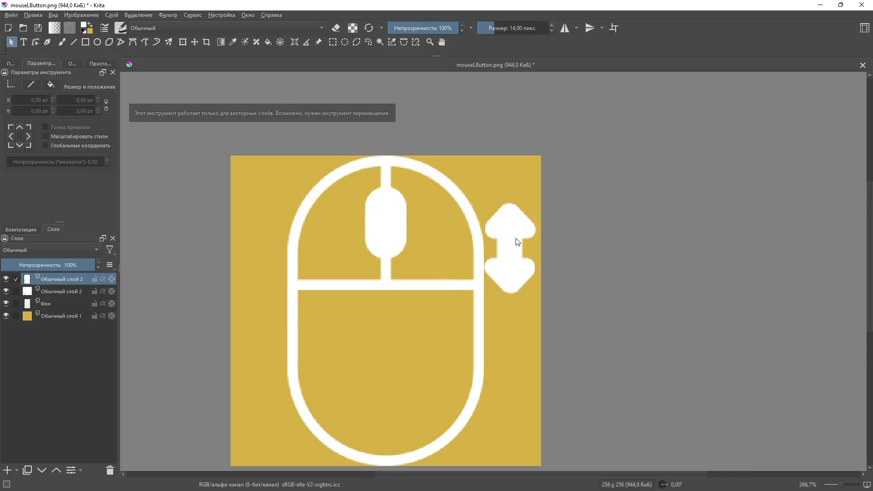
Step: Hide both arrow layers and add a new empty layer above Фон
{"action": "left_click", "coordinate": [6, 279]}
{"action": "left_click", "coordinate": [7, 292]}
{"action": "left_click", "coordinate": [7, 292]}
{"action": "left_click", "coordinate": [7, 292]}
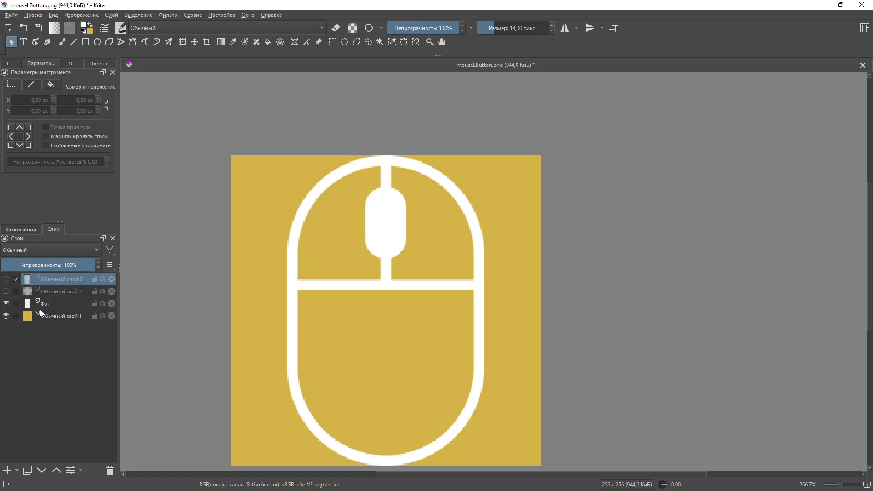
{"action": "left_click", "coordinate": [48, 303]}
{"action": "left_click", "coordinate": [8, 471]}
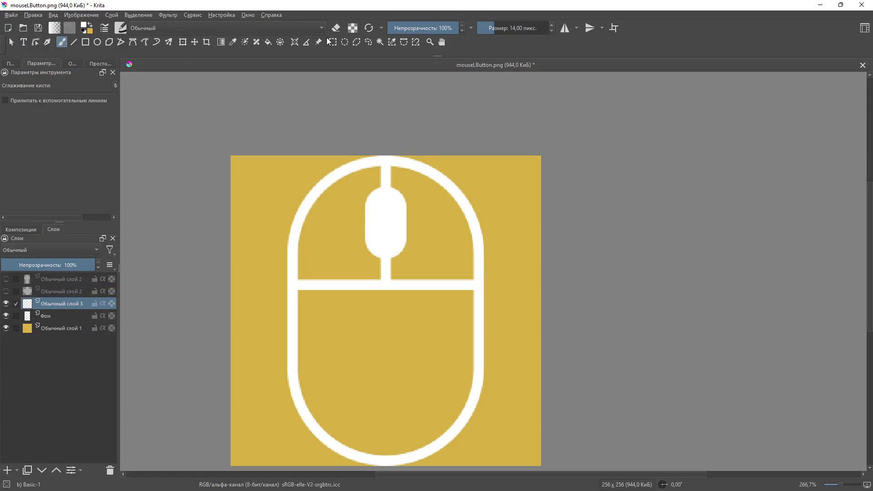
Step: Draw a thick white upward chevron from two diagonal lines in the mouse's lower half
{"action": "left_click", "coordinate": [74, 42]}
{"action": "left_click_drag", "start_coordinate": [352, 179], "coordinate": [386, 163]}
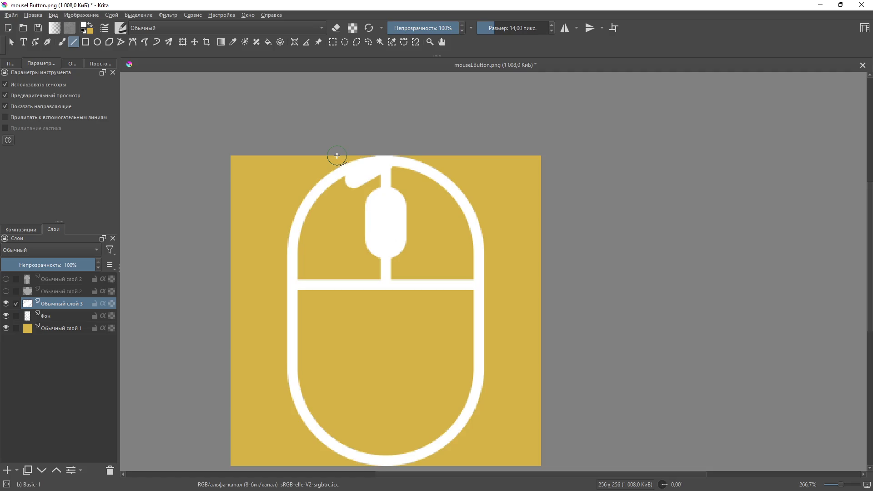
{"action": "key", "text": "ctrl+z"}
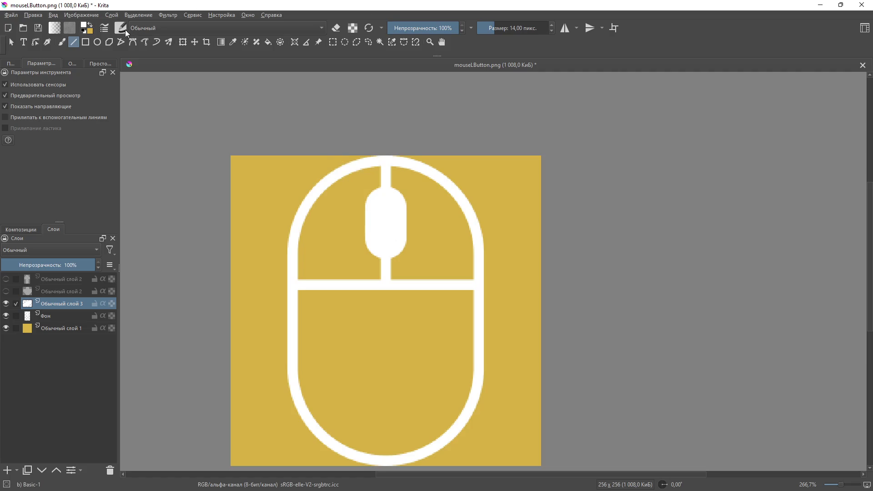
{"action": "mouse_move", "coordinate": [328, 362]}
{"action": "left_mouse_down"}
{"action": "mouse_move", "coordinate": [379, 326]}
{"action": "mouse_move", "coordinate": [364, 318]}
{"action": "mouse_move", "coordinate": [382, 332]}
{"action": "mouse_move", "coordinate": [390, 360]}
{"action": "mouse_move", "coordinate": [384, 329]}
{"action": "mouse_move", "coordinate": [373, 324]}
{"action": "left_mouse_up"}
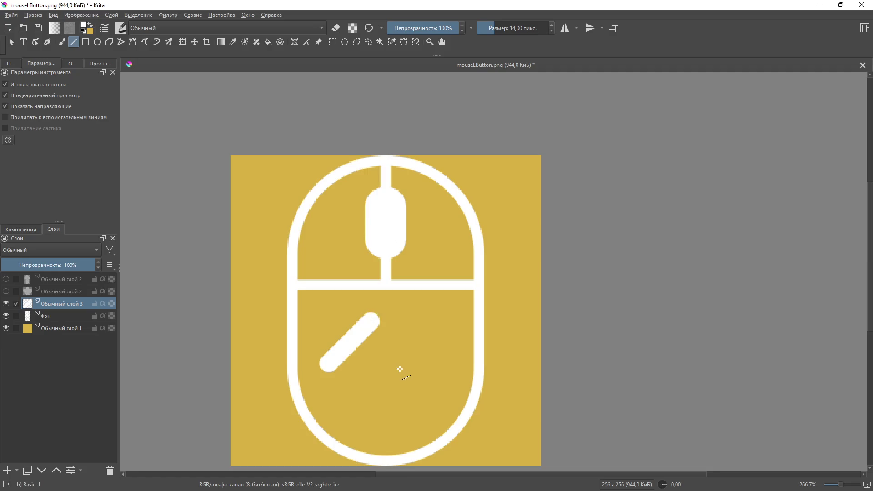
{"action": "left_click_drag", "start_coordinate": [371, 322], "coordinate": [416, 367]}
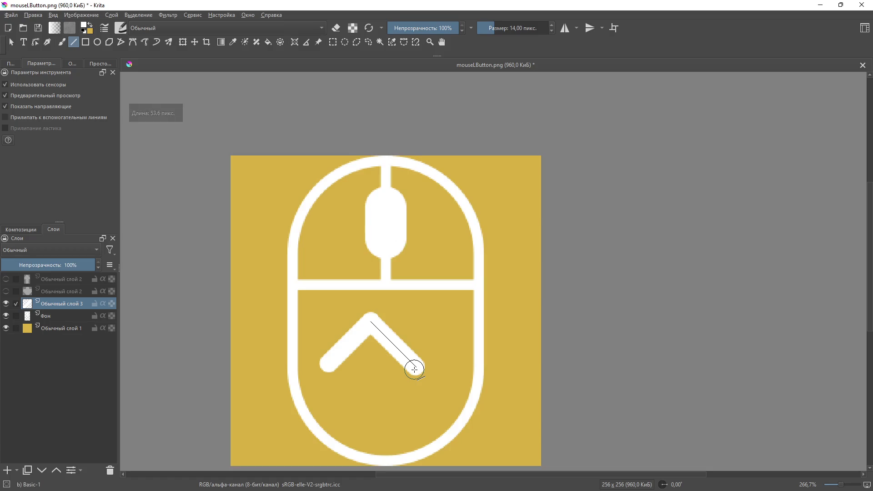
Step: Remove the white chevron, after first trying to delete its lower ends via selection
{"action": "left_click", "coordinate": [334, 42]}
{"action": "mouse_move", "coordinate": [522, 439]}
{"action": "left_mouse_down"}
{"action": "mouse_move", "coordinate": [489, 417]}
{"action": "mouse_move", "coordinate": [454, 372]}
{"action": "mouse_move", "coordinate": [260, 370]}
{"action": "mouse_move", "coordinate": [261, 360]}
{"action": "left_mouse_up"}
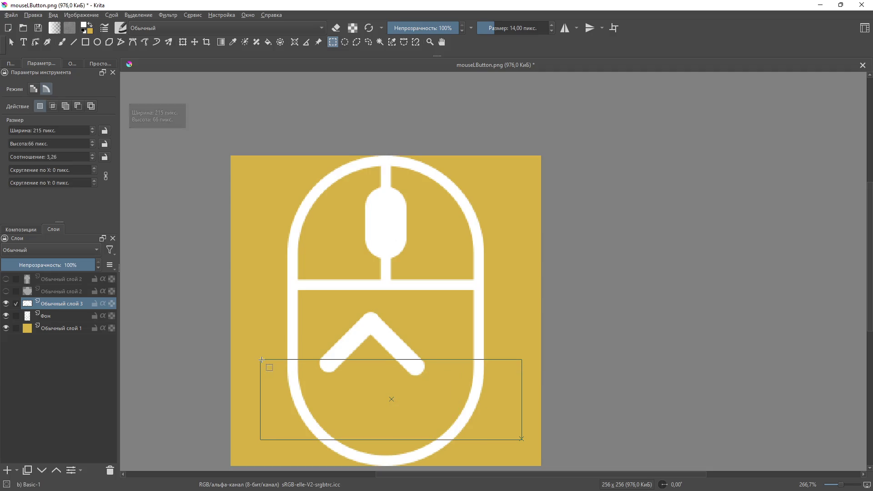
{"action": "key", "text": "Delete"}
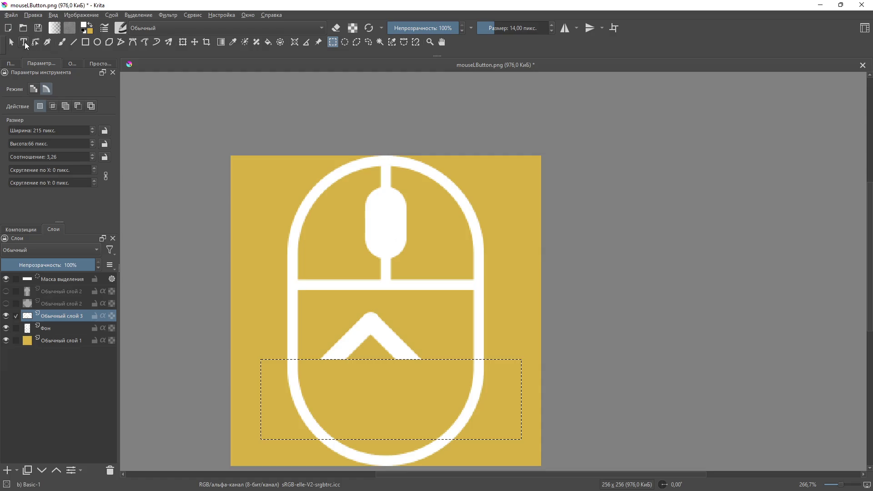
{"action": "left_click", "coordinate": [523, 224]}
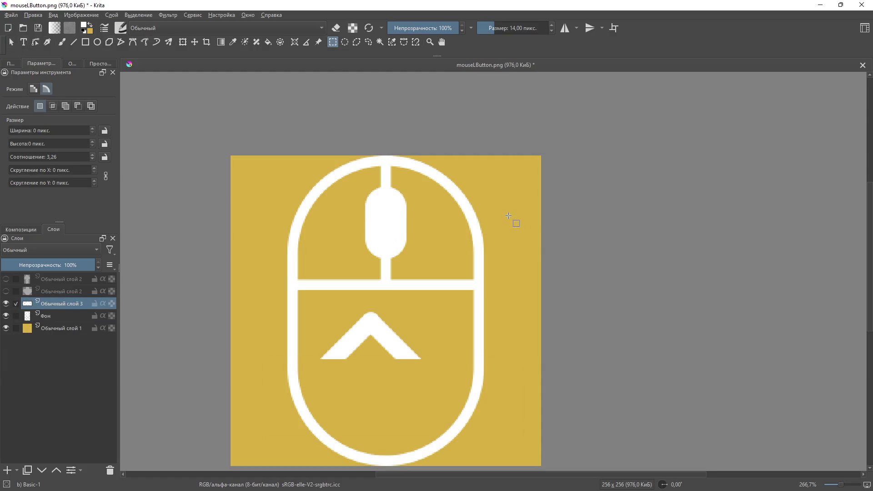
{"action": "key", "text": "ctrl+z"}
{"action": "key", "text": "ctrl+z"}
{"action": "key", "text": "ctrl+z"}
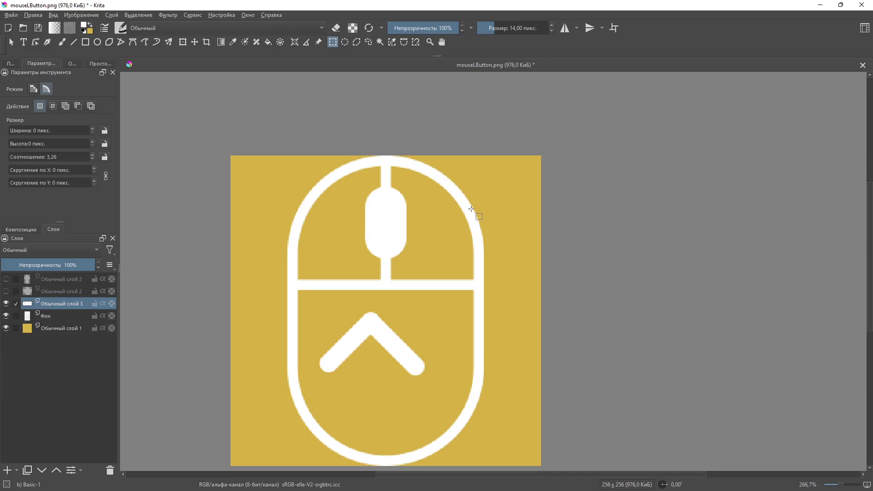
Step: Draw a single thinner diagonal white line rising rightward in the mouse's lower half
{"action": "left_click", "coordinate": [73, 42]}
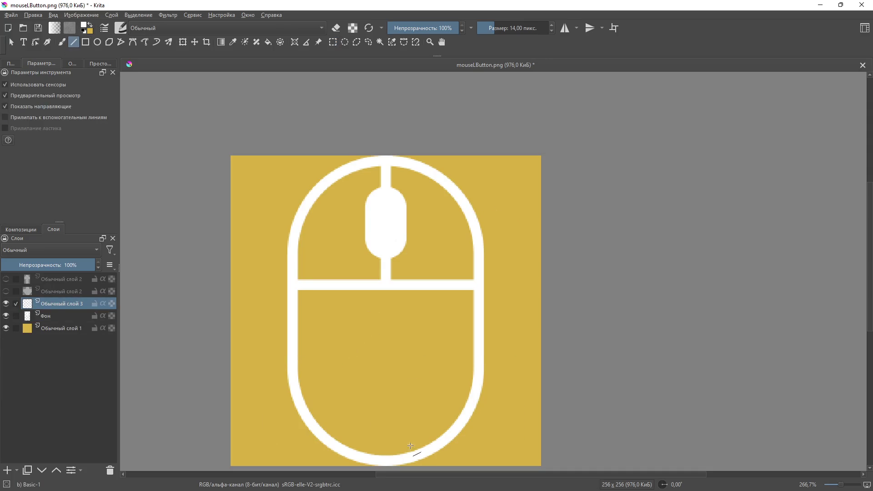
{"action": "mouse_move", "coordinate": [337, 376]}
{"action": "left_mouse_down"}
{"action": "mouse_move", "coordinate": [398, 323]}
{"action": "mouse_move", "coordinate": [382, 331]}
{"action": "mouse_move", "coordinate": [399, 337]}
{"action": "mouse_move", "coordinate": [387, 326]}
{"action": "mouse_move", "coordinate": [363, 349]}
{"action": "left_mouse_up"}
{"action": "key", "text": "ctrl+z"}
{"action": "key", "text": "bracketleft"}
{"action": "key", "text": "bracketleft"}
{"action": "mouse_move", "coordinate": [331, 378]}
{"action": "left_mouse_down"}
{"action": "mouse_move", "coordinate": [384, 336]}
{"action": "mouse_move", "coordinate": [371, 339]}
{"action": "left_mouse_up"}
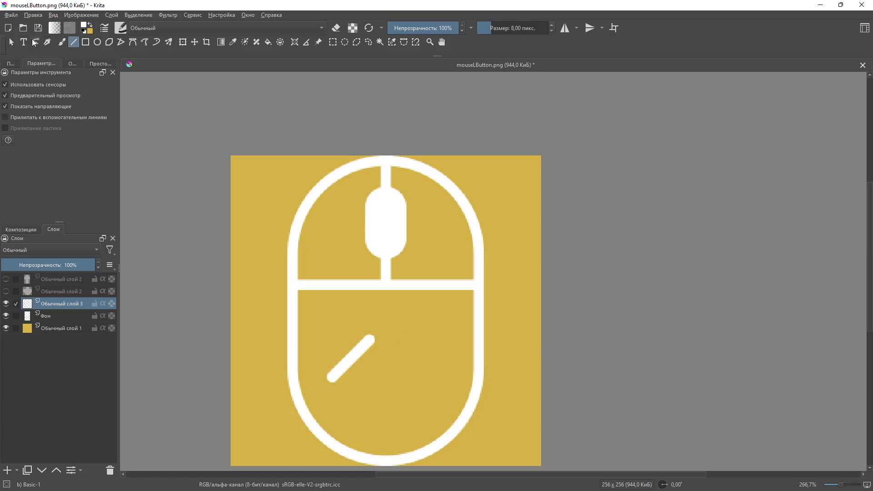
{"action": "left_click", "coordinate": [14, 41]}
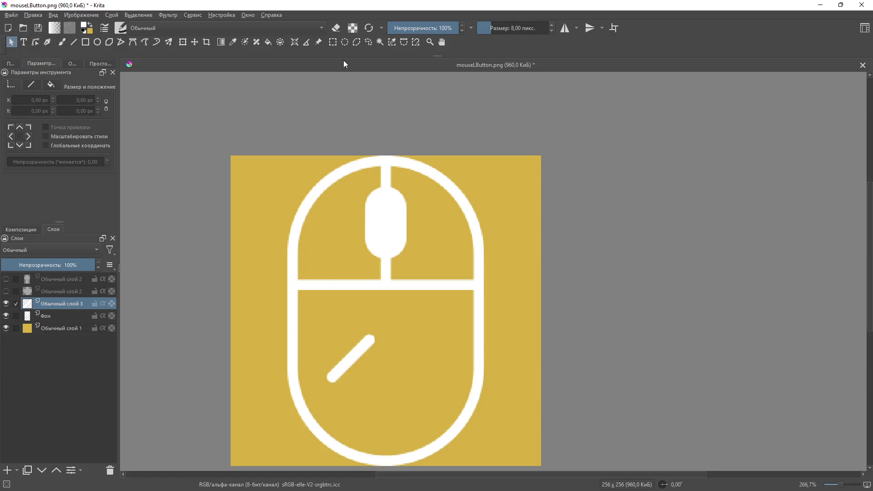
Step: Copy the diagonal line to a new layer and rotate it to form a ^ chevron
{"action": "left_click", "coordinate": [332, 43]}
{"action": "left_click_drag", "start_coordinate": [280, 311], "coordinate": [409, 444]}
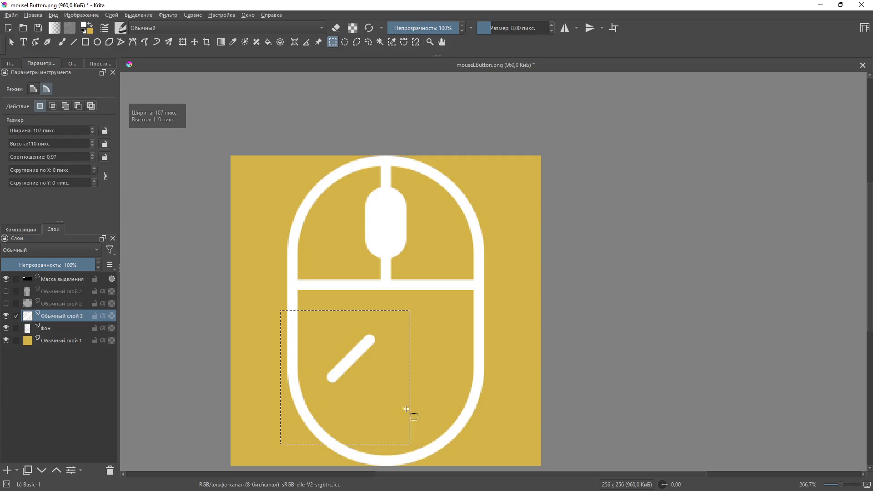
{"action": "key", "text": "ctrl+alt+j"}
{"action": "key", "text": "t"}
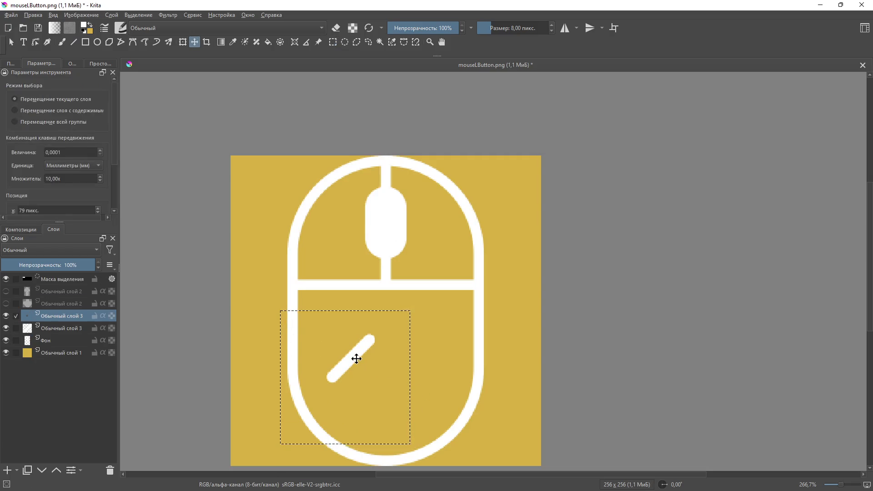
{"action": "left_click", "coordinate": [183, 42]}
{"action": "mouse_move", "coordinate": [416, 312]}
{"action": "left_mouse_down"}
{"action": "mouse_move", "coordinate": [371, 259]}
{"action": "mouse_move", "coordinate": [237, 260]}
{"action": "mouse_move", "coordinate": [194, 279]}
{"action": "mouse_move", "coordinate": [200, 284]}
{"action": "left_mouse_up"}
{"action": "left_click_drag", "start_coordinate": [316, 353], "coordinate": [392, 363]}
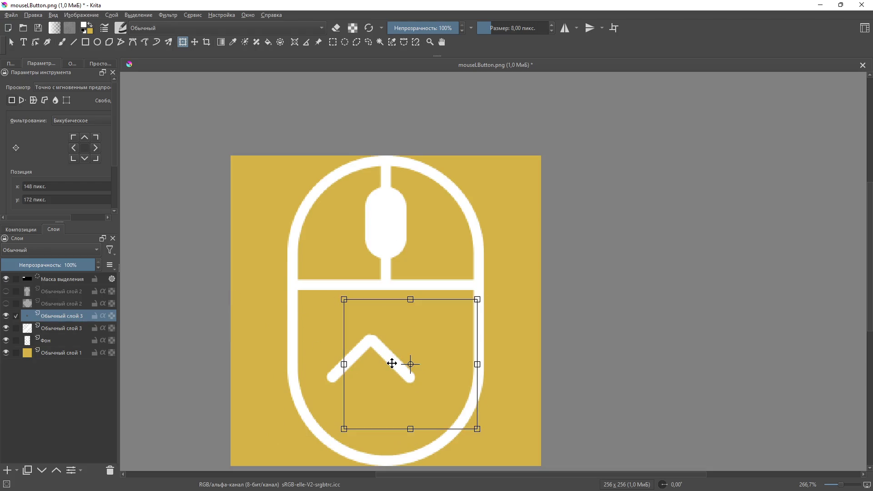
{"action": "key", "text": "Left"}
{"action": "key", "text": "Up"}
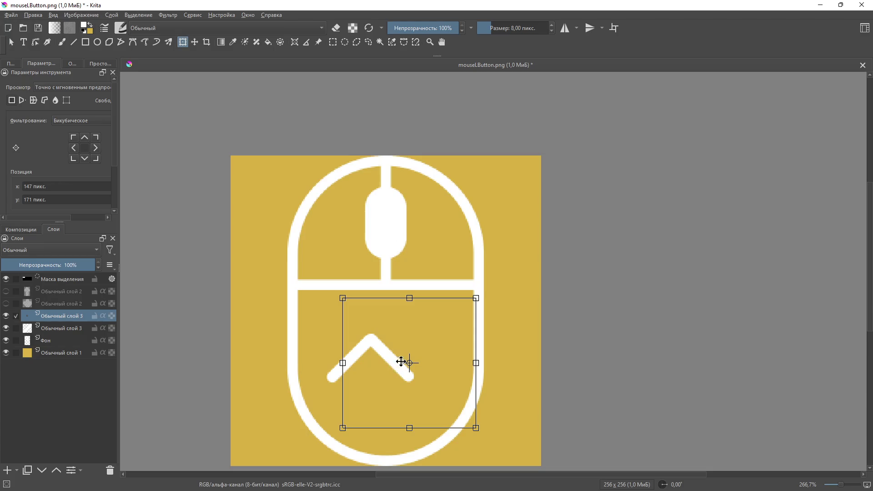
{"action": "key", "text": "Return"}
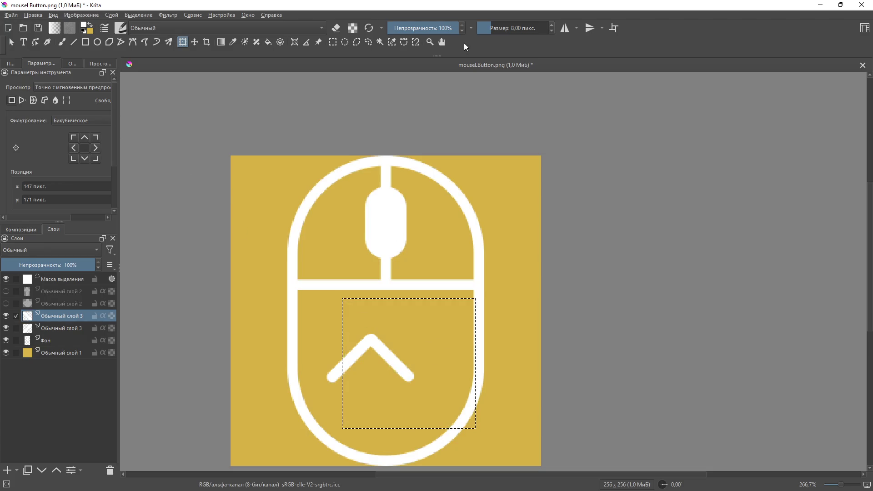
Step: Reselect the chevron area, adjust its right stroke, and bring up the chevron layer's options
{"action": "left_click", "coordinate": [333, 42]}
{"action": "left_click", "coordinate": [315, 352]}
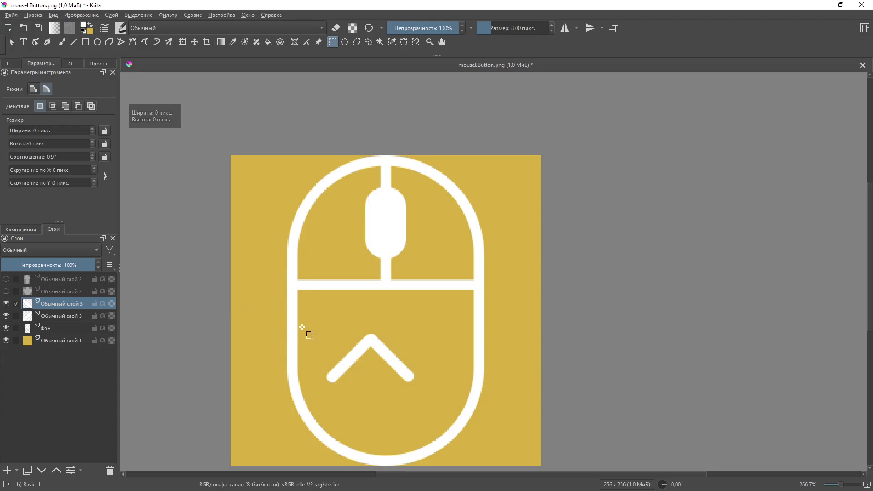
{"action": "left_click_drag", "start_coordinate": [279, 295], "coordinate": [467, 407]}
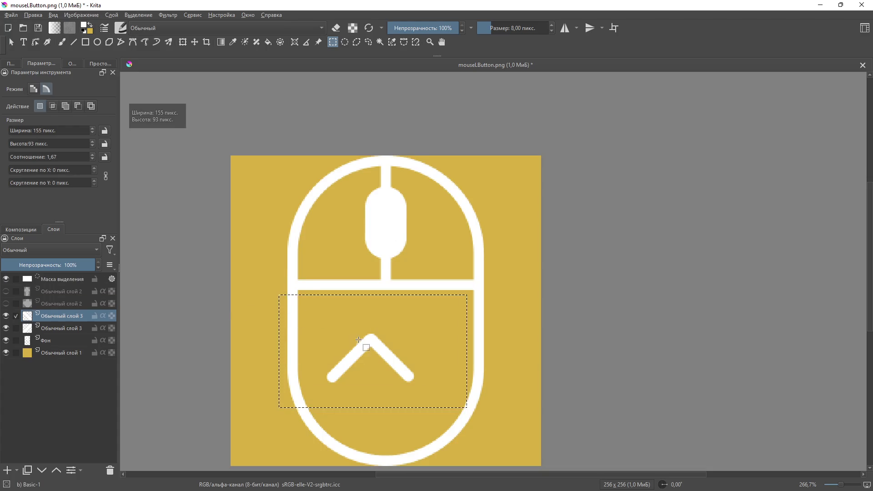
{"action": "key", "text": "t"}
{"action": "mouse_move", "coordinate": [374, 343]}
{"action": "left_mouse_down"}
{"action": "mouse_move", "coordinate": [391, 201]}
{"action": "mouse_move", "coordinate": [359, 306]}
{"action": "left_mouse_up"}
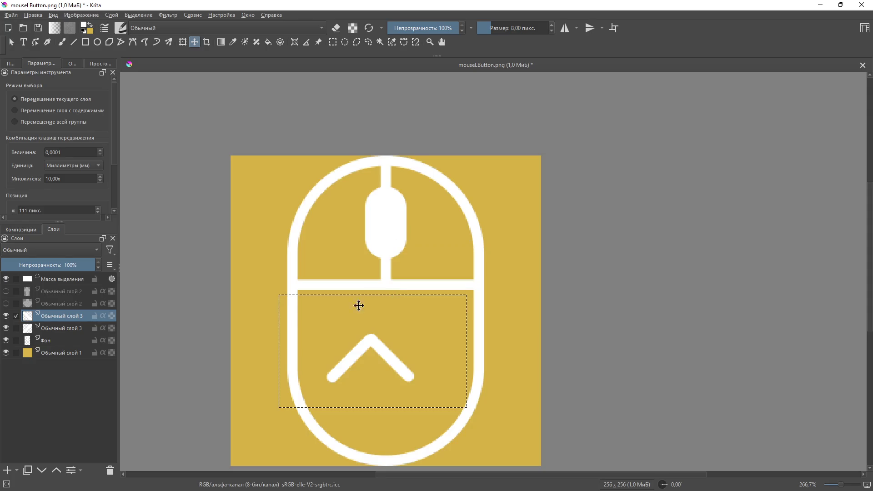
{"action": "right_click", "coordinate": [58, 314]}
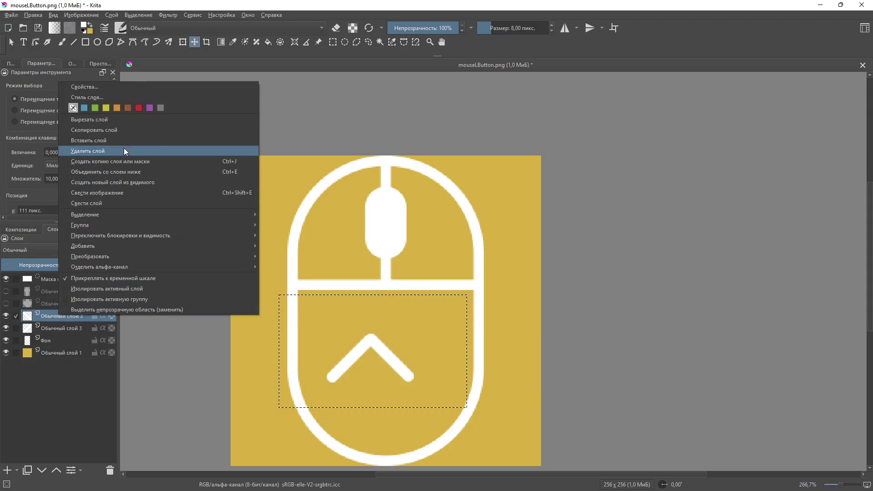
Step: Merge the chevron layers, move the chevron to the mouse's top, and duplicate it onto the crossbar
{"action": "left_click", "coordinate": [135, 174]}
{"action": "mouse_move", "coordinate": [403, 335]}
{"action": "left_mouse_down"}
{"action": "mouse_move", "coordinate": [419, 174]}
{"action": "mouse_move", "coordinate": [409, 189]}
{"action": "left_mouse_up"}
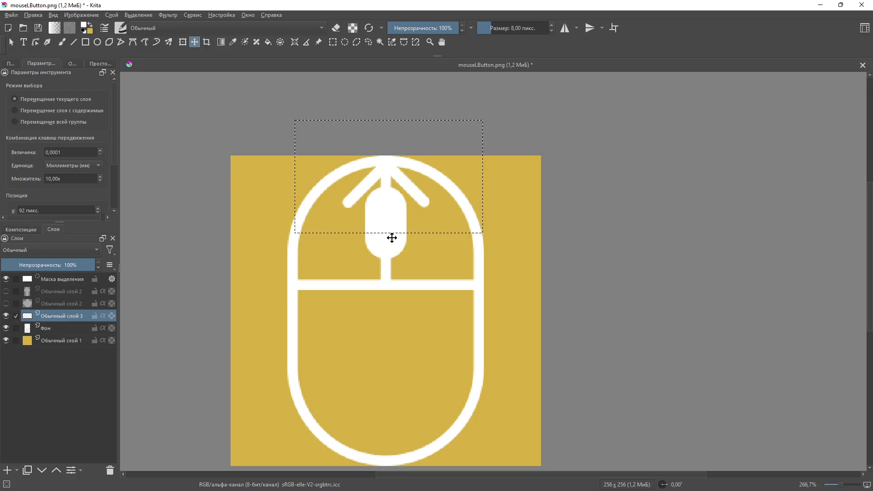
{"action": "key", "text": "ctrl+j"}
{"action": "mouse_move", "coordinate": [398, 171]}
{"action": "left_mouse_down"}
{"action": "mouse_move", "coordinate": [401, 279]}
{"action": "mouse_move", "coordinate": [389, 266]}
{"action": "left_mouse_up"}
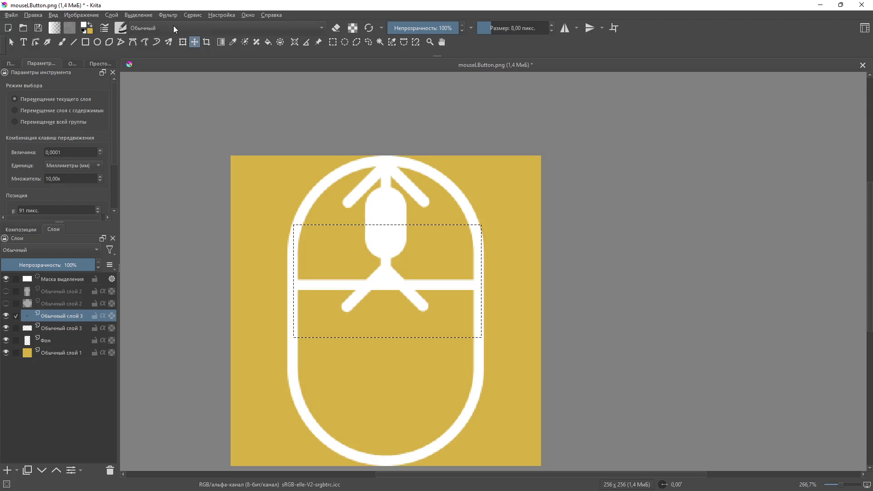
Step: Rotate the copy 180° into a downward chevron, shift it slightly left, and deselect
{"action": "left_click", "coordinate": [182, 42]}
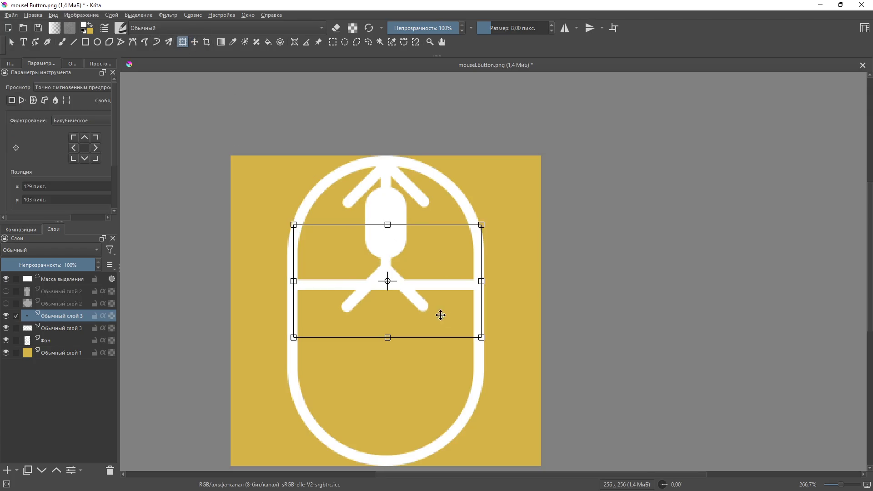
{"action": "mouse_move", "coordinate": [486, 339]}
{"action": "left_mouse_down"}
{"action": "mouse_move", "coordinate": [267, 121]}
{"action": "mouse_move", "coordinate": [144, 162]}
{"action": "left_mouse_up"}
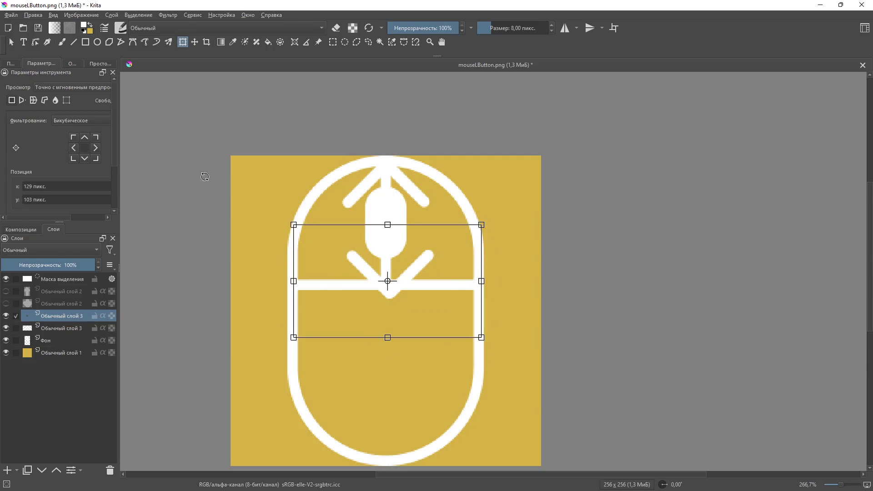
{"action": "left_click_drag", "start_coordinate": [416, 270], "coordinate": [410, 268]}
{"action": "key", "text": "Return"}
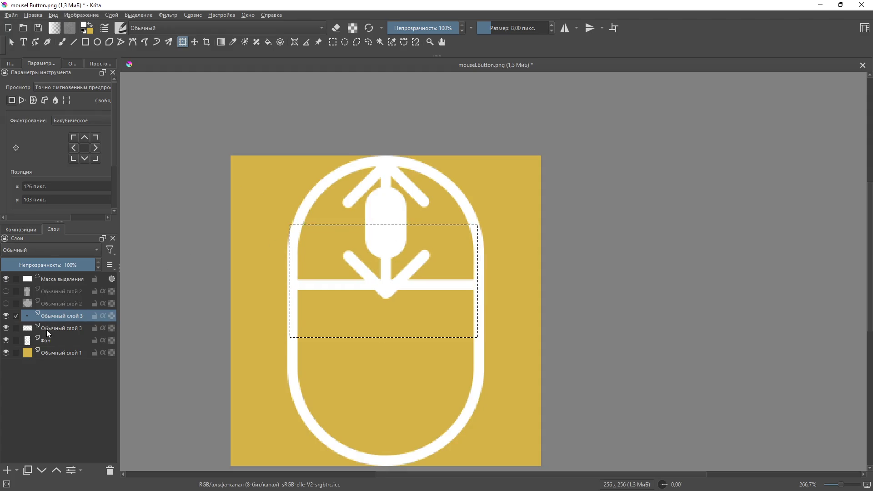
{"action": "left_click", "coordinate": [55, 329]}
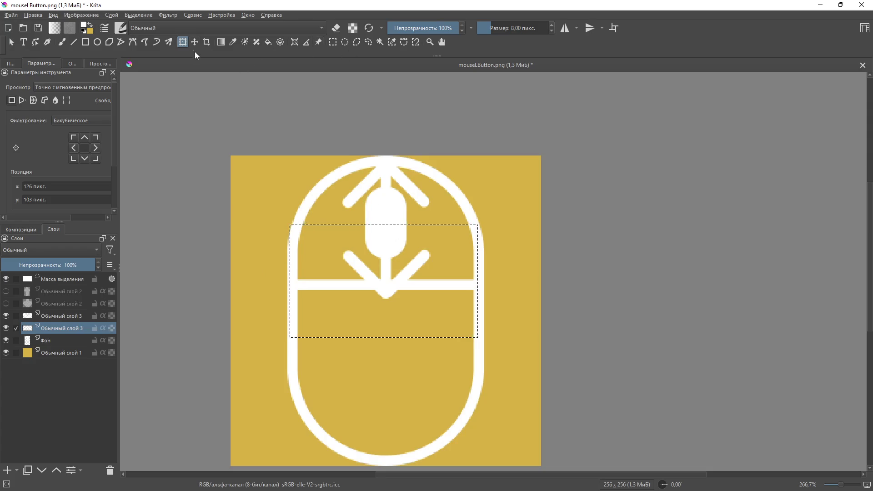
{"action": "left_click", "coordinate": [333, 42]}
{"action": "left_click", "coordinate": [343, 123]}
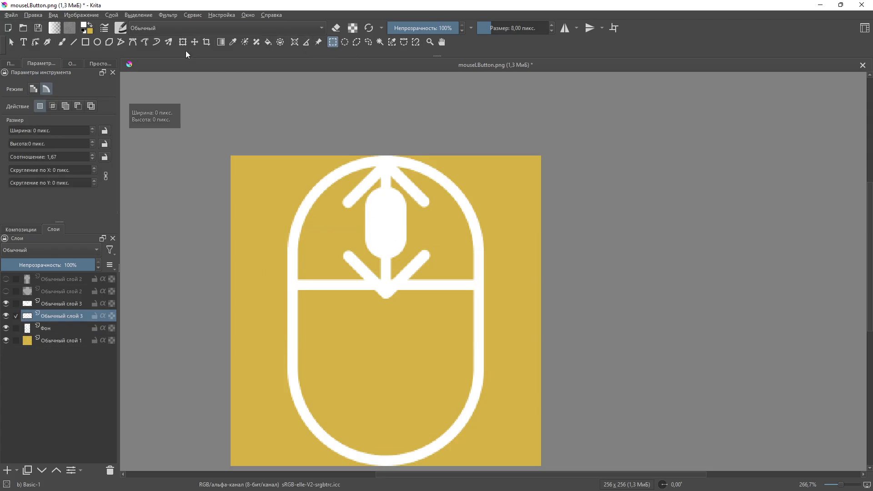
{"action": "left_click", "coordinate": [183, 42]}
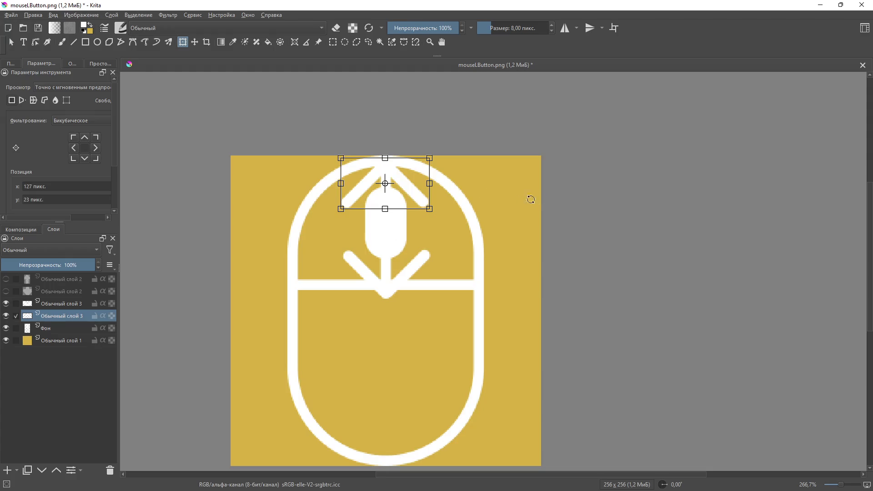
{"action": "key", "text": "Return"}
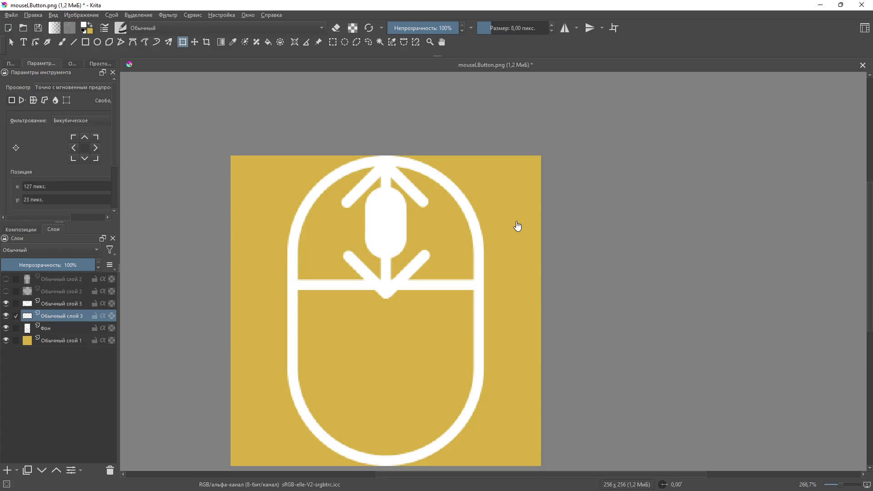
{"action": "left_click", "coordinate": [55, 329]}
{"action": "key", "text": "e"}
{"action": "left_click", "coordinate": [434, 184]}
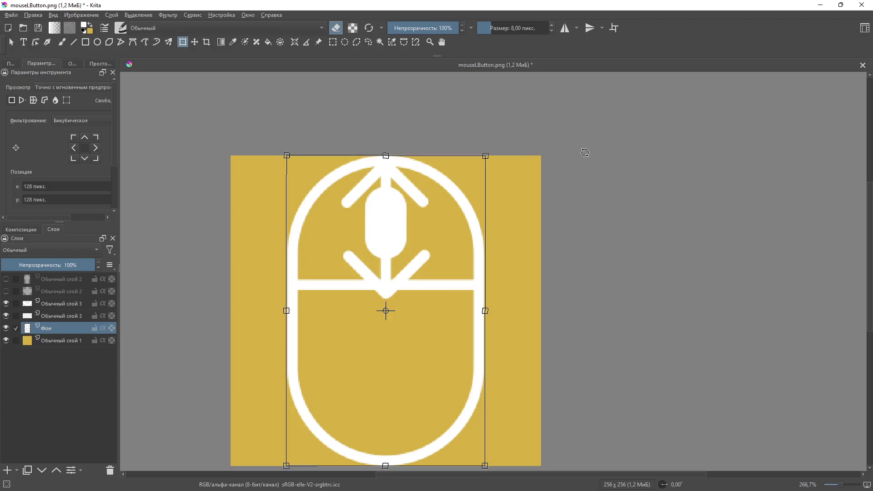
{"action": "key", "text": "b"}
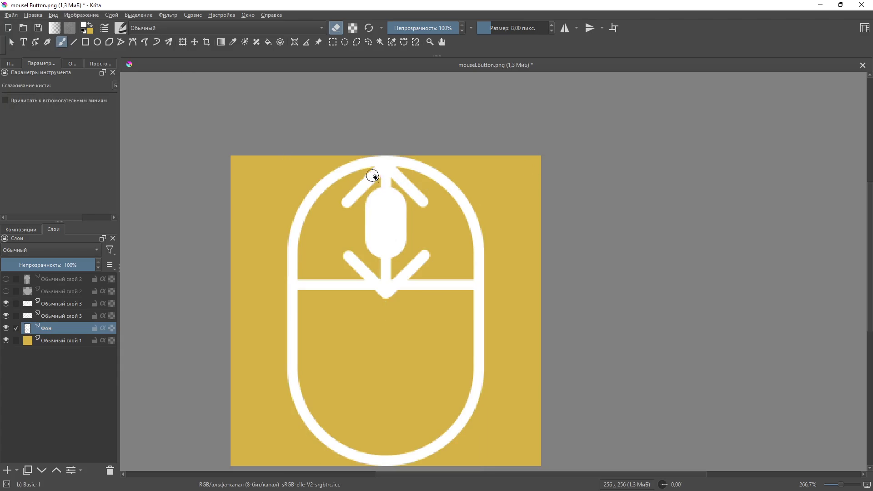
Step: Erase a gap in the mouse outline around the upward chevron's tip
{"action": "mouse_move", "coordinate": [384, 160]}
{"action": "left_mouse_down"}
{"action": "mouse_move", "coordinate": [371, 173]}
{"action": "mouse_move", "coordinate": [381, 164]}
{"action": "mouse_move", "coordinate": [378, 147]}
{"action": "left_mouse_up"}
{"action": "mouse_move", "coordinate": [373, 176]}
{"action": "left_mouse_down"}
{"action": "mouse_move", "coordinate": [397, 181]}
{"action": "mouse_move", "coordinate": [377, 184]}
{"action": "left_mouse_up"}
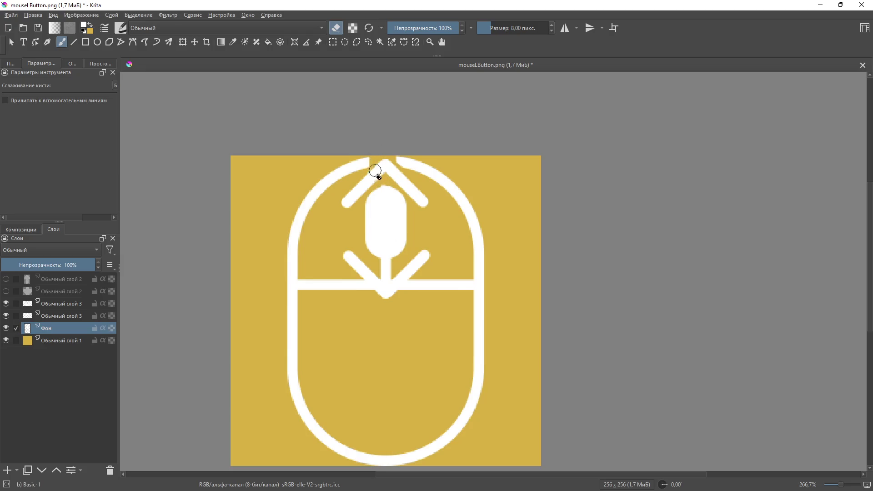
{"action": "mouse_move", "coordinate": [402, 144]}
{"action": "left_mouse_down"}
{"action": "mouse_move", "coordinate": [400, 165]}
{"action": "mouse_move", "coordinate": [367, 178]}
{"action": "left_mouse_up"}
{"action": "key", "text": "ctrl+z"}
{"action": "mouse_move", "coordinate": [361, 268]}
{"action": "left_mouse_down", "text": "shift"}
{"action": "mouse_move", "coordinate": [378, 273]}
{"action": "mouse_move", "coordinate": [370, 271]}
{"action": "mouse_move", "coordinate": [374, 298]}
{"action": "left_mouse_up", "text": "shift"}
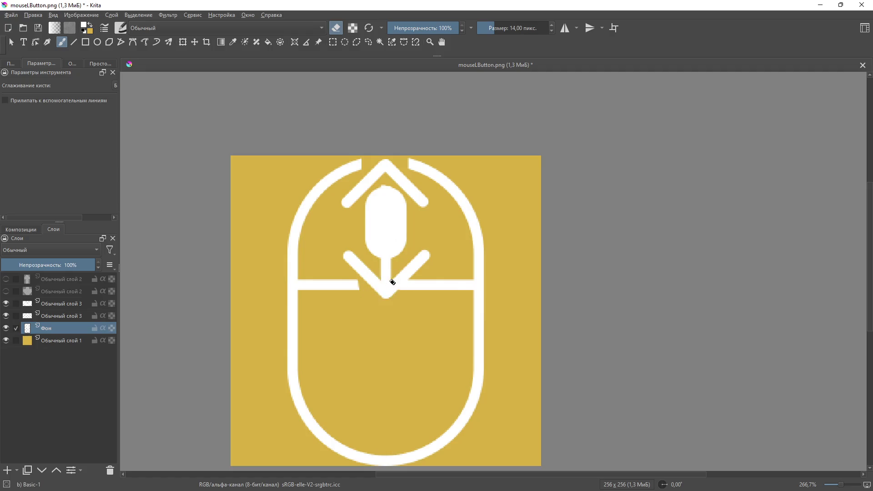
{"action": "key", "text": "ctrl+z"}
Step: Erase straight stretches of the crossbar and the wheel stem around the downward chevron
{"action": "left_click", "coordinate": [73, 42]}
{"action": "mouse_move", "coordinate": [350, 278]}
{"action": "left_mouse_down"}
{"action": "mouse_move", "coordinate": [370, 298]}
{"action": "mouse_move", "coordinate": [346, 258]}
{"action": "mouse_move", "coordinate": [389, 307]}
{"action": "mouse_move", "coordinate": [427, 247]}
{"action": "mouse_move", "coordinate": [375, 312]}
{"action": "mouse_move", "coordinate": [411, 287]}
{"action": "mouse_move", "coordinate": [440, 236]}
{"action": "mouse_move", "coordinate": [423, 258]}
{"action": "left_mouse_up"}
{"action": "mouse_move", "coordinate": [389, 297]}
{"action": "left_mouse_down"}
{"action": "mouse_move", "coordinate": [352, 259]}
{"action": "mouse_move", "coordinate": [384, 286]}
{"action": "mouse_move", "coordinate": [397, 277]}
{"action": "mouse_move", "coordinate": [341, 267]}
{"action": "mouse_move", "coordinate": [440, 263]}
{"action": "mouse_move", "coordinate": [387, 291]}
{"action": "mouse_move", "coordinate": [361, 292]}
{"action": "mouse_move", "coordinate": [366, 316]}
{"action": "mouse_move", "coordinate": [367, 285]}
{"action": "mouse_move", "coordinate": [370, 302]}
{"action": "mouse_move", "coordinate": [421, 298]}
{"action": "mouse_move", "coordinate": [422, 286]}
{"action": "left_mouse_up"}
{"action": "mouse_move", "coordinate": [424, 246]}
{"action": "left_mouse_down"}
{"action": "mouse_move", "coordinate": [423, 327]}
{"action": "mouse_move", "coordinate": [421, 317]}
{"action": "left_mouse_up"}
{"action": "left_click_drag", "start_coordinate": [429, 286], "coordinate": [374, 298]}
{"action": "left_click_drag", "start_coordinate": [352, 246], "coordinate": [356, 332]}
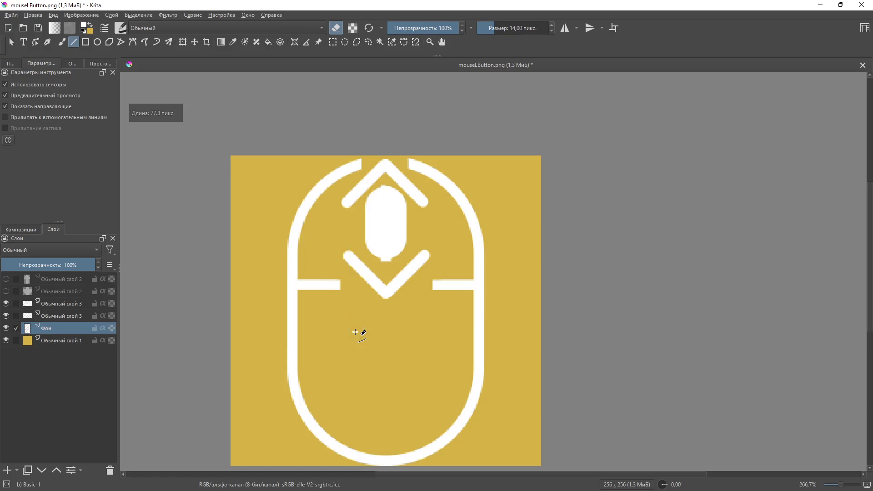
Step: Hide the yellow 'Обычный слой 1' layer so the white mouse icon sits on transparency
{"action": "scroll", "coordinate": [379, 321], "scroll_direction": "down", "scroll_amount": 7}
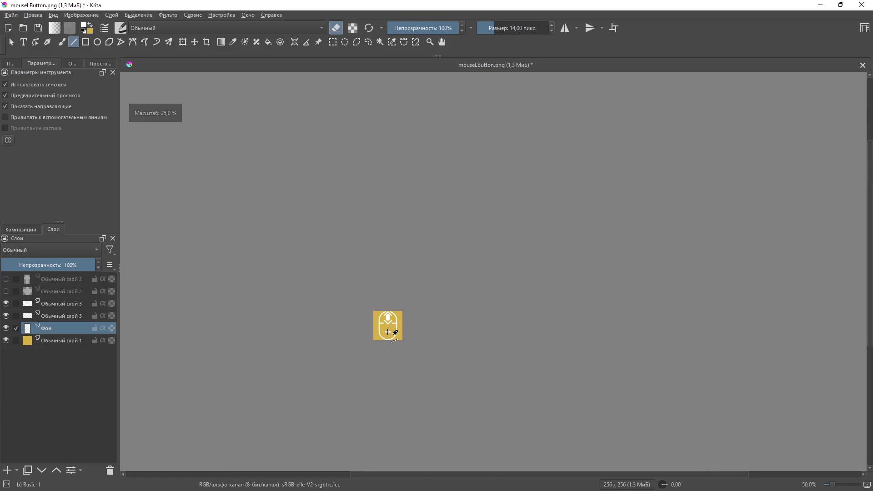
{"action": "scroll", "coordinate": [423, 289], "scroll_direction": "up", "scroll_amount": 2}
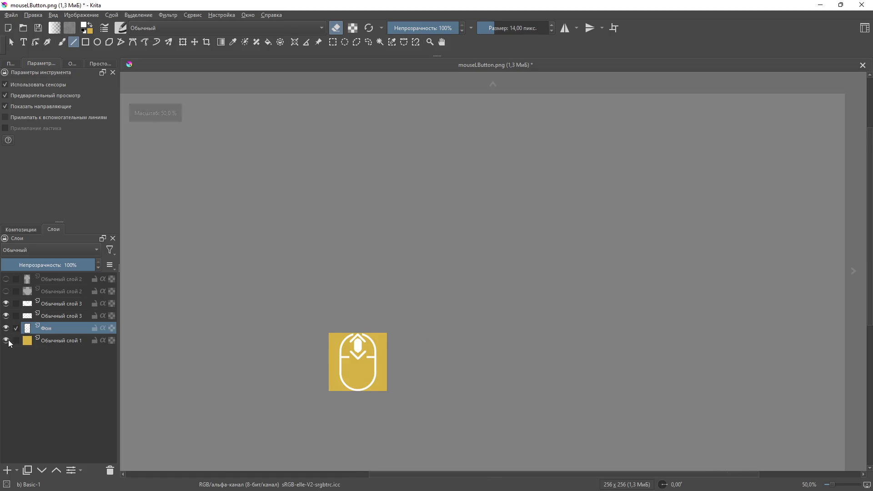
{"action": "left_click", "coordinate": [6, 340]}
{"action": "left_click", "coordinate": [11, 15]}
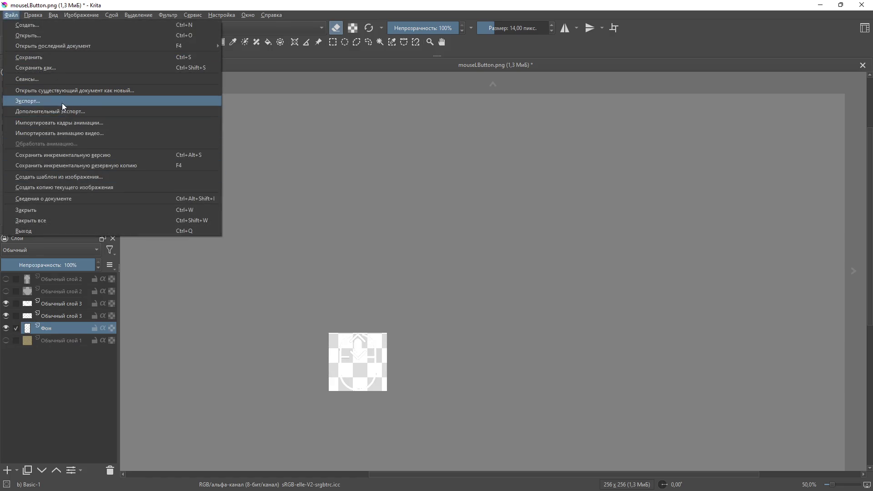
Step: Save the image to Downloads as mouseCButton.png with default PNG options
{"action": "left_click", "coordinate": [58, 68]}
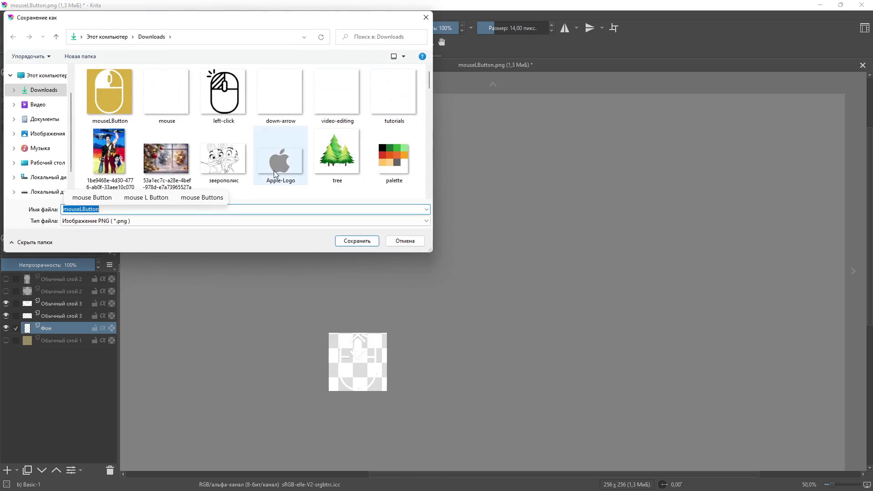
{"action": "left_click", "coordinate": [86, 212]}
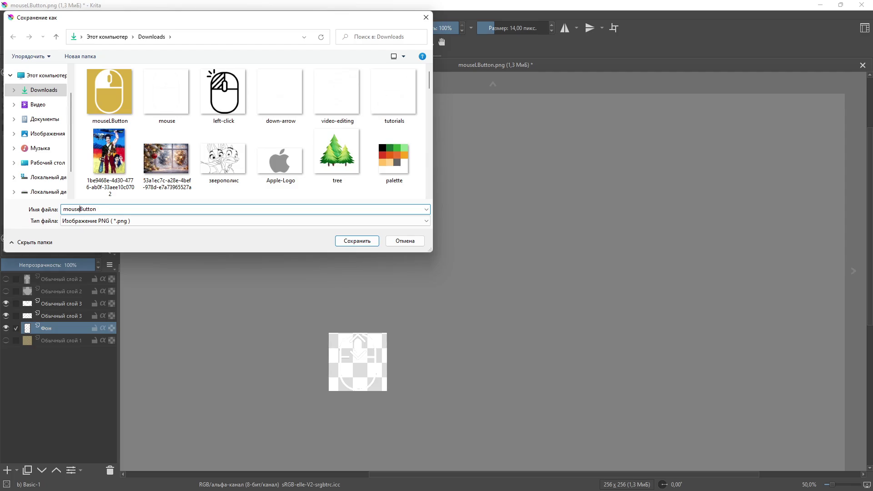
{"action": "type", "text": "C"}
{"action": "left_click", "coordinate": [369, 242]}
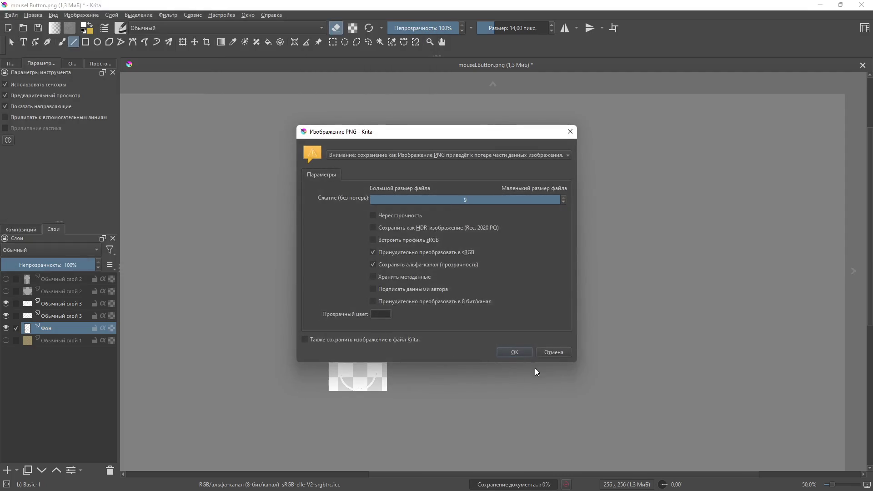
{"action": "left_click", "coordinate": [510, 352]}
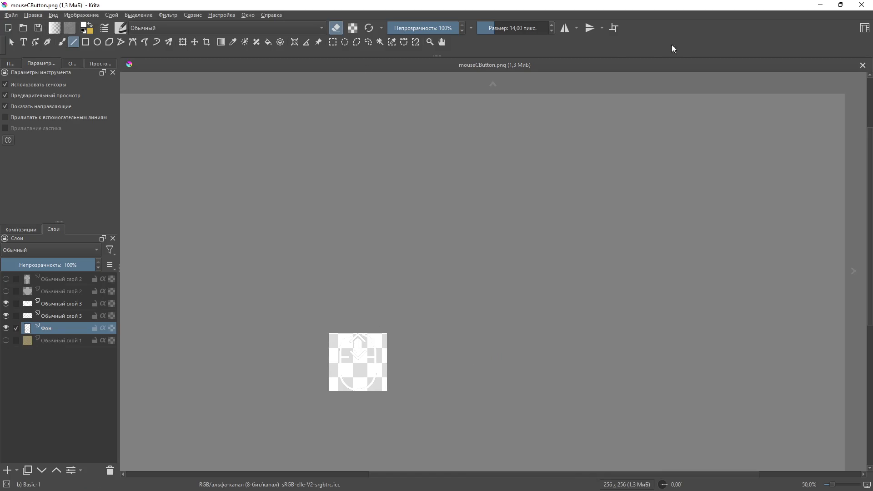
Step: Close mouseCButton and open mouse.png by dragging it from Downloads into Krita
{"action": "left_click", "coordinate": [863, 66]}
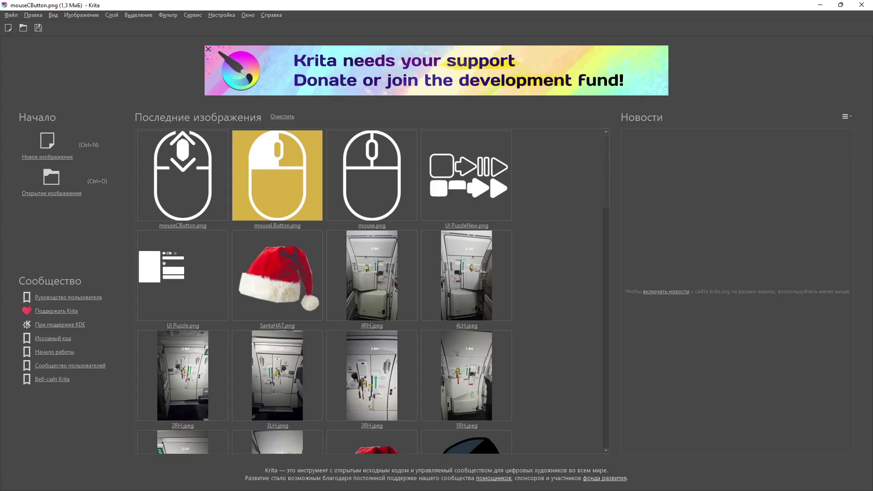
{"action": "key", "text": "alt+Tab"}
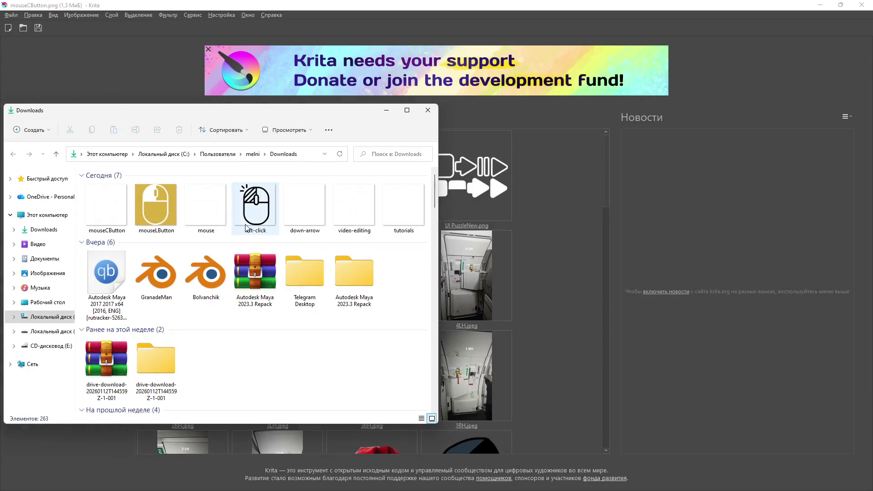
{"action": "left_click", "coordinate": [205, 204]}
{"action": "mouse_move", "coordinate": [217, 251]}
{"action": "left_mouse_down"}
{"action": "mouse_move", "coordinate": [556, 174]}
{"action": "mouse_move", "coordinate": [566, 122]}
{"action": "left_mouse_up"}
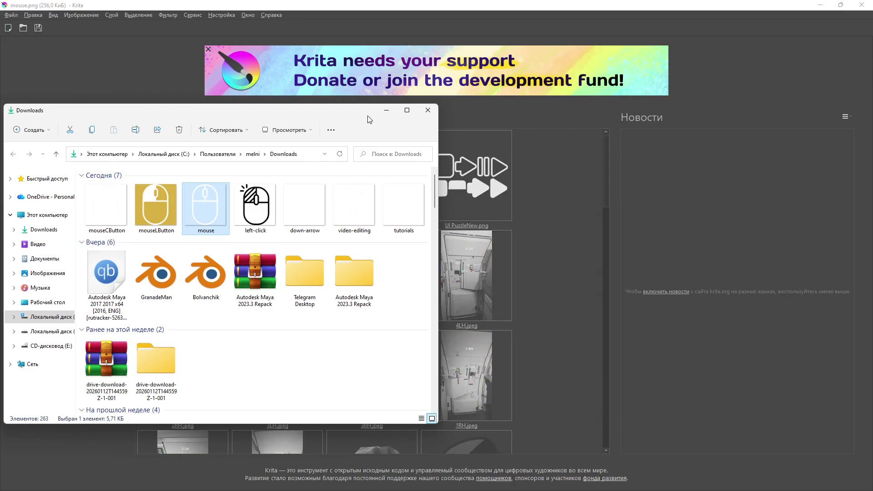
{"action": "left_click", "coordinate": [391, 109]}
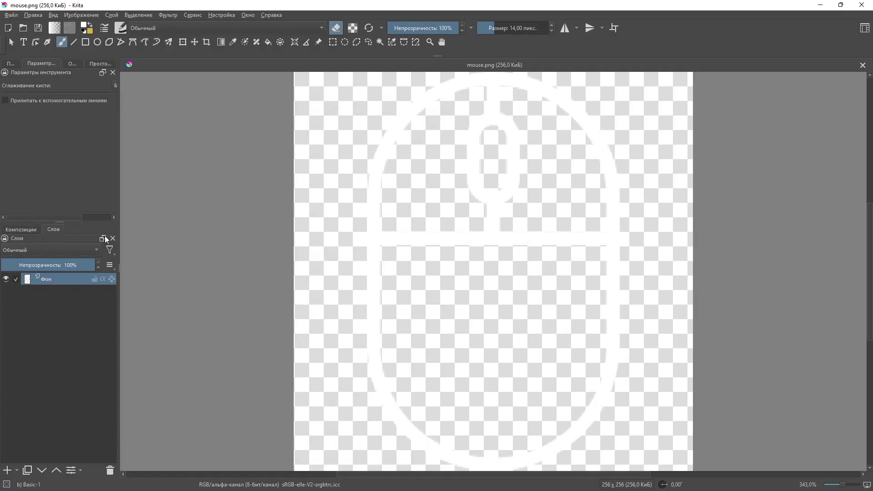
Step: Add a new layer beneath the mouse outline and fill it yellow
{"action": "left_click", "coordinate": [7, 470]}
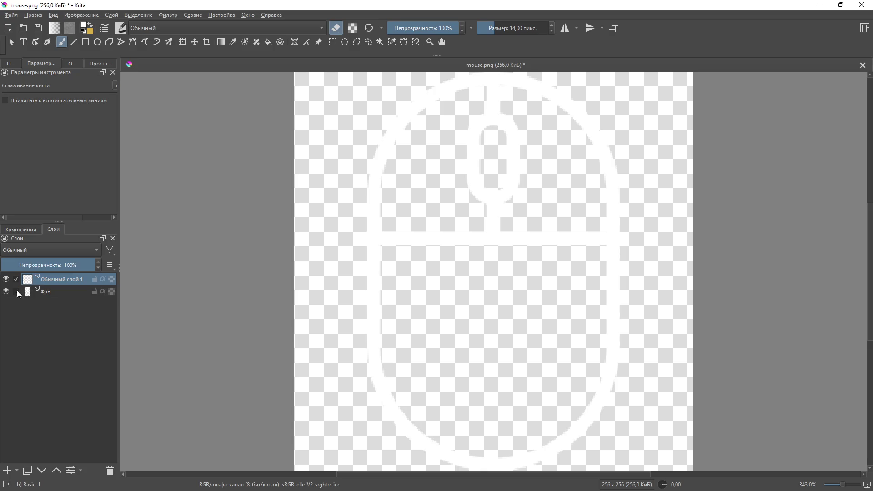
{"action": "left_click_drag", "start_coordinate": [58, 297], "coordinate": [59, 297]}
{"action": "left_click", "coordinate": [92, 31]}
{"action": "key", "text": "e"}
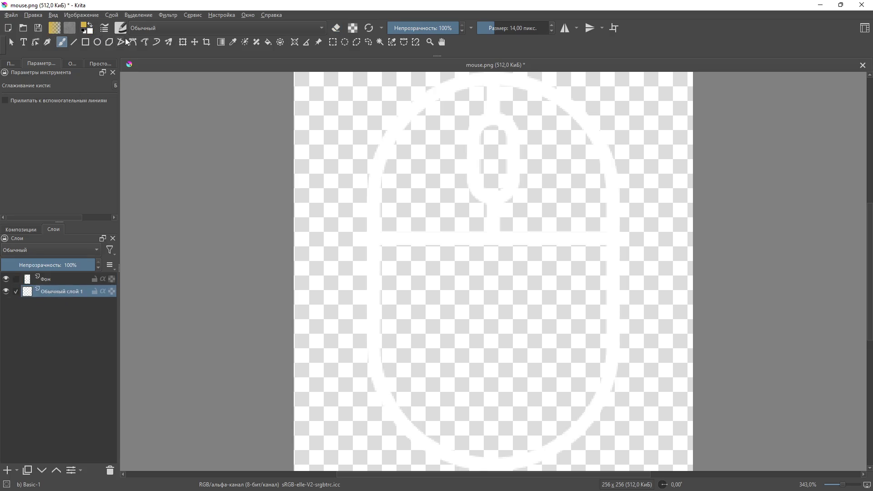
{"action": "left_click", "coordinate": [269, 42]}
{"action": "left_click", "coordinate": [358, 179]}
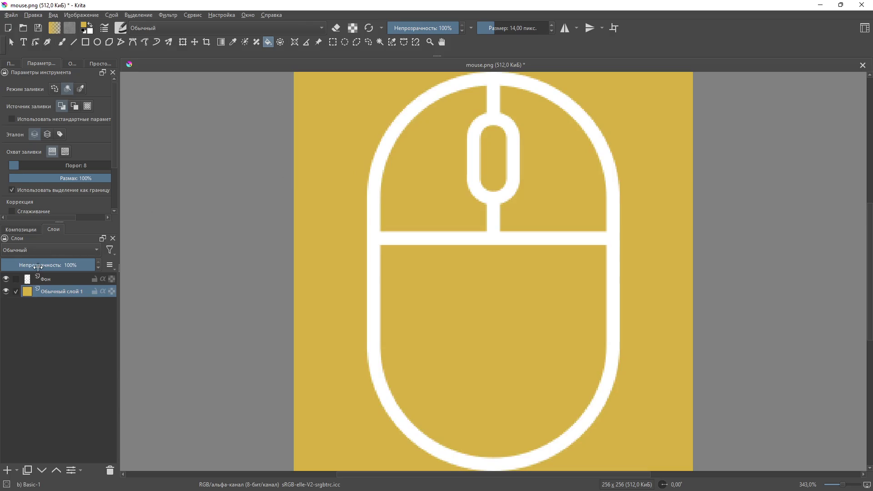
{"action": "left_click", "coordinate": [58, 276]}
Step: Paint the mouse's upper-left button area solid white with the freehand brush, redoing the first stroke
{"action": "key", "text": "b"}
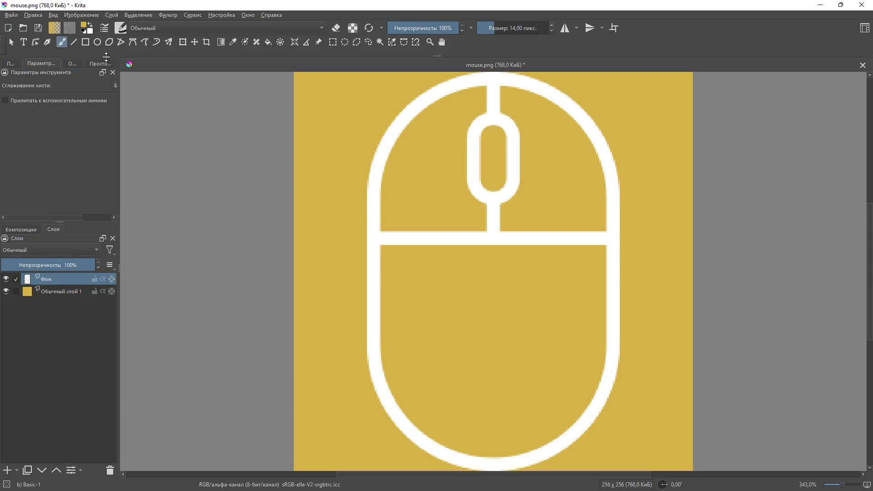
{"action": "left_click", "coordinate": [92, 28]}
{"action": "mouse_move", "coordinate": [382, 227]}
{"action": "left_mouse_down"}
{"action": "mouse_move", "coordinate": [476, 226]}
{"action": "mouse_move", "coordinate": [462, 130]}
{"action": "mouse_move", "coordinate": [480, 96]}
{"action": "mouse_move", "coordinate": [425, 114]}
{"action": "mouse_move", "coordinate": [384, 190]}
{"action": "mouse_move", "coordinate": [384, 211]}
{"action": "mouse_move", "coordinate": [408, 165]}
{"action": "mouse_move", "coordinate": [400, 140]}
{"action": "mouse_move", "coordinate": [380, 220]}
{"action": "mouse_move", "coordinate": [476, 223]}
{"action": "mouse_move", "coordinate": [478, 207]}
{"action": "mouse_move", "coordinate": [382, 211]}
{"action": "mouse_move", "coordinate": [452, 203]}
{"action": "mouse_move", "coordinate": [457, 146]}
{"action": "mouse_move", "coordinate": [461, 160]}
{"action": "left_mouse_up"}
{"action": "key", "text": "ctrl+z"}
{"action": "mouse_move", "coordinate": [478, 88]}
{"action": "left_mouse_down"}
{"action": "mouse_move", "coordinate": [468, 111]}
{"action": "mouse_move", "coordinate": [454, 96]}
{"action": "mouse_move", "coordinate": [434, 109]}
{"action": "mouse_move", "coordinate": [406, 157]}
{"action": "mouse_move", "coordinate": [427, 143]}
{"action": "mouse_move", "coordinate": [434, 185]}
{"action": "mouse_move", "coordinate": [422, 180]}
{"action": "left_mouse_up"}
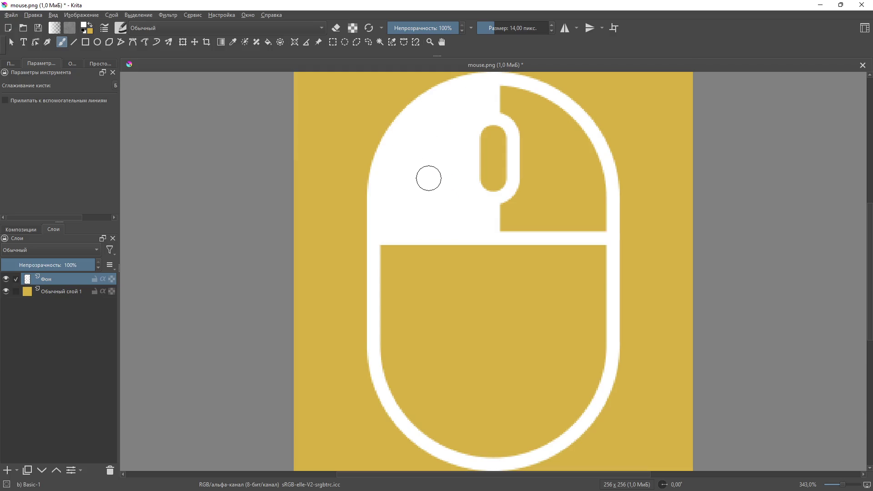
Step: Save the image over mouseLButton.png, replacing the existing file
{"action": "left_click", "coordinate": [11, 15]}
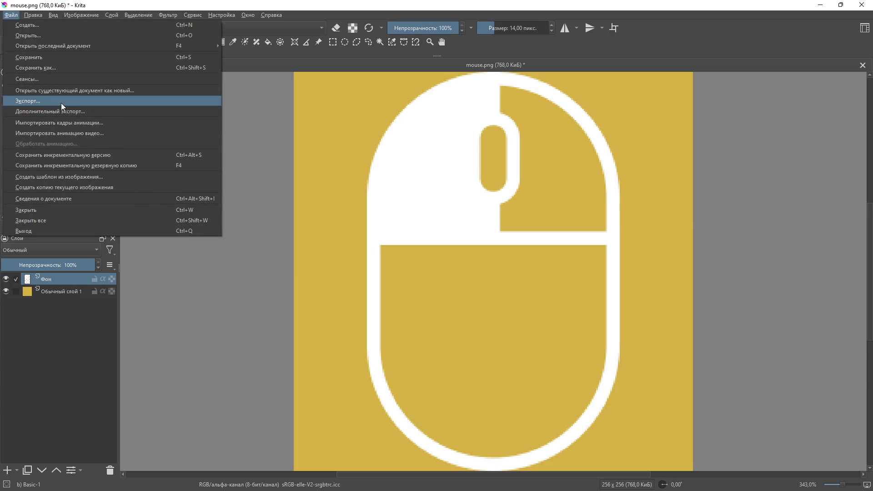
{"action": "left_click", "coordinate": [55, 67]}
{"action": "left_click", "coordinate": [167, 93]}
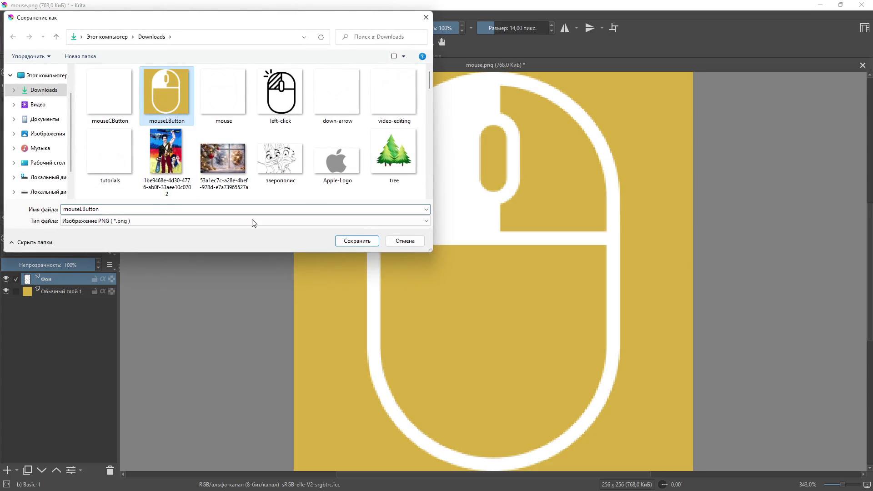
{"action": "left_click", "coordinate": [356, 240]}
{"action": "left_click", "coordinate": [454, 249]}
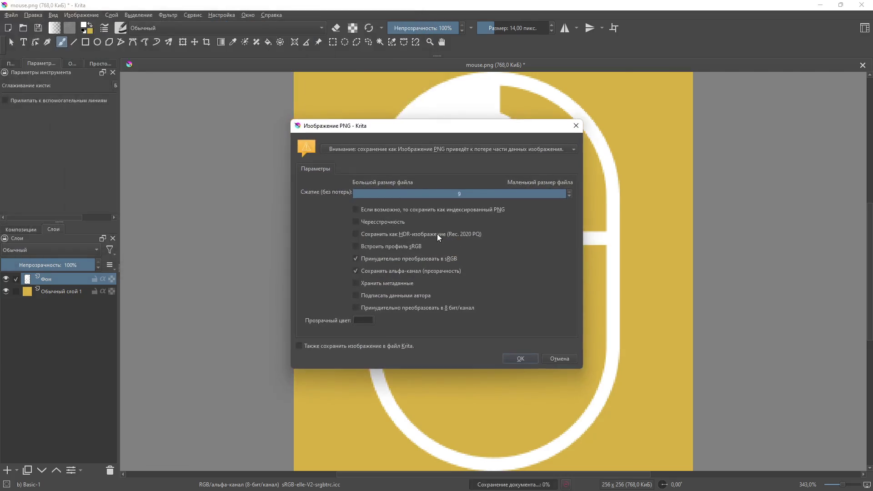
{"action": "left_click", "coordinate": [520, 359]}
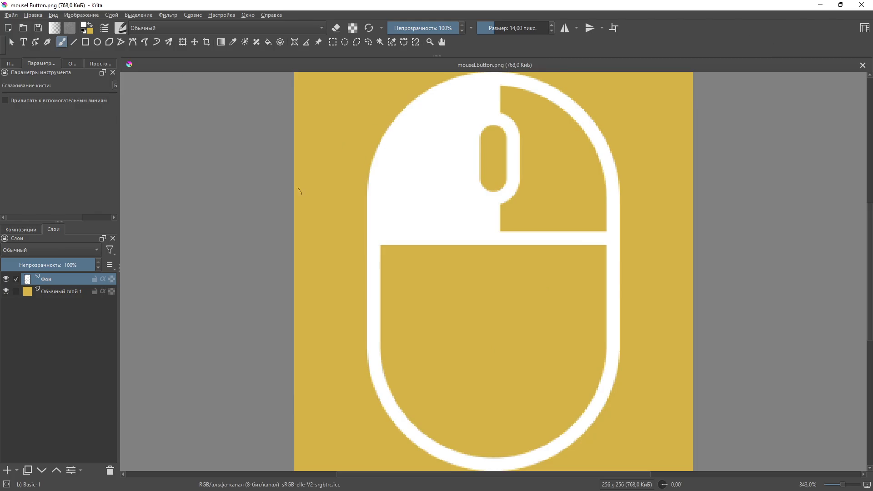
Step: Hide the yellow layer and overwrite mouseLButton.png again with a transparent background, then minimize Krita
{"action": "left_click", "coordinate": [6, 291]}
{"action": "left_click", "coordinate": [11, 15]}
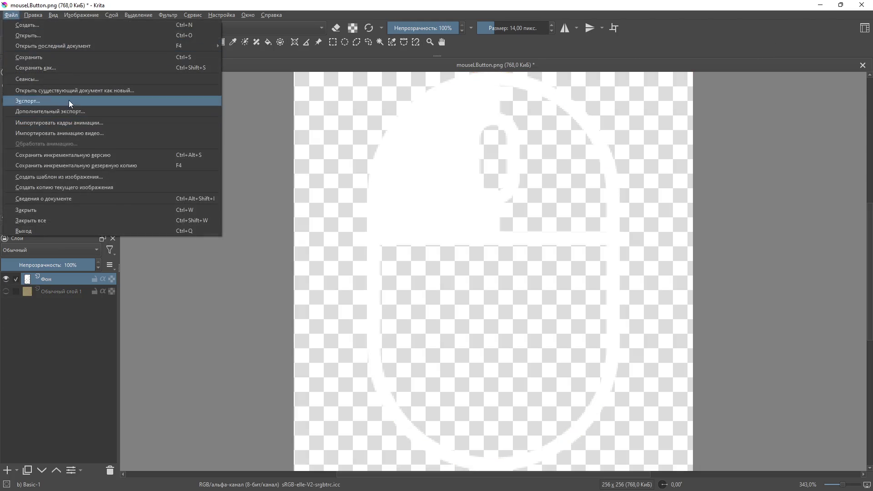
{"action": "left_click", "coordinate": [69, 72]}
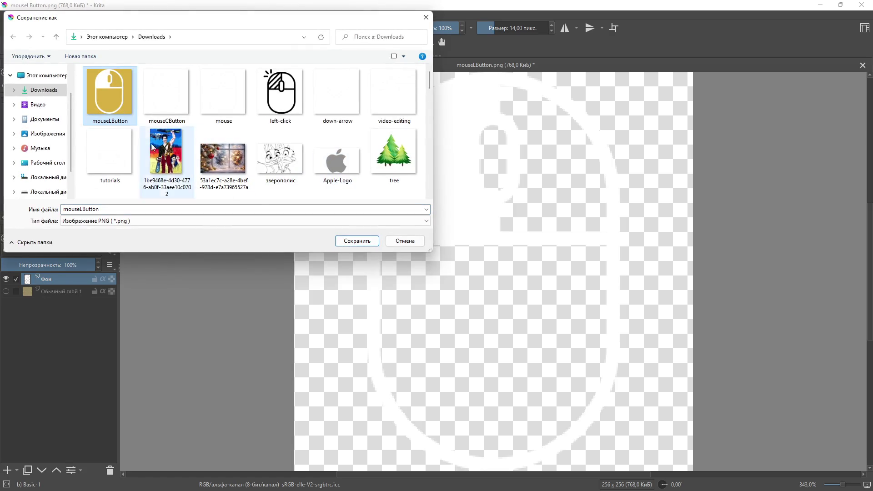
{"action": "left_click", "coordinate": [375, 245]}
{"action": "left_click", "coordinate": [491, 250]}
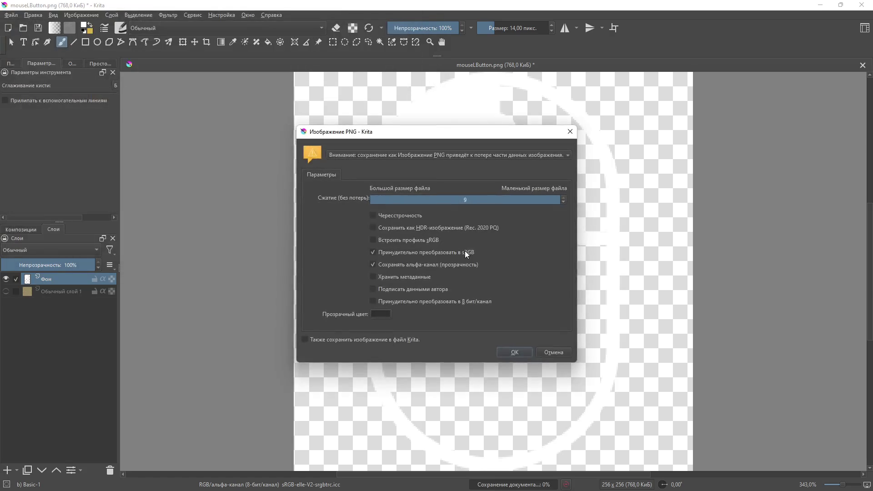
{"action": "left_click", "coordinate": [510, 353]}
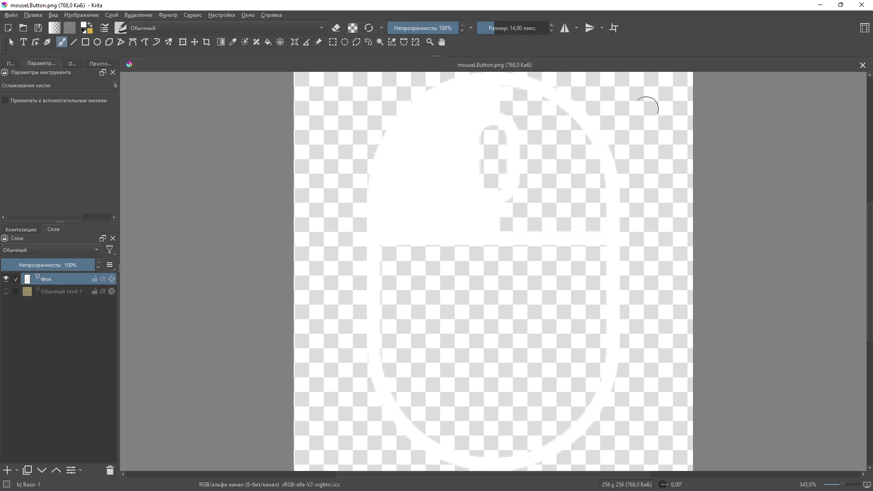
{"action": "left_click", "coordinate": [820, 6]}
Step: Search for move icons and download the expand-arrows icon in white as a 256px PNG
{"action": "scroll", "coordinate": [241, 154], "scroll_direction": "up", "scroll_amount": 3}
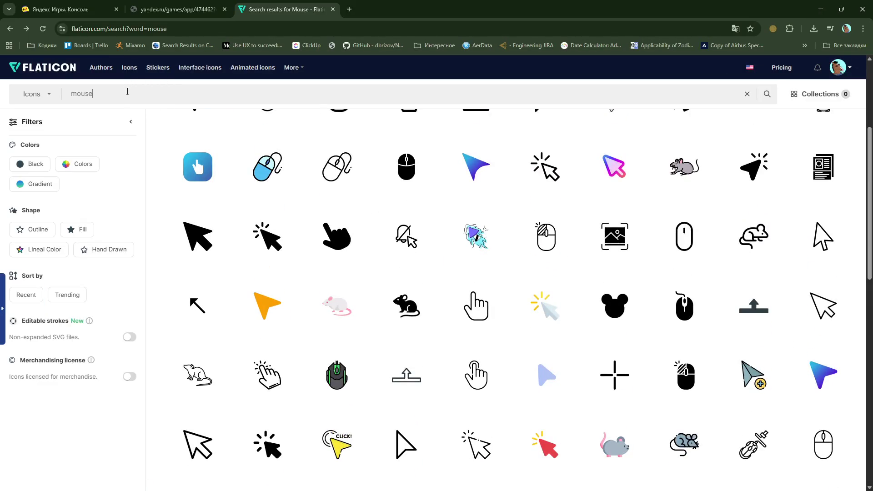
{"action": "left_click_drag", "start_coordinate": [128, 92], "coordinate": [1, 99]}
{"action": "type", "text": "mo"}
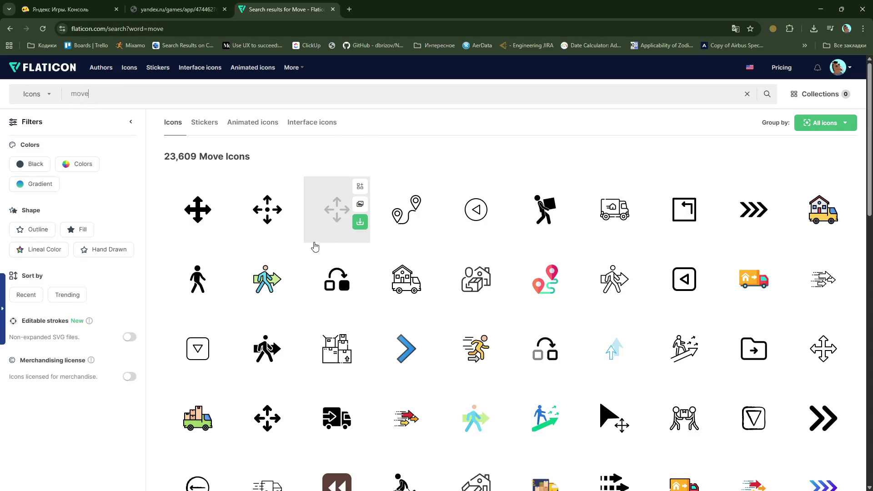
{"action": "left_click", "coordinate": [335, 218]}
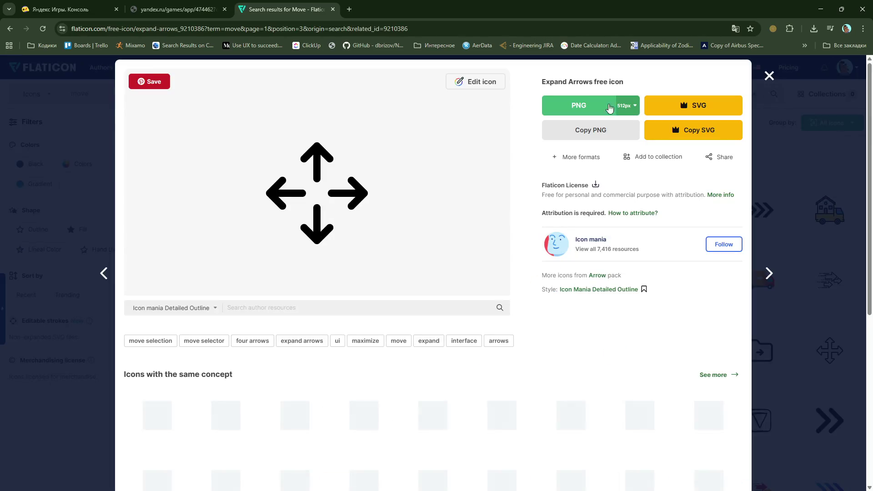
{"action": "left_click", "coordinate": [473, 84]}
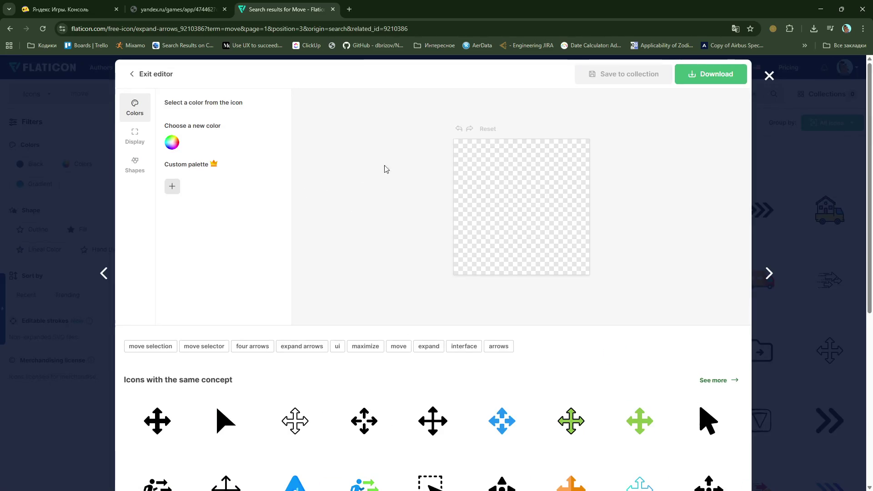
{"action": "left_click", "coordinate": [173, 160]}
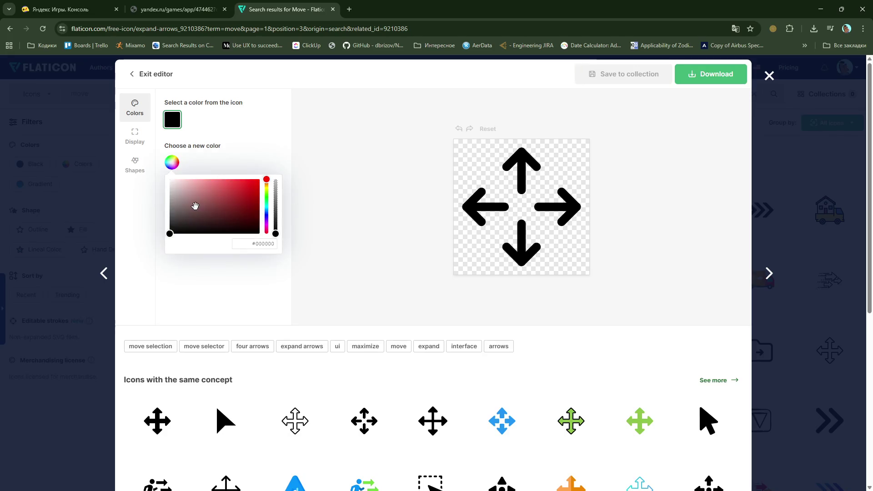
{"action": "left_click", "coordinate": [702, 77]}
{"action": "left_click", "coordinate": [716, 100]}
{"action": "left_click", "coordinate": [726, 174]}
{"action": "left_click", "coordinate": [568, 237]}
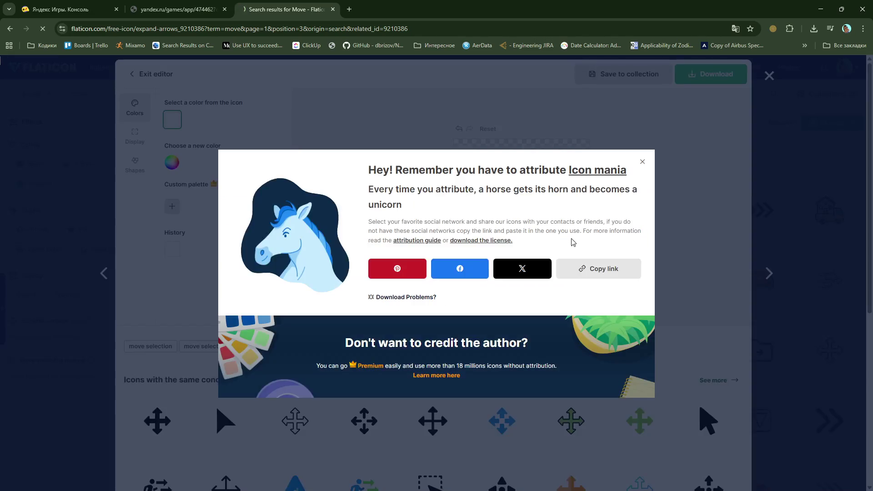
{"action": "left_click", "coordinate": [648, 161]}
Step: Change the Flaticon search to 'camera' to list camera icons
{"action": "left_click", "coordinate": [769, 76]}
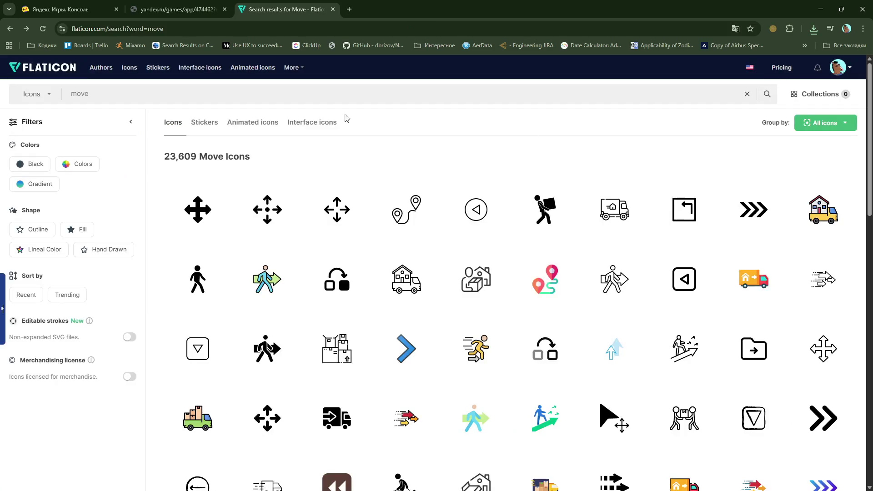
{"action": "type", "text": "camera"}
{"action": "key", "text": "Return"}
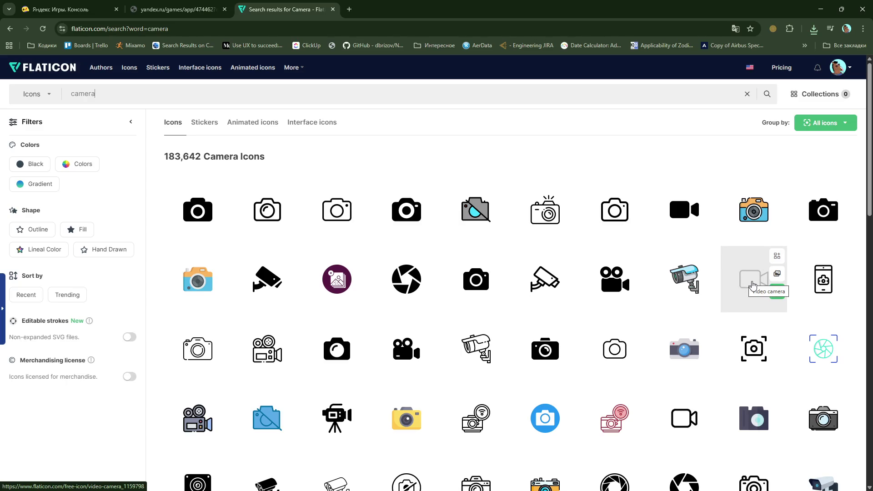
Step: Open the video camera icon and recolour it white (#FFFFFF)
{"action": "left_click", "coordinate": [753, 286]}
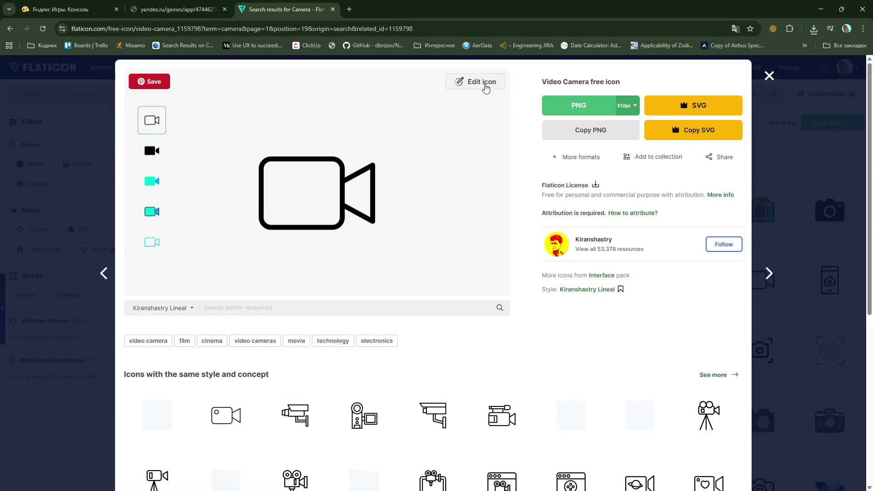
{"action": "left_click", "coordinate": [484, 86]}
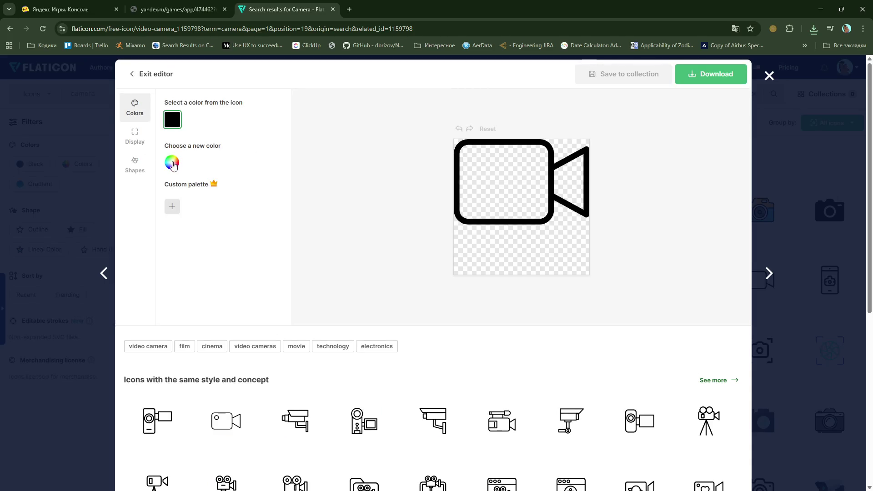
{"action": "left_click", "coordinate": [173, 165]}
{"action": "left_click_drag", "start_coordinate": [174, 200], "coordinate": [157, 174]}
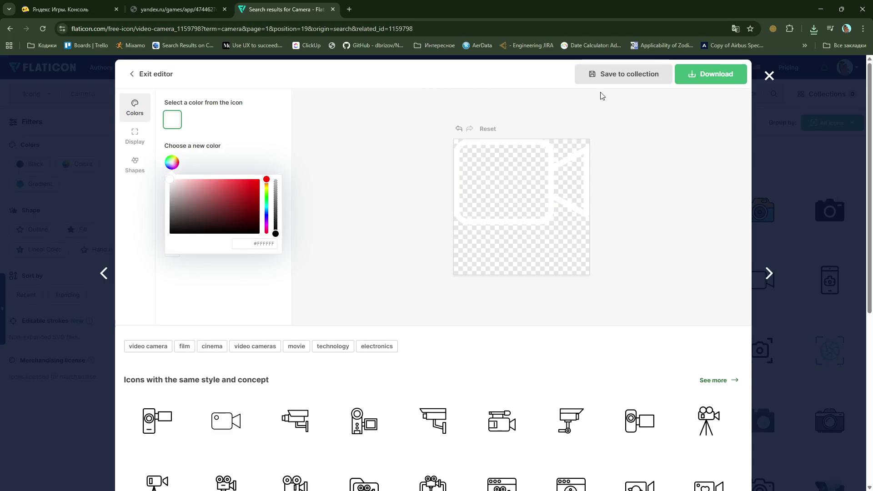
Step: Download the white camera icon as PNG, then minimize the browser to return to Unity
{"action": "left_click", "coordinate": [694, 77]}
{"action": "left_click", "coordinate": [720, 104]}
{"action": "left_click", "coordinate": [723, 175]}
{"action": "left_click", "coordinate": [509, 262]}
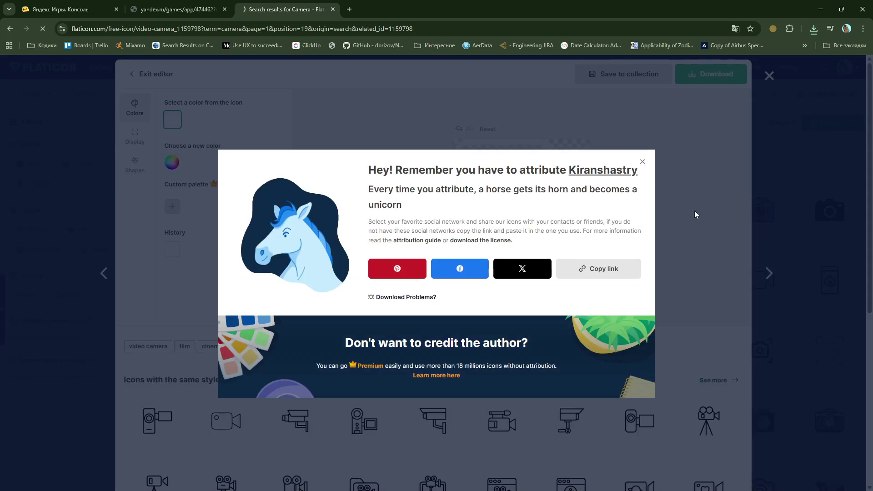
{"action": "left_click", "coordinate": [642, 162]}
{"action": "left_click", "coordinate": [768, 75]}
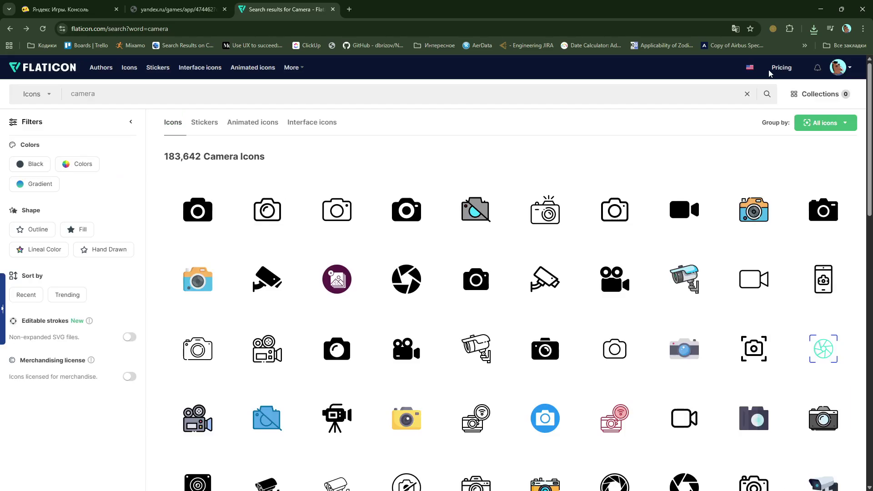
{"action": "left_click", "coordinate": [819, 10]}
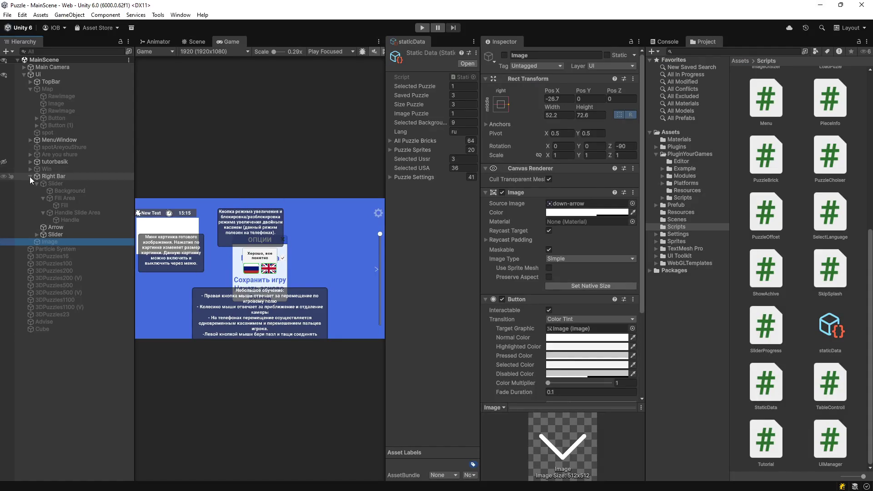
Step: Collapse Right Bar and browse the project folders to open Assets/Sprites
{"action": "left_click", "coordinate": [30, 177]}
{"action": "left_click", "coordinate": [677, 219]}
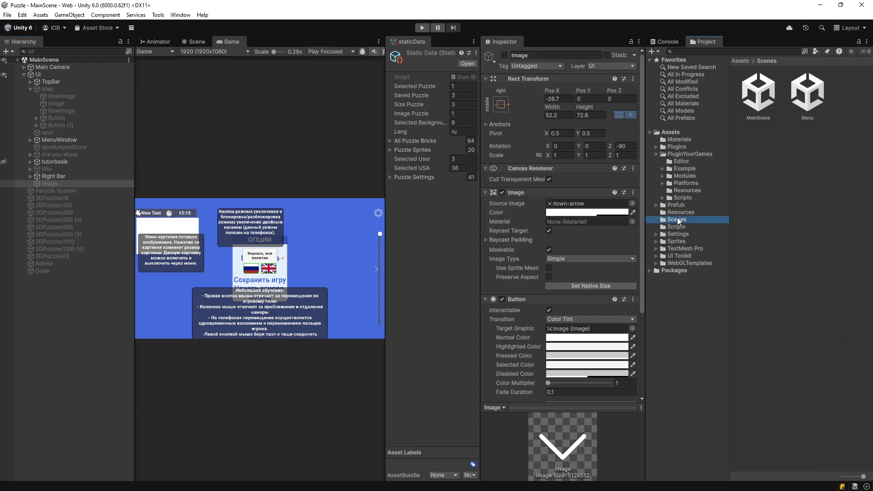
{"action": "left_click", "coordinate": [678, 212]}
{"action": "left_click", "coordinate": [677, 233]}
{"action": "left_click", "coordinate": [678, 229]}
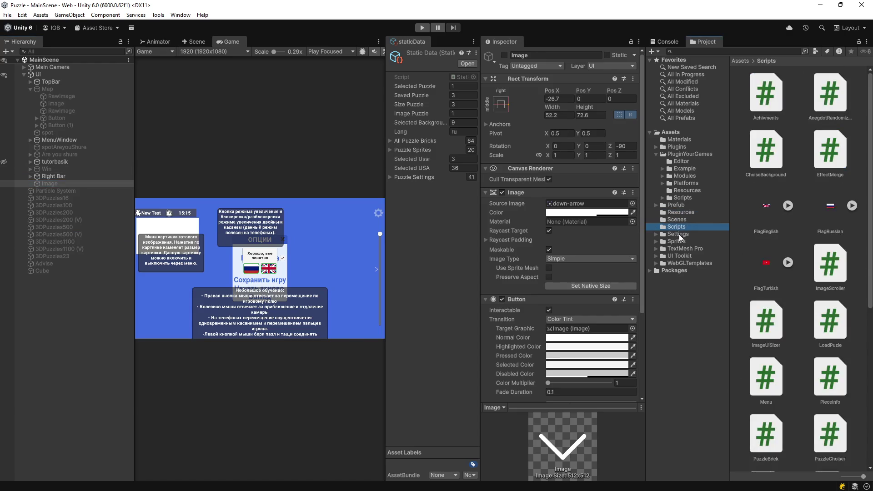
{"action": "left_click", "coordinate": [678, 233]}
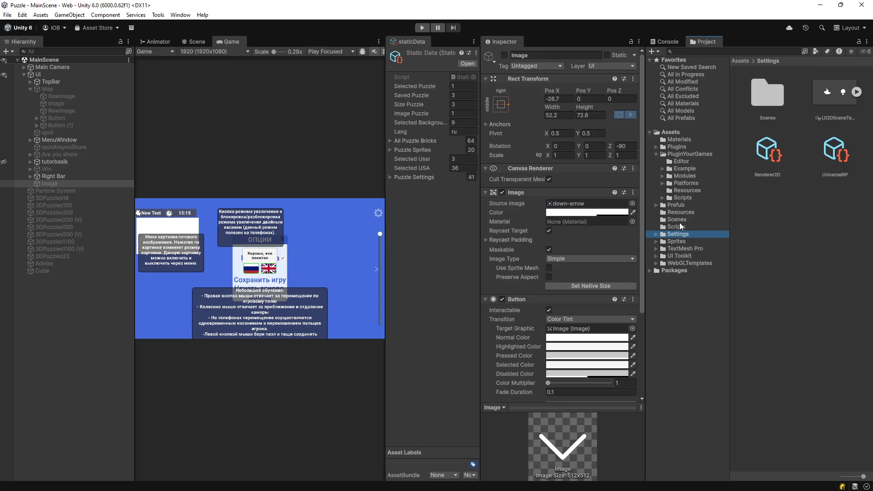
{"action": "left_click", "coordinate": [680, 241]}
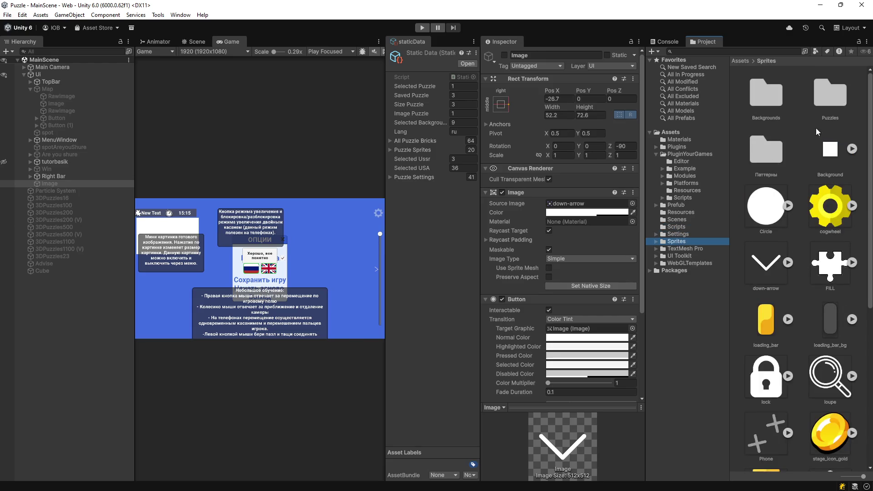
Step: Create and open an empty UI folder in Sprites, then bring up the Downloads folder
{"action": "right_click", "coordinate": [794, 179]}
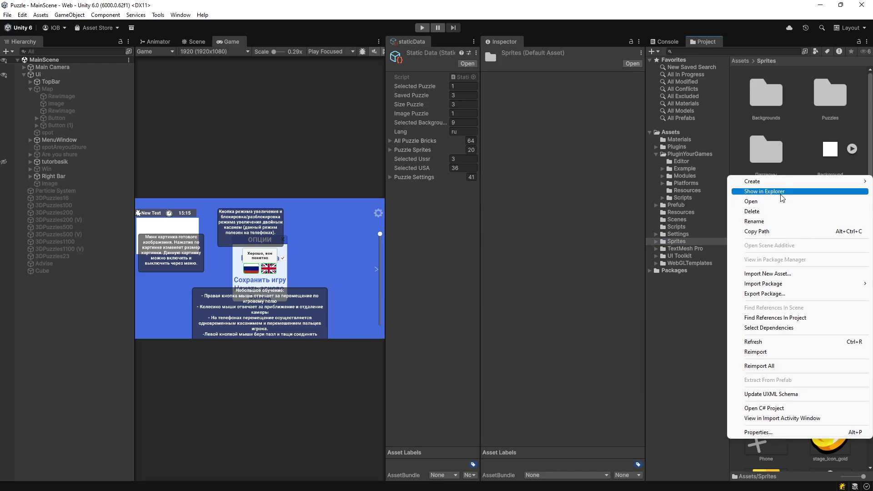
{"action": "mouse_move", "coordinate": [774, 181]}
{"action": "left_click", "coordinate": [671, 184]}
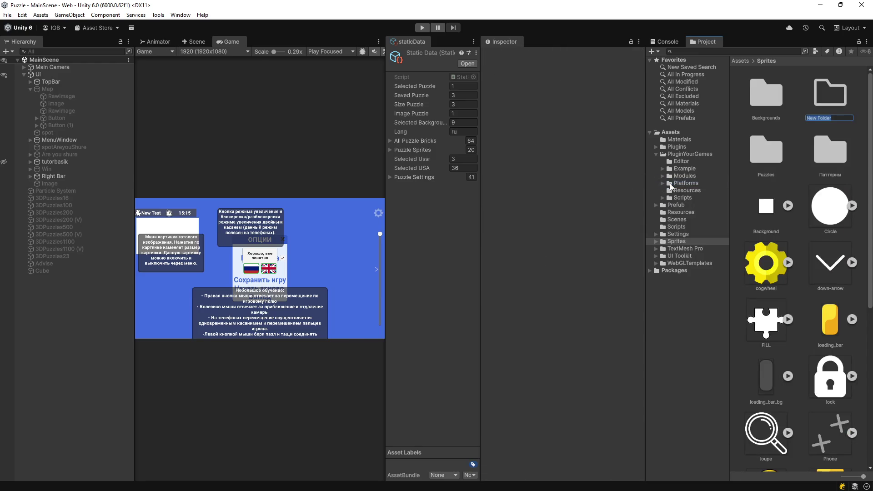
{"action": "type", "text": "UI"}
{"action": "key", "text": "Return"}
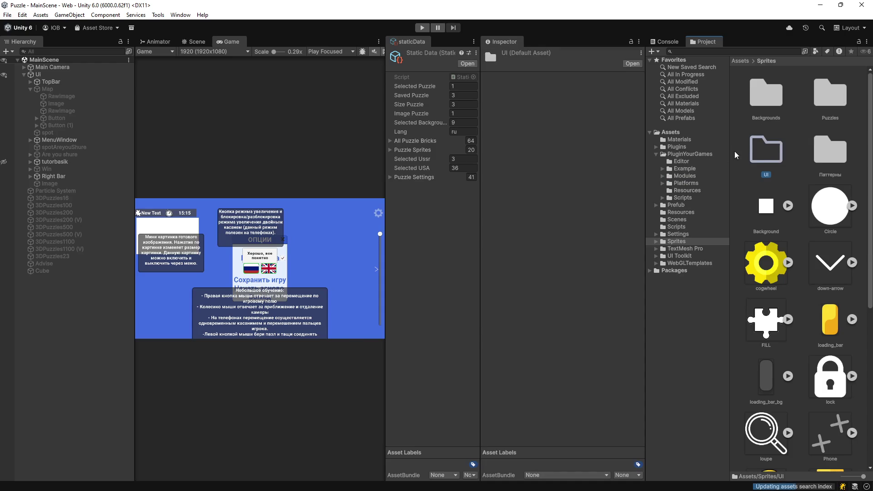
{"action": "double_click", "coordinate": [751, 160]}
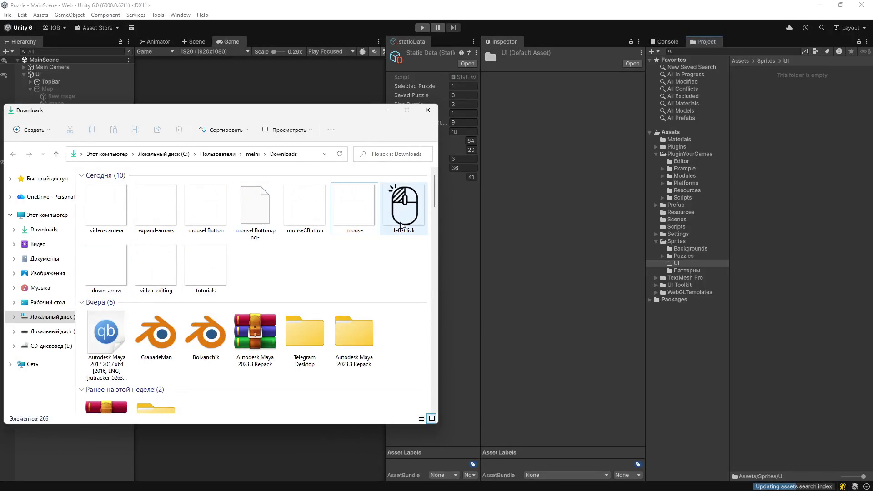
{"action": "left_click", "coordinate": [404, 207]}
{"action": "left_click", "coordinate": [334, 221]}
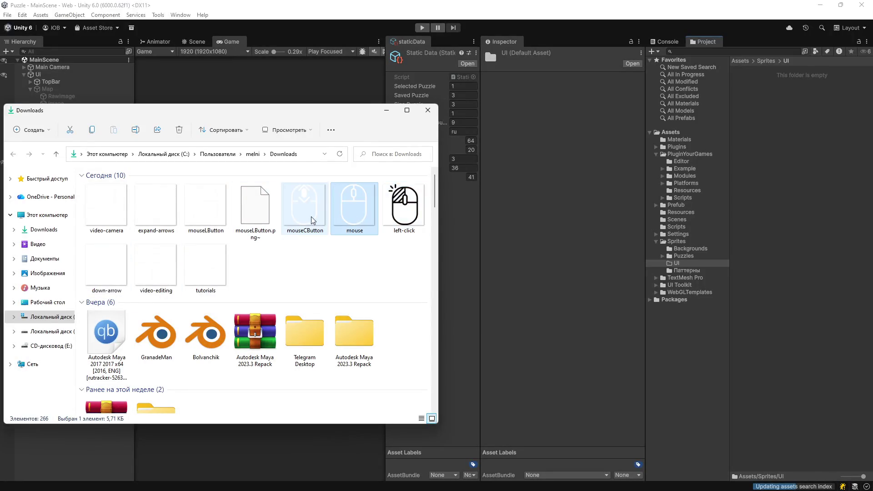
Step: Import the video-camera, mouseLButton, mouseCButton and expand-arrows PNGs into Sprites/UI
{"action": "left_click", "coordinate": [122, 213]}
{"action": "left_click", "coordinate": [305, 207], "text": "ctrl"}
{"action": "left_click", "coordinate": [206, 207], "text": "ctrl"}
{"action": "left_click", "coordinate": [156, 207], "text": "ctrl"}
{"action": "left_click_drag", "start_coordinate": [156, 206], "coordinate": [787, 160]}
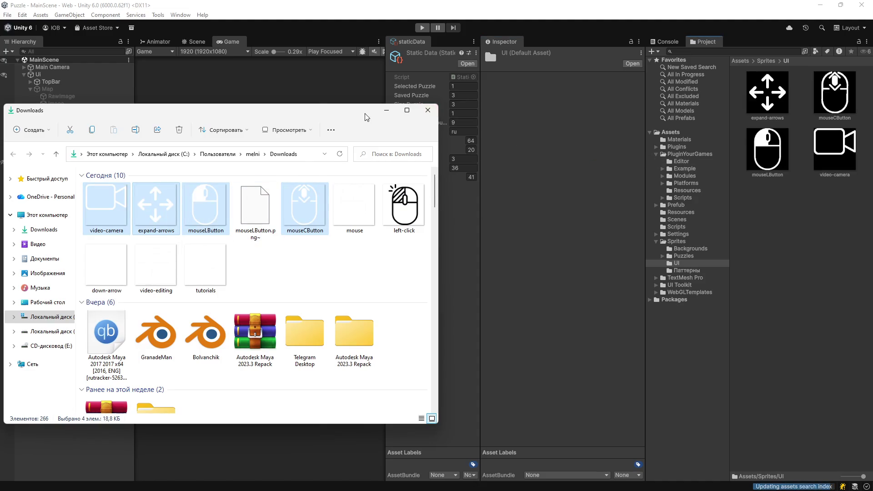
Step: Set all four icons to Texture Type Sprite (2D and UI), Sprite Mode Single, and apply
{"action": "left_click", "coordinate": [386, 110]}
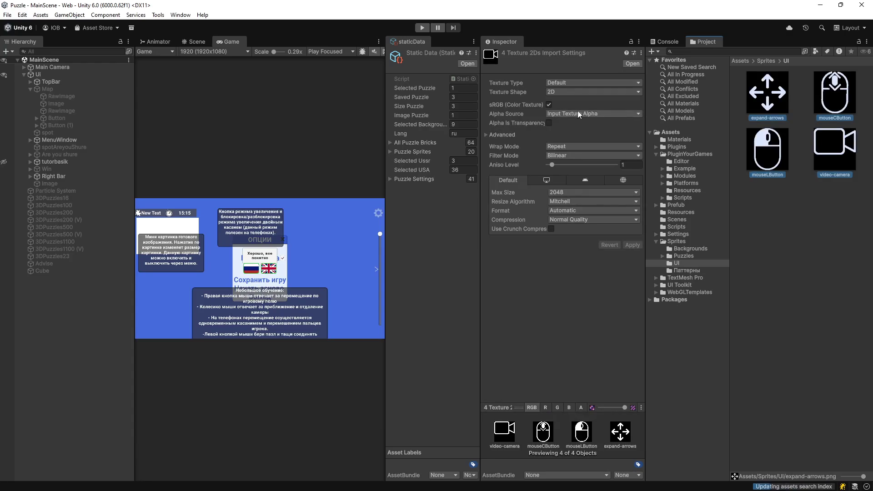
{"action": "left_click", "coordinate": [566, 82]}
{"action": "left_click", "coordinate": [587, 123]}
{"action": "left_click", "coordinate": [581, 105]}
{"action": "left_click", "coordinate": [582, 113]}
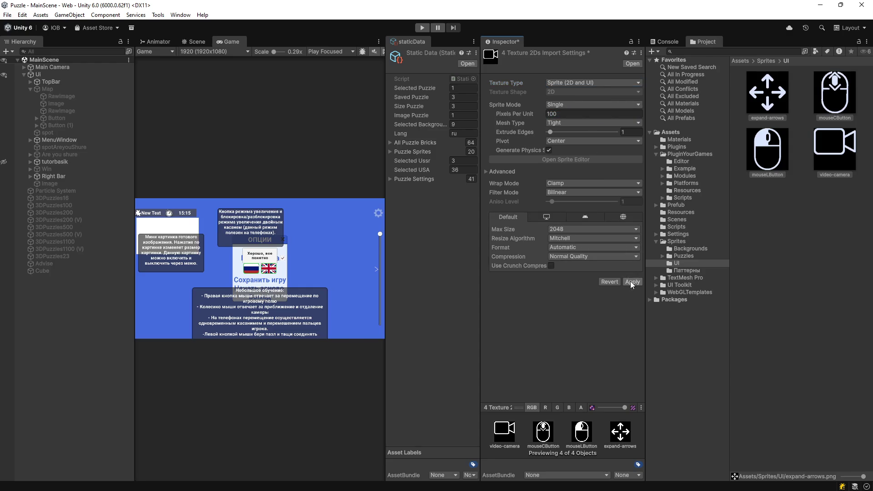
{"action": "left_click", "coordinate": [631, 281]}
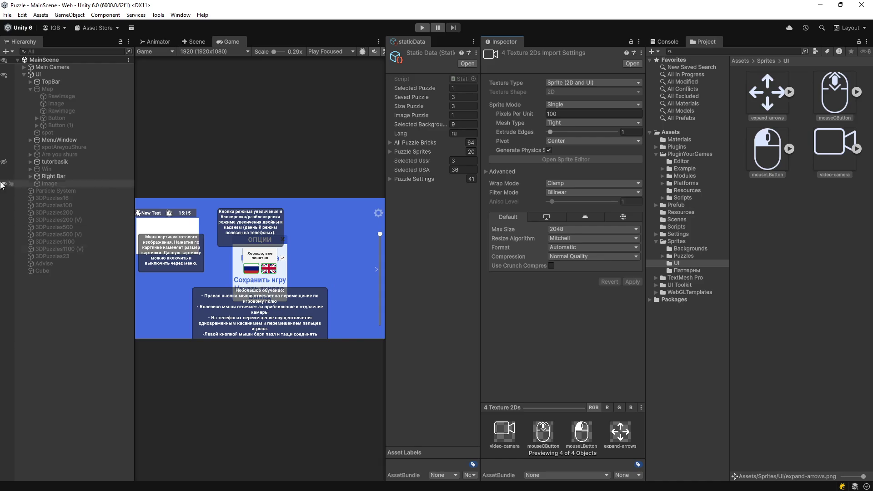
{"action": "left_click", "coordinate": [29, 162]}
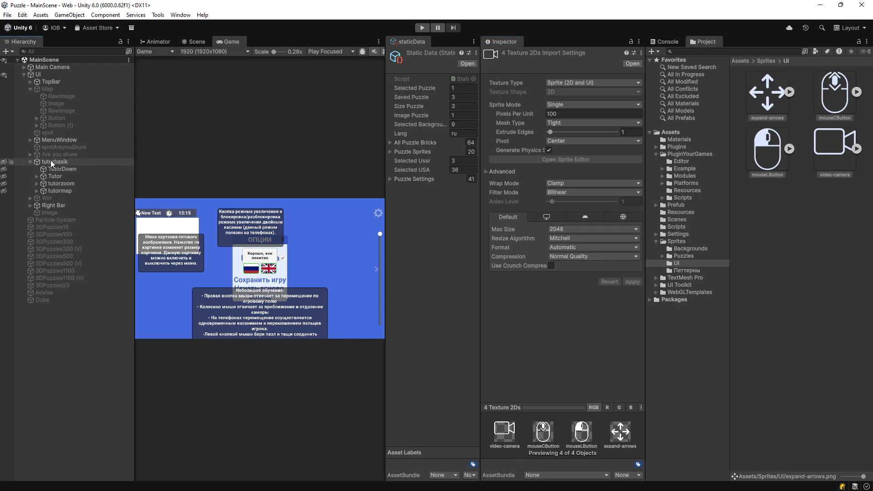
{"action": "right_click", "coordinate": [50, 161]}
Step: Add a UI Image under tutorbasik showing the mouseLButton sprite, shifted right
{"action": "mouse_move", "coordinate": [101, 336]}
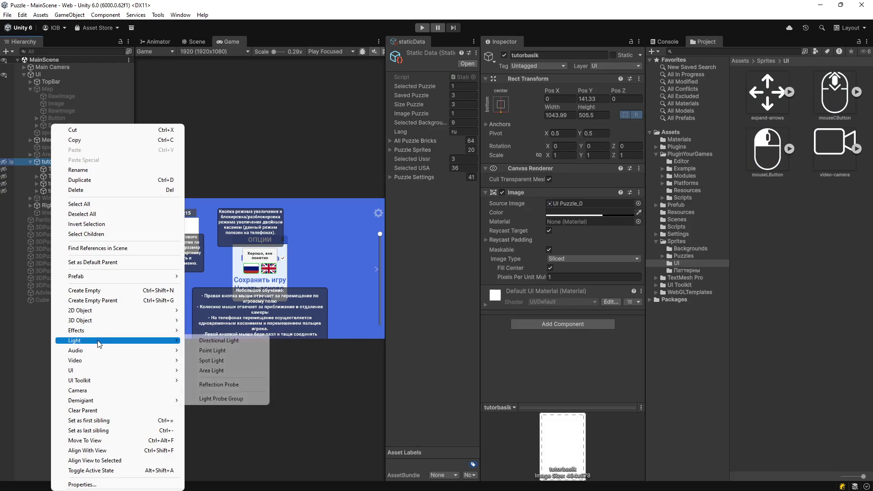
{"action": "mouse_move", "coordinate": [105, 370]}
{"action": "left_click", "coordinate": [252, 229]}
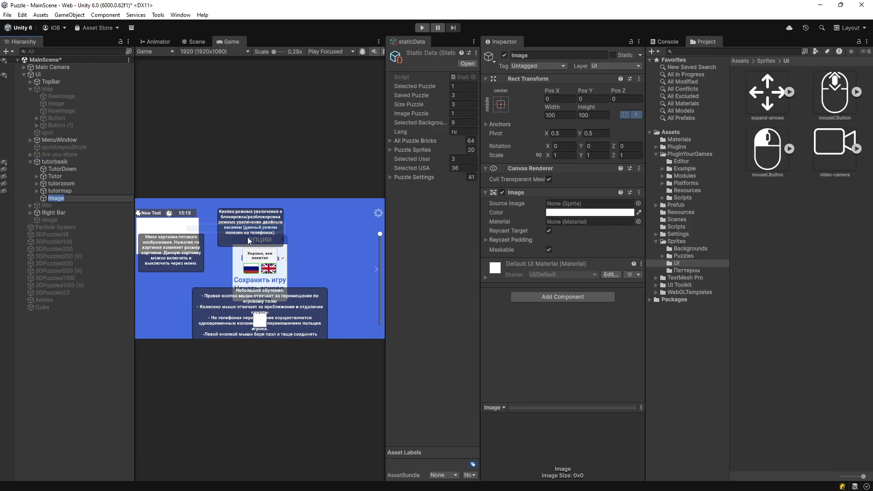
{"action": "left_click", "coordinate": [826, 97]}
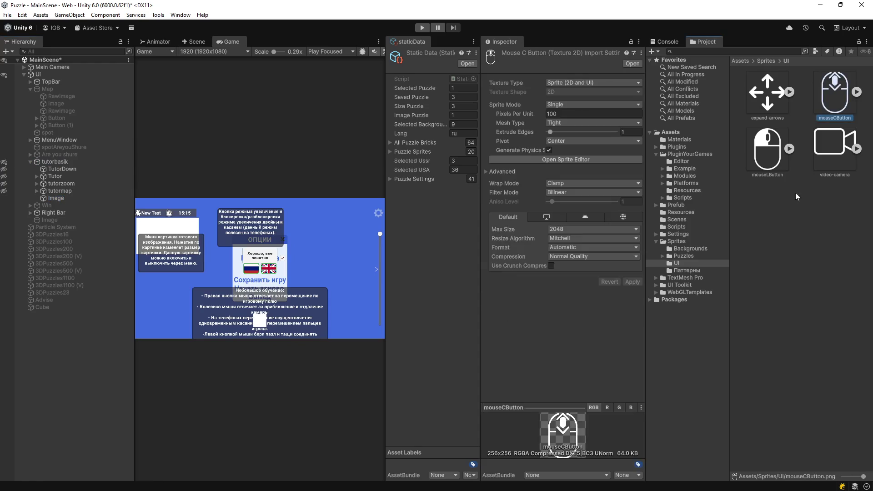
{"action": "left_click", "coordinate": [56, 198]}
{"action": "left_click_drag", "start_coordinate": [777, 153], "coordinate": [587, 204]}
{"action": "mouse_move", "coordinate": [547, 89]}
{"action": "left_mouse_down"}
{"action": "mouse_move", "coordinate": [580, 98]}
{"action": "mouse_move", "coordinate": [207, 141]}
{"action": "left_mouse_up"}
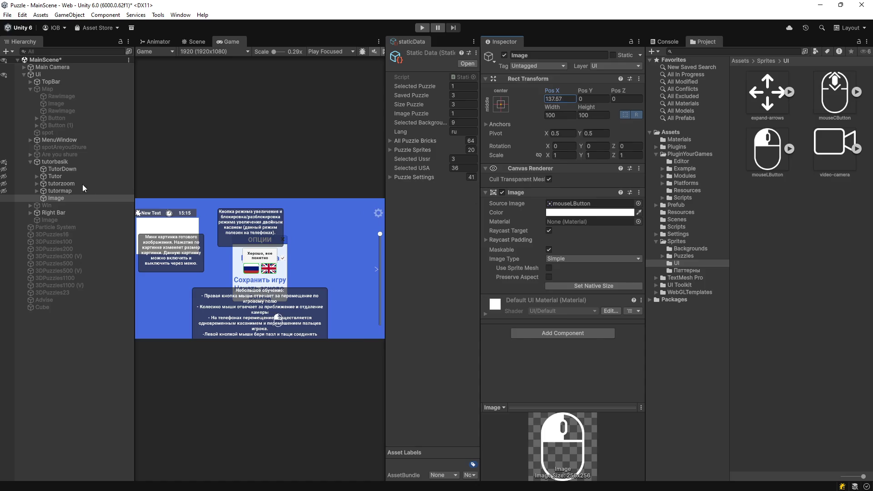
Step: Duplicate it as Image (1) with the expand-arrows sprite at X 141.91, Y 23.8
{"action": "left_click", "coordinate": [62, 197]}
{"action": "key", "text": "ctrl+d"}
{"action": "mouse_move", "coordinate": [764, 100]}
{"action": "left_mouse_down"}
{"action": "mouse_move", "coordinate": [663, 134]}
{"action": "mouse_move", "coordinate": [585, 205]}
{"action": "left_mouse_up"}
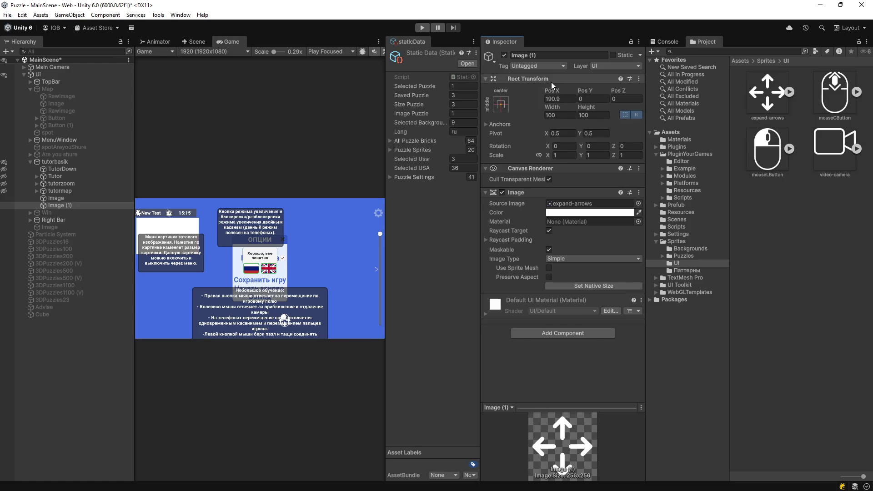
{"action": "left_click_drag", "start_coordinate": [552, 91], "coordinate": [528, 91]}
{"action": "left_click_drag", "start_coordinate": [582, 90], "coordinate": [623, 83]}
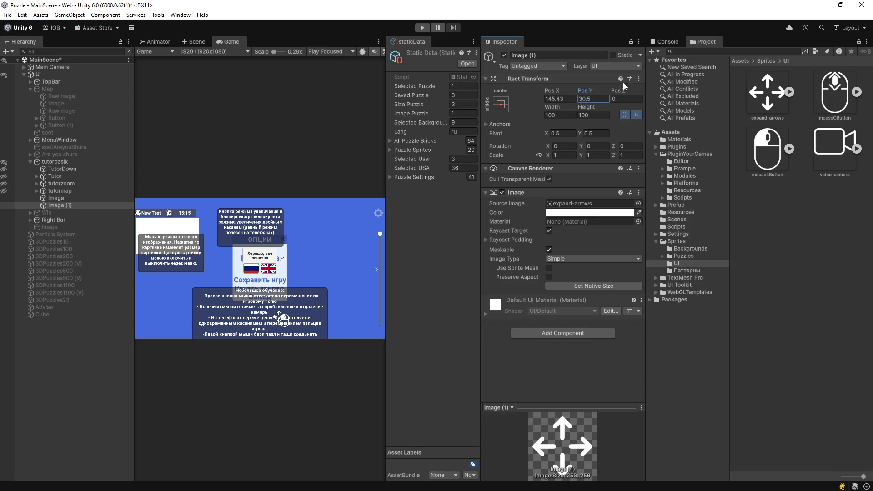
{"action": "left_click_drag", "start_coordinate": [545, 91], "coordinate": [533, 91]}
{"action": "left_click", "coordinate": [67, 190]}
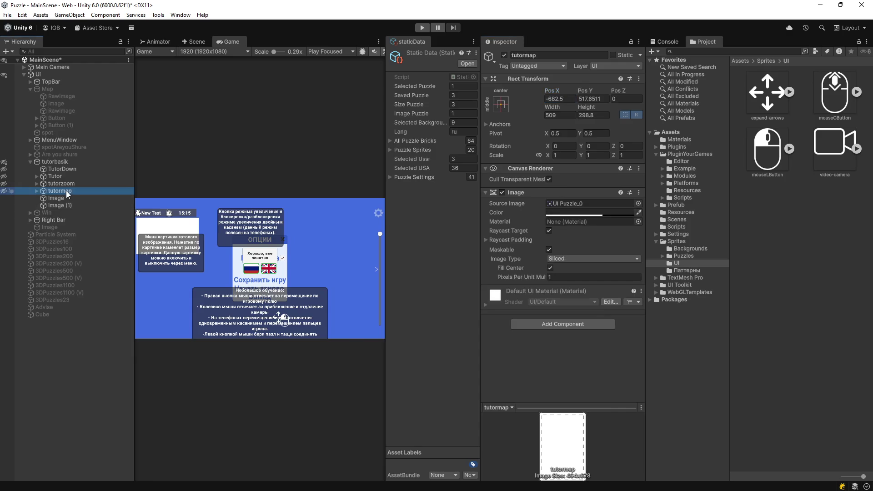
Step: Hide the tutorzoom, tutormap and TutorDown tutorial objects
{"action": "left_click", "coordinate": [119, 182]}
{"action": "left_click", "coordinate": [504, 55]}
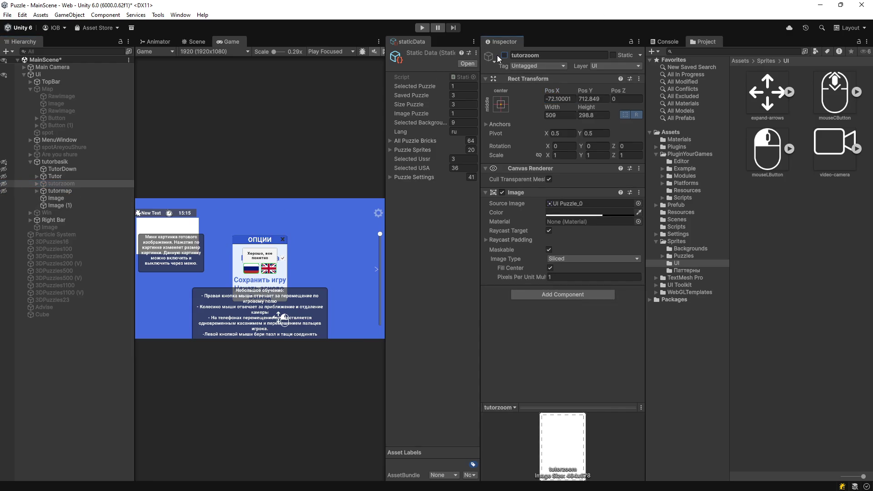
{"action": "left_click", "coordinate": [61, 177]}
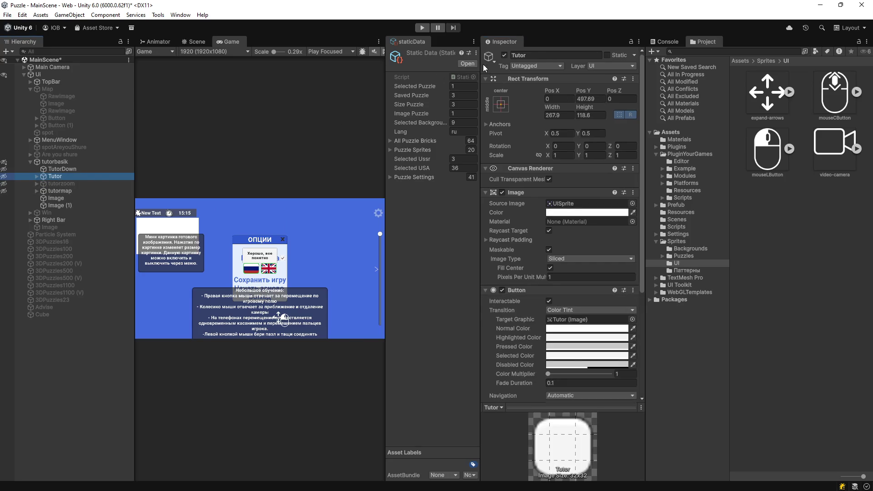
{"action": "left_click", "coordinate": [504, 55]}
{"action": "left_click", "coordinate": [505, 55]}
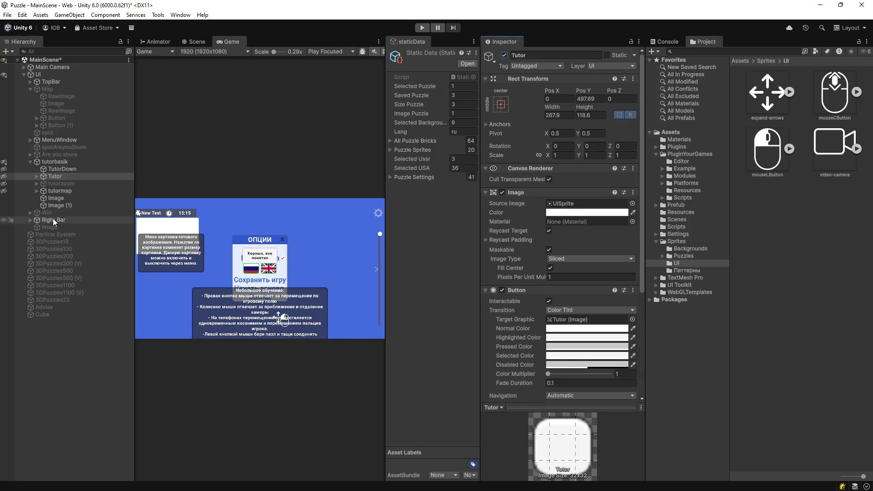
{"action": "left_click", "coordinate": [66, 193]}
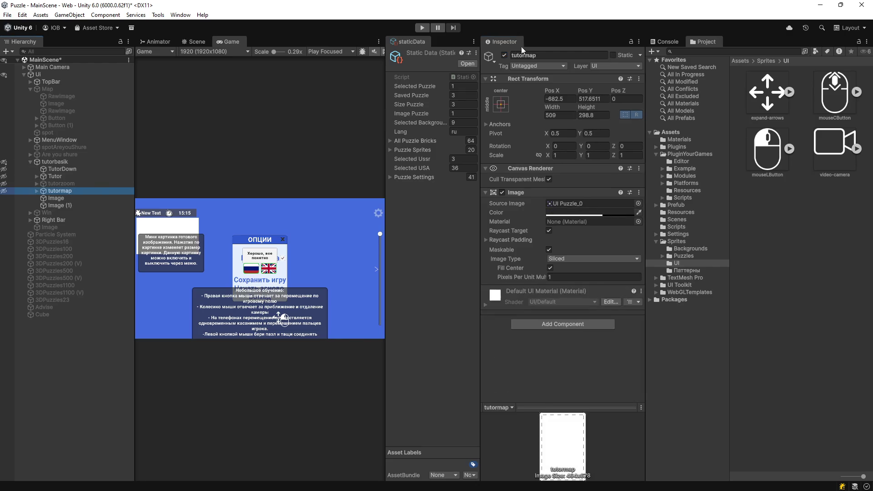
{"action": "left_click", "coordinate": [504, 55]}
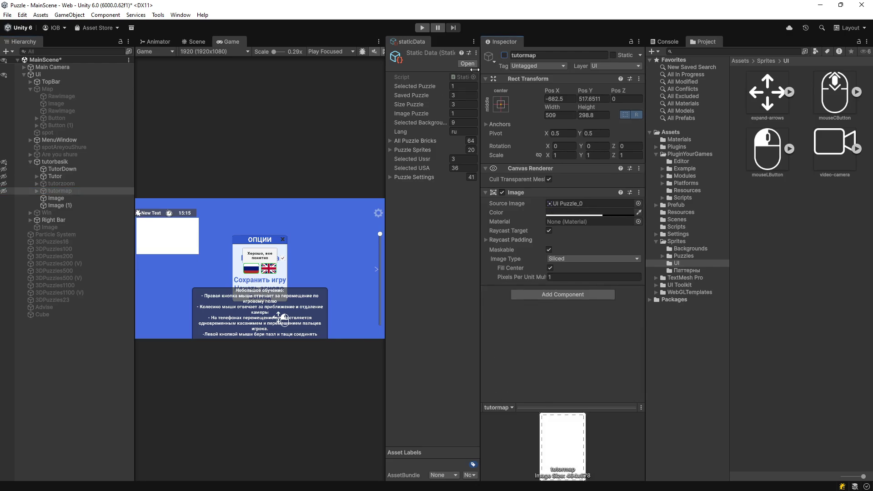
{"action": "left_click", "coordinate": [61, 176]}
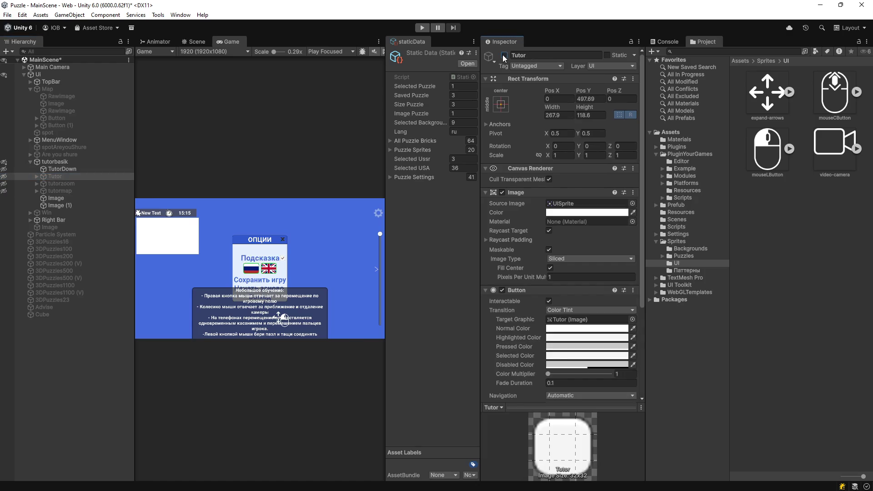
{"action": "left_click", "coordinate": [62, 169]}
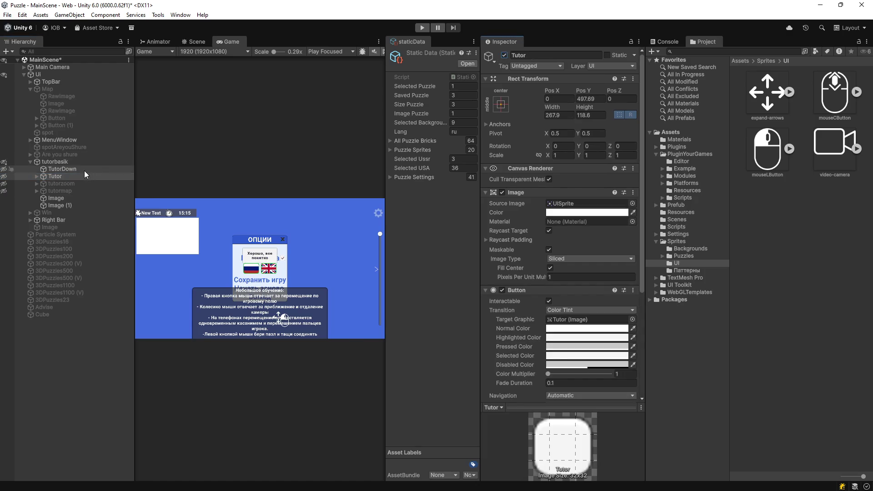
{"action": "left_click", "coordinate": [504, 55]}
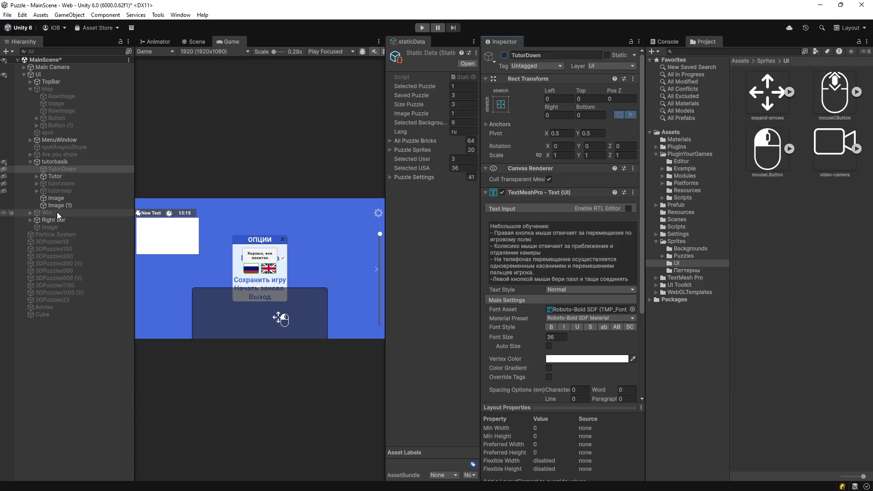
Step: Disable the Image component on tutorbasik to remove the dark backdrop
{"action": "left_click", "coordinate": [38, 176]}
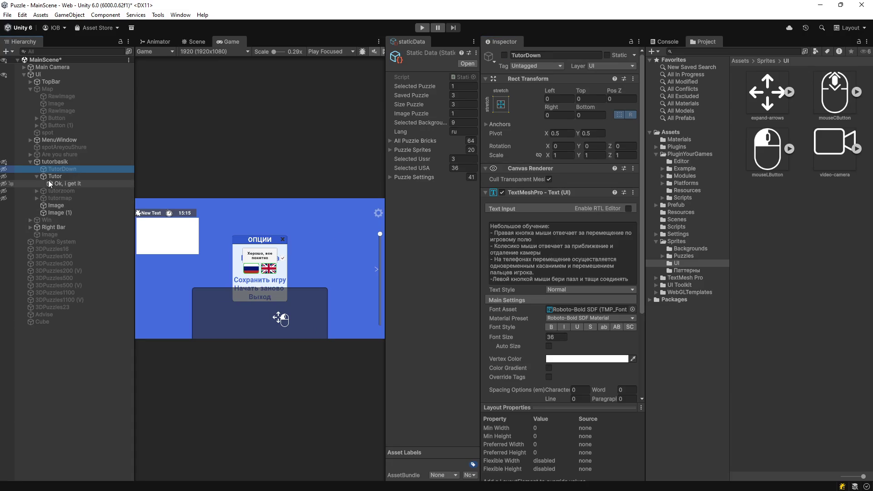
{"action": "left_click", "coordinate": [57, 205]}
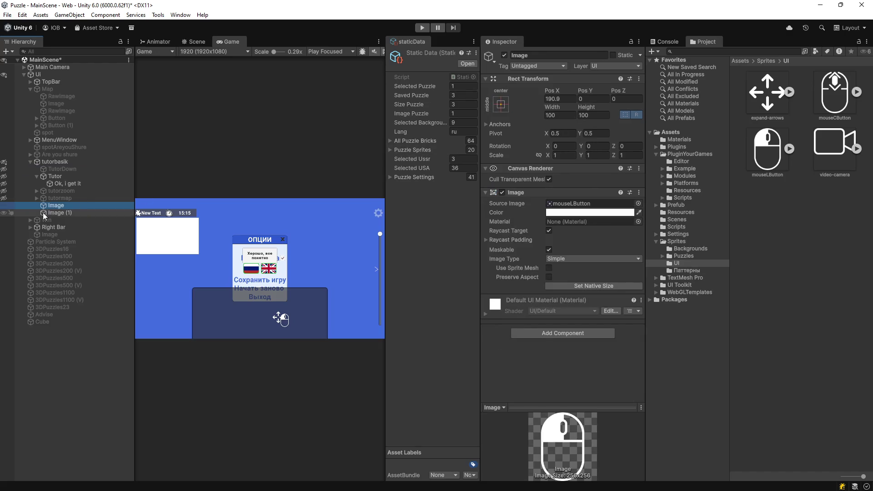
{"action": "left_click", "coordinate": [53, 211]}
{"action": "left_click", "coordinate": [62, 184]}
{"action": "left_click", "coordinate": [62, 163]}
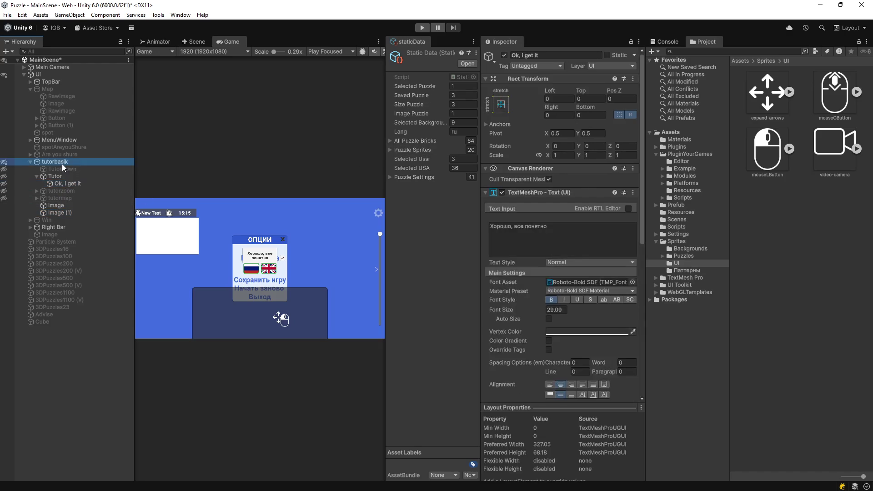
{"action": "left_click", "coordinate": [502, 193]}
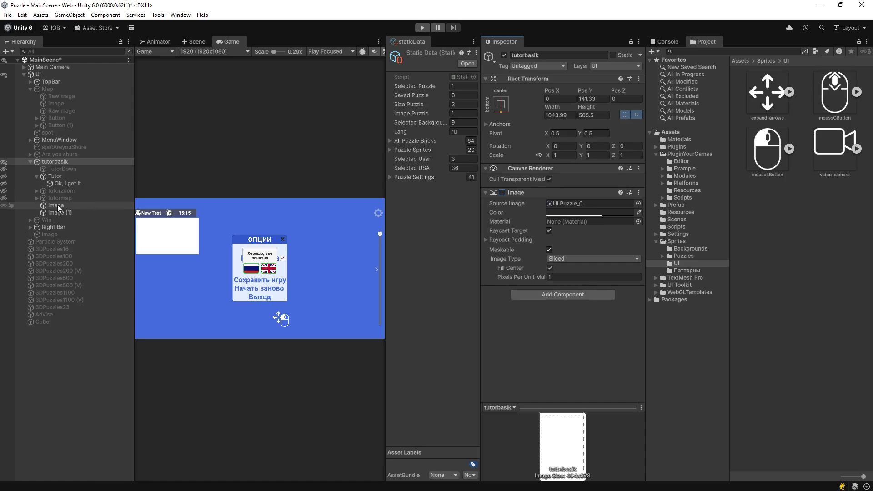
Step: Move the 'Хорошо, все понятно' Tutor button to Pos Y -57.1, below the options panel
{"action": "left_click", "coordinate": [65, 177]}
{"action": "mouse_move", "coordinate": [583, 89]}
{"action": "left_mouse_down"}
{"action": "mouse_move", "coordinate": [662, 135]}
{"action": "mouse_move", "coordinate": [637, 114]}
{"action": "mouse_move", "coordinate": [733, 94]}
{"action": "mouse_move", "coordinate": [662, 135]}
{"action": "left_mouse_up"}
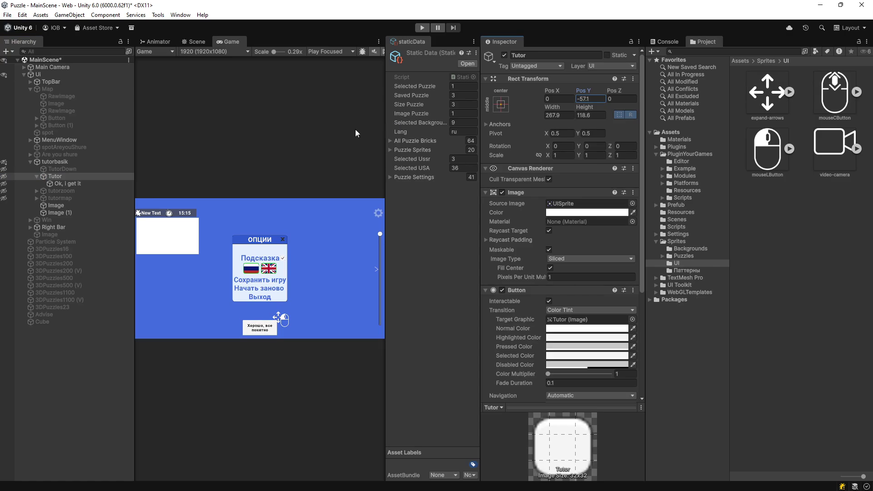
{"action": "left_click", "coordinate": [66, 207]}
{"action": "left_click", "coordinate": [67, 212], "text": "shift"}
{"action": "left_click", "coordinate": [58, 213], "text": "ctrl"}
{"action": "left_click", "coordinate": [60, 214], "text": "ctrl"}
{"action": "right_click", "coordinate": [58, 216]}
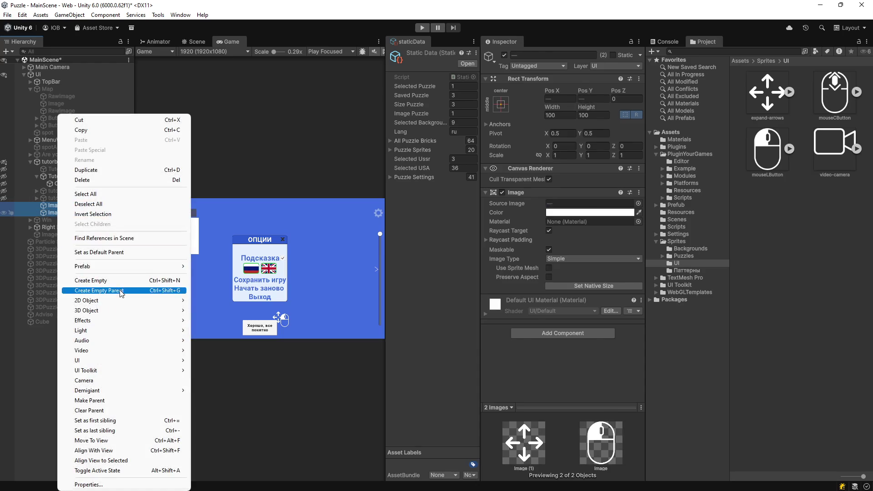
Step: Group both icons under an empty parent, raise it, and duplicate it to the left
{"action": "left_click", "coordinate": [82, 291]}
{"action": "mouse_move", "coordinate": [585, 91]}
{"action": "left_mouse_down"}
{"action": "mouse_move", "coordinate": [626, 92]}
{"action": "mouse_move", "coordinate": [419, 94]}
{"action": "left_mouse_up"}
{"action": "left_click_drag", "start_coordinate": [586, 90], "coordinate": [599, 91]}
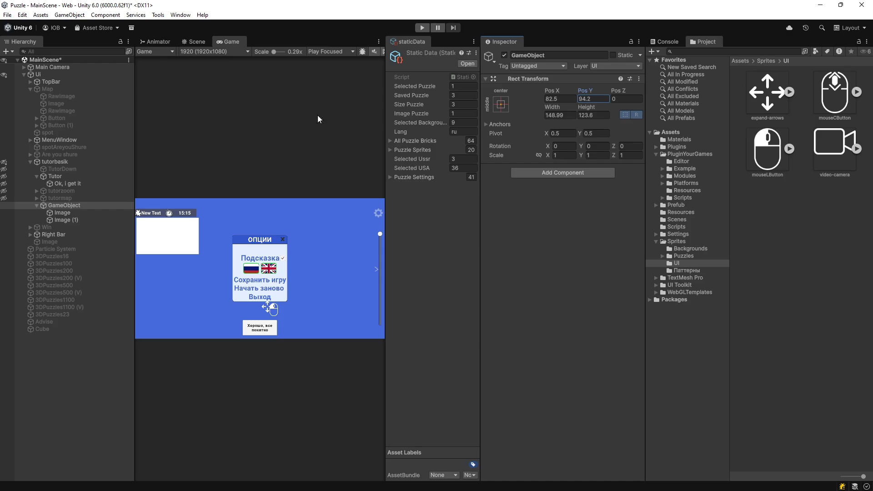
{"action": "left_click", "coordinate": [66, 206]}
{"action": "key", "text": "ctrl+d"}
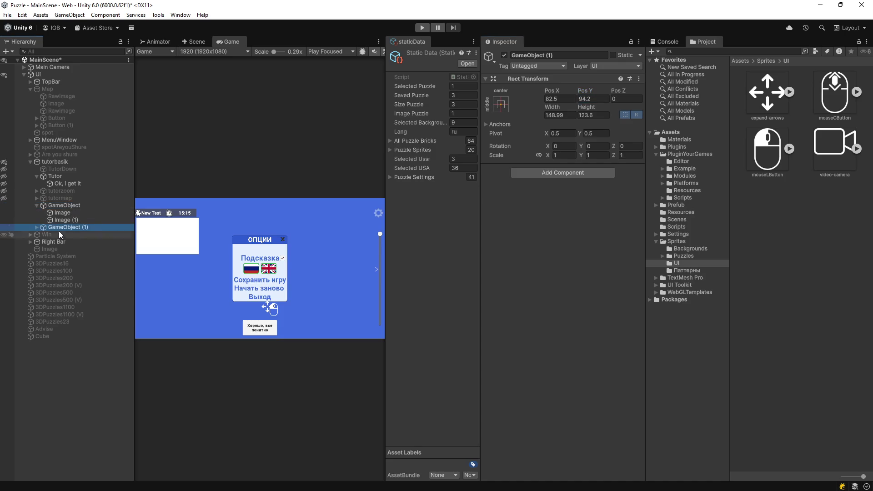
{"action": "left_click_drag", "start_coordinate": [552, 93], "coordinate": [332, 107]}
Step: Give the duplicate group's images the mouseCButton and video-camera sprites
{"action": "left_click", "coordinate": [36, 227]}
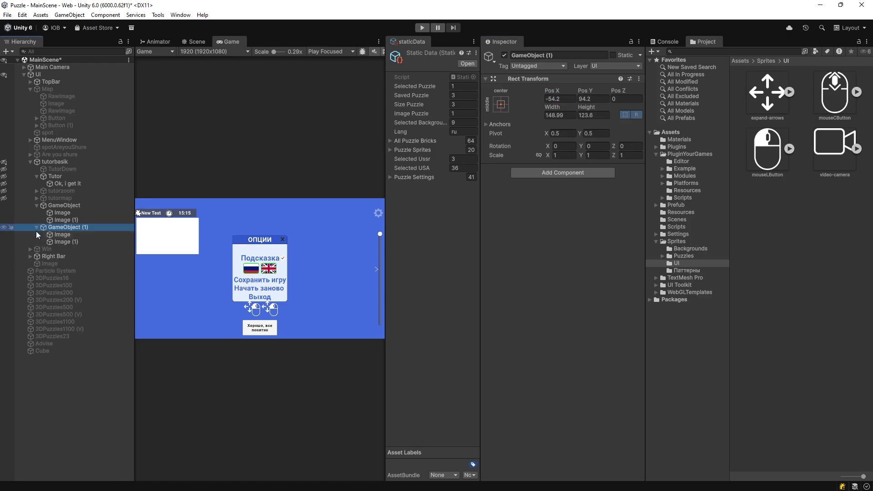
{"action": "left_click", "coordinate": [62, 234]}
{"action": "mouse_move", "coordinate": [835, 94]}
{"action": "left_mouse_down"}
{"action": "mouse_move", "coordinate": [832, 105]}
{"action": "mouse_move", "coordinate": [579, 204]}
{"action": "left_mouse_up"}
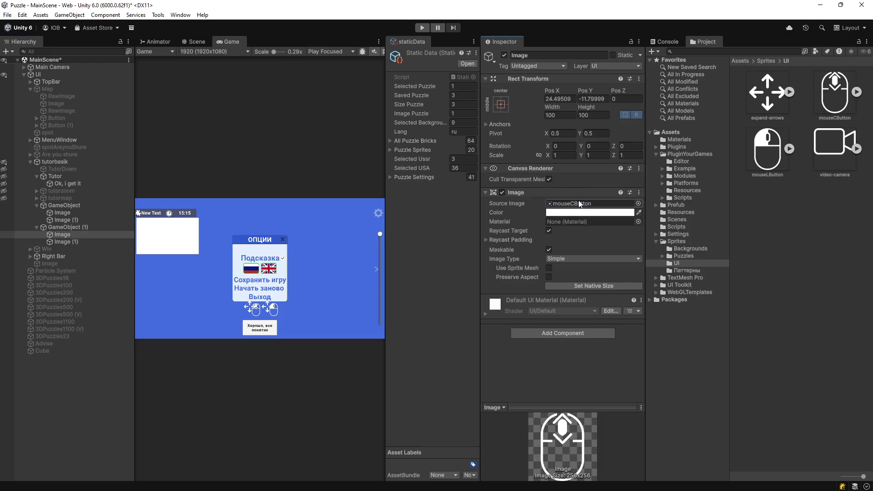
{"action": "left_click", "coordinate": [54, 241]}
{"action": "mouse_move", "coordinate": [839, 152]}
{"action": "left_mouse_down"}
{"action": "mouse_move", "coordinate": [554, 184]}
{"action": "mouse_move", "coordinate": [580, 204]}
{"action": "left_mouse_up"}
Step: Resize the video-camera icon to 80×80 and position it beside the mouse icon
{"action": "mouse_move", "coordinate": [555, 94]}
{"action": "left_mouse_down"}
{"action": "mouse_move", "coordinate": [448, 93]}
{"action": "mouse_move", "coordinate": [591, 80]}
{"action": "left_mouse_up"}
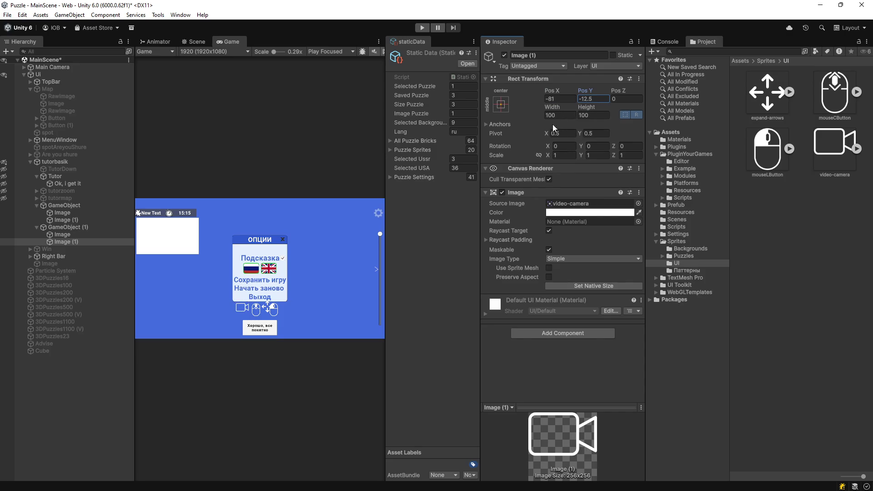
{"action": "left_click_drag", "start_coordinate": [549, 105], "coordinate": [544, 107]}
{"action": "type", "text": "60"}
{"action": "left_click", "coordinate": [601, 117]}
{"action": "type", "text": "60"}
{"action": "key", "text": "shift+Tab"}
{"action": "type", "text": "80"}
{"action": "key", "text": "Tab"}
{"action": "type", "text": "8"}
{"action": "left_click_drag", "start_coordinate": [577, 101], "coordinate": [592, 93]}
{"action": "left_click_drag", "start_coordinate": [585, 89], "coordinate": [607, 89]}
{"action": "left_click", "coordinate": [65, 228]}
{"action": "right_click", "coordinate": [64, 227]}
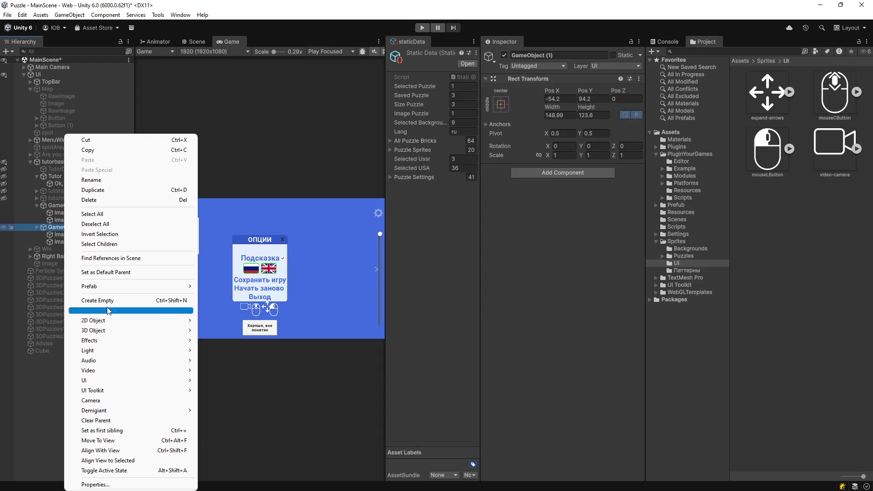
Step: Add a Text (TMP) element in the second icon group reading '+' with a larger font
{"action": "mouse_move", "coordinate": [137, 380]}
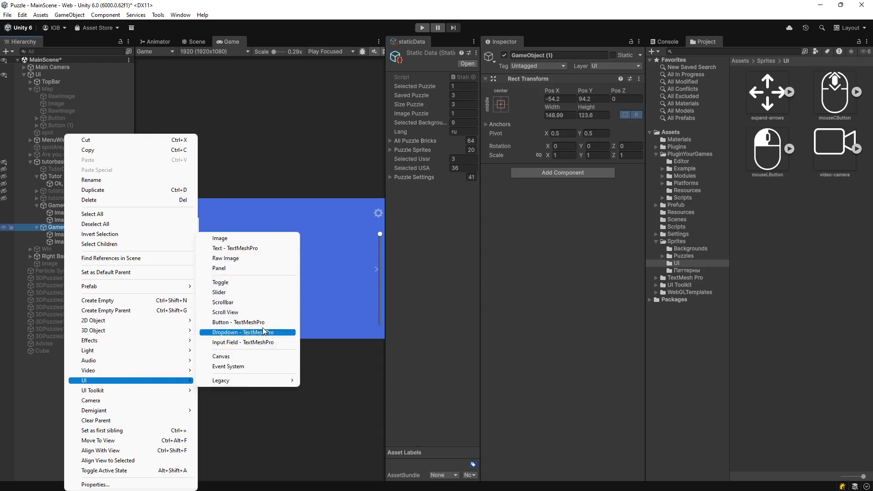
{"action": "left_click", "coordinate": [228, 246]}
{"action": "left_click", "coordinate": [523, 232]}
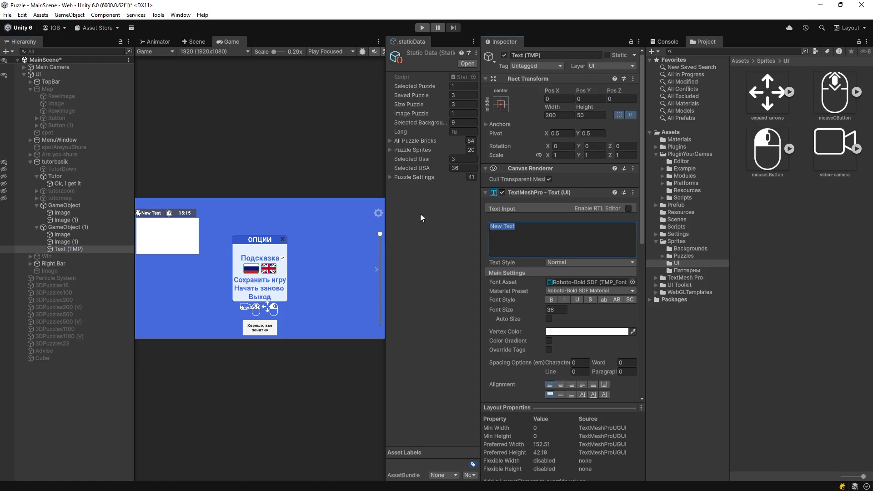
{"action": "type", "text": "+"}
{"action": "scroll", "coordinate": [286, 308], "scroll_direction": "up", "scroll_amount": 5}
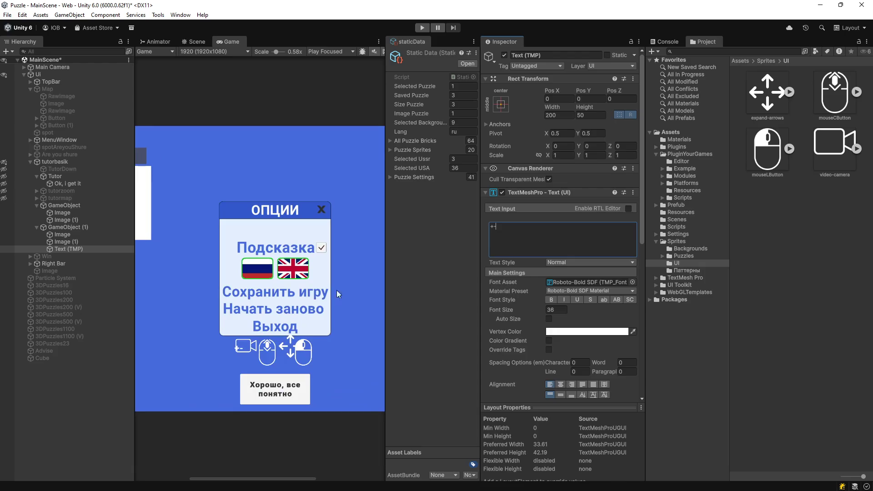
{"action": "left_click_drag", "start_coordinate": [530, 313], "coordinate": [532, 313]}
Step: Set the text to Anton SDF font at size 67.6, center-aligned
{"action": "left_click", "coordinate": [630, 283]}
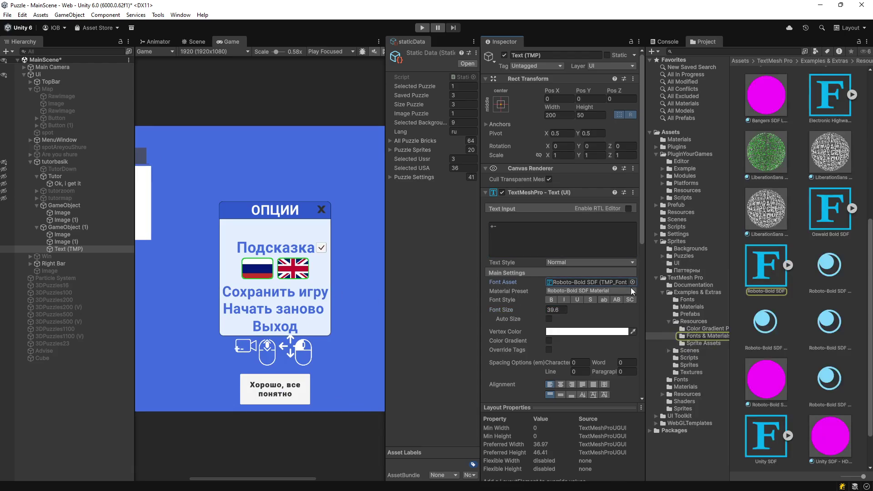
{"action": "left_click", "coordinate": [632, 282]}
{"action": "left_click", "coordinate": [541, 227]}
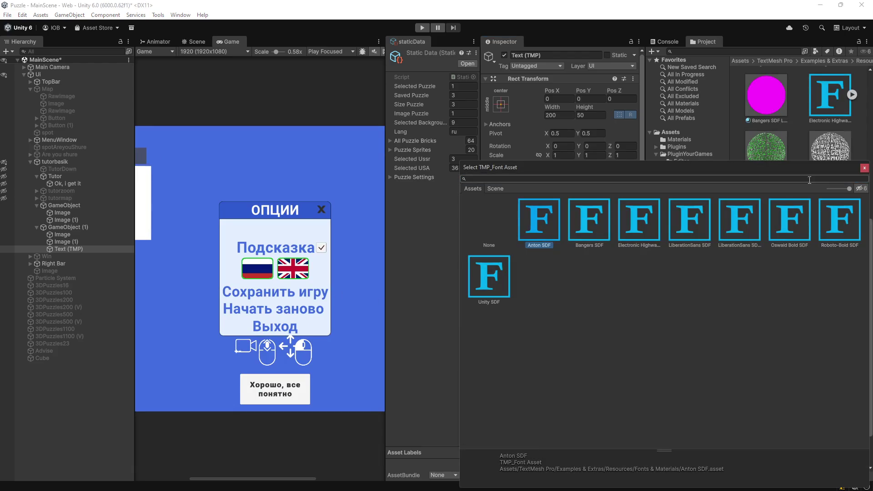
{"action": "left_click", "coordinate": [864, 169]}
{"action": "mouse_move", "coordinate": [501, 310]}
{"action": "left_mouse_down"}
{"action": "mouse_move", "coordinate": [545, 310]}
{"action": "mouse_move", "coordinate": [515, 307]}
{"action": "mouse_move", "coordinate": [535, 307]}
{"action": "left_mouse_up"}
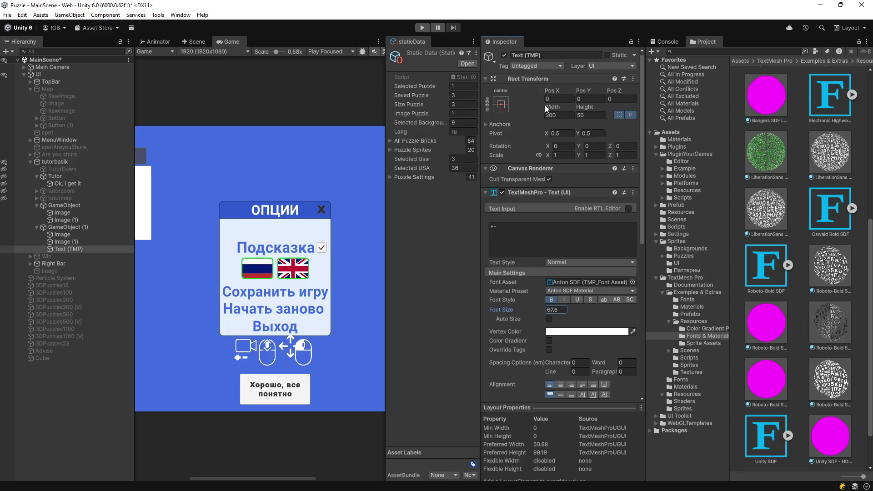
{"action": "left_click", "coordinate": [562, 385]}
{"action": "left_click", "coordinate": [195, 42]}
Step: Frame the plus-minus text in the scene view and resize its text box
{"action": "key", "text": "f"}
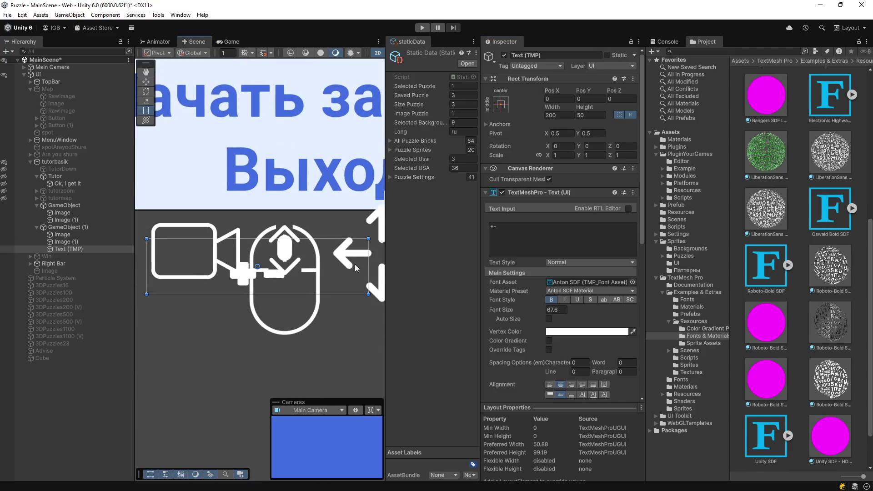
{"action": "left_click_drag", "start_coordinate": [369, 266], "coordinate": [250, 267]}
{"action": "left_click_drag", "start_coordinate": [204, 294], "coordinate": [204, 332]}
{"action": "left_click_drag", "start_coordinate": [206, 239], "coordinate": [214, 279]}
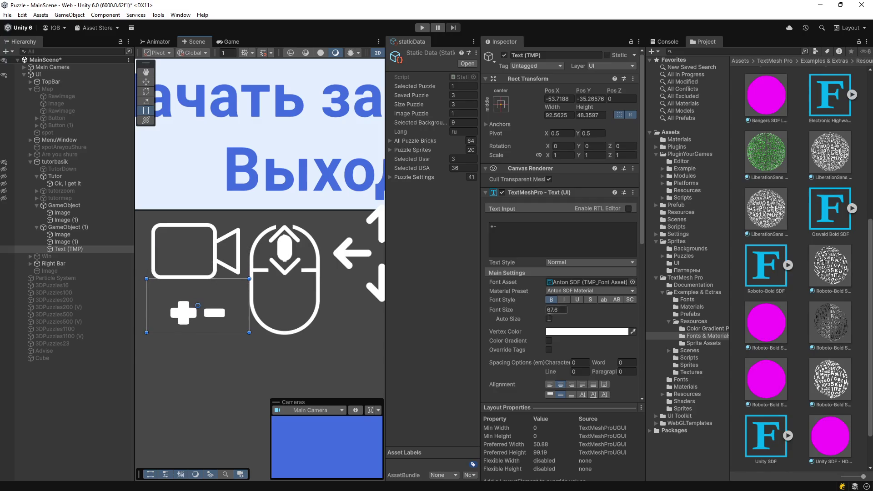
{"action": "left_click_drag", "start_coordinate": [146, 304], "coordinate": [154, 306]}
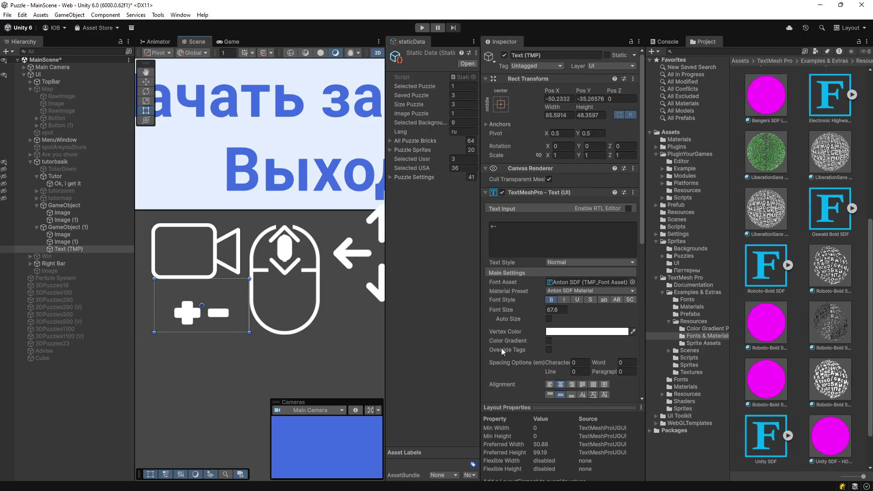
Step: Try the top, middle and bottom vertical alignments on the plus-minus text
{"action": "left_click", "coordinate": [550, 395]}
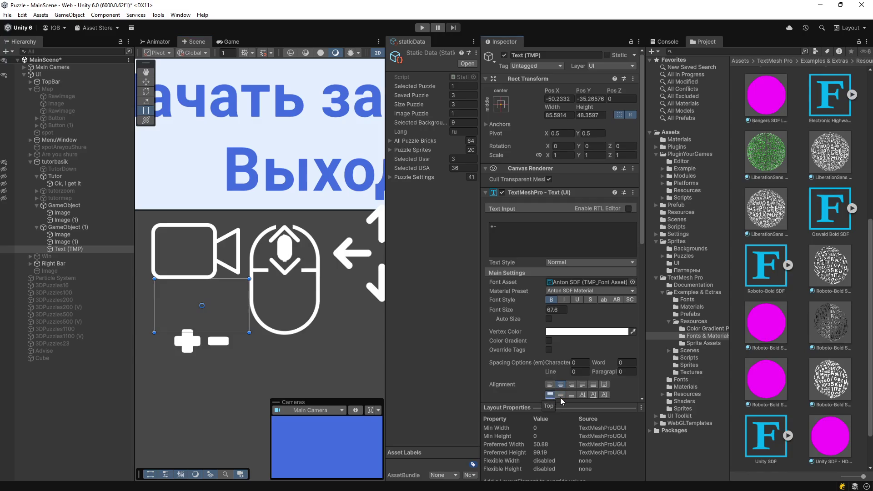
{"action": "left_click", "coordinate": [561, 396]}
{"action": "left_click", "coordinate": [571, 397]}
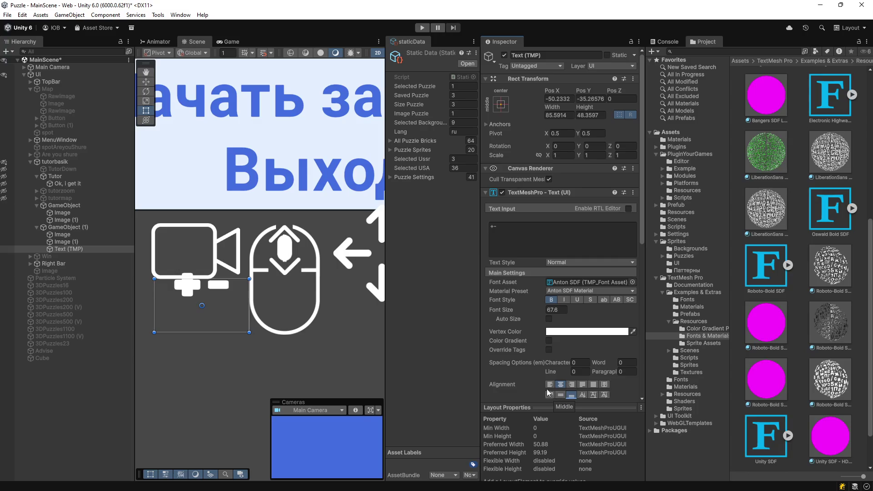
{"action": "scroll", "coordinate": [564, 314], "scroll_direction": "down", "scroll_amount": 3}
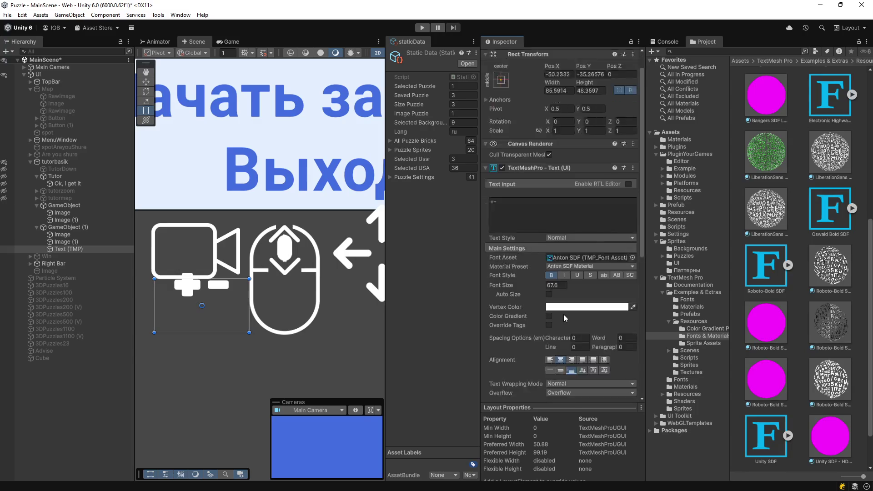
{"action": "scroll", "coordinate": [559, 312], "scroll_direction": "up", "scroll_amount": 3}
Step: Move the plus-minus text down to Pos Y about -45.6, beneath the camera icon
{"action": "left_click", "coordinate": [83, 230]}
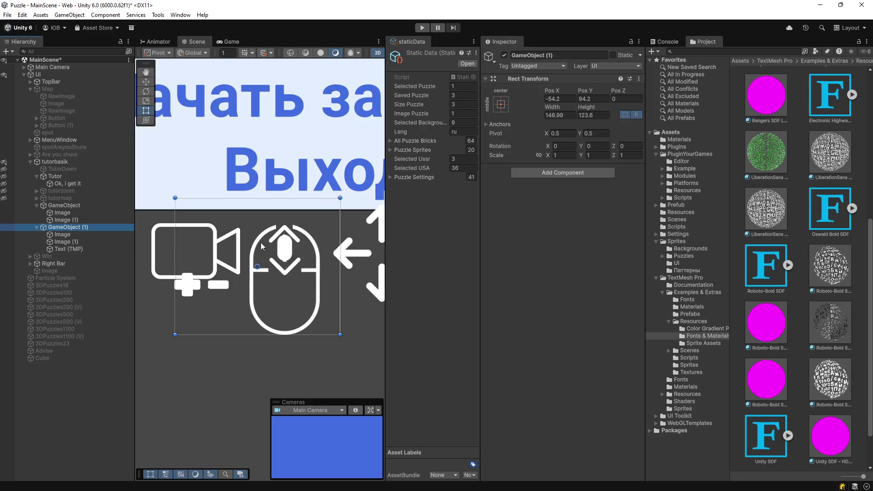
{"action": "left_click", "coordinate": [63, 234]}
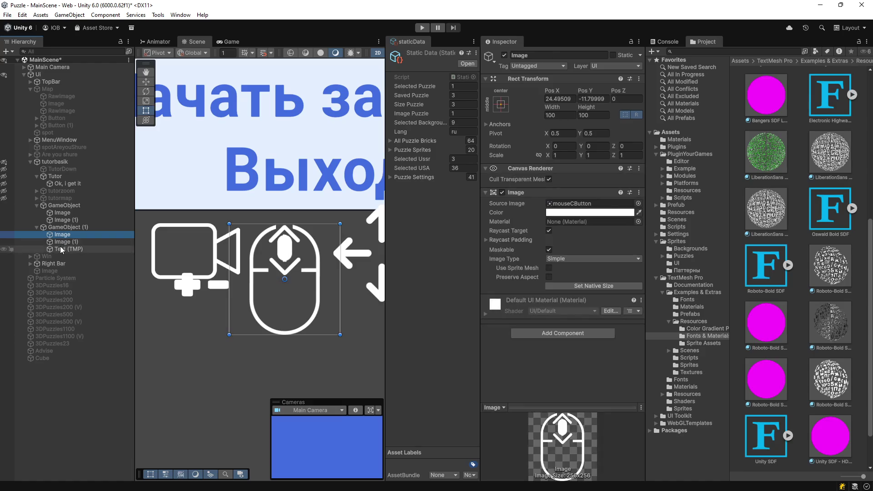
{"action": "left_click", "coordinate": [60, 249]}
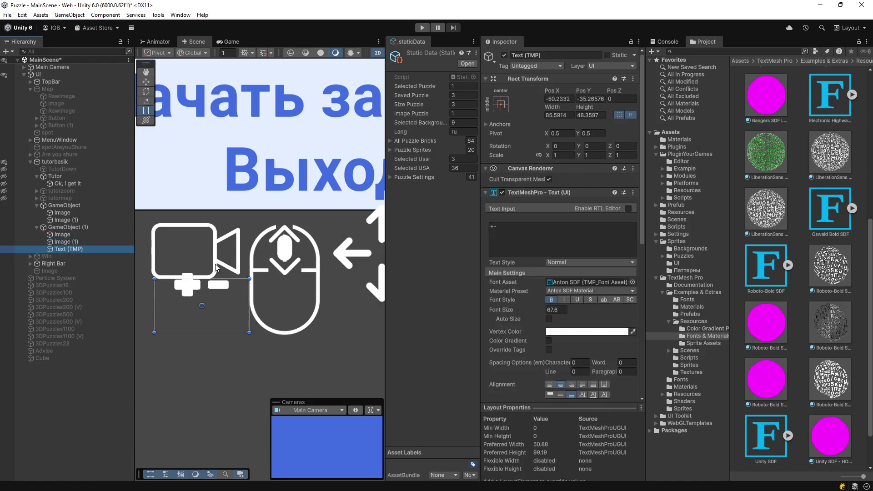
{"action": "mouse_move", "coordinate": [580, 89]}
{"action": "left_mouse_down"}
{"action": "mouse_move", "coordinate": [564, 102]}
{"action": "mouse_move", "coordinate": [539, 90]}
{"action": "left_mouse_up"}
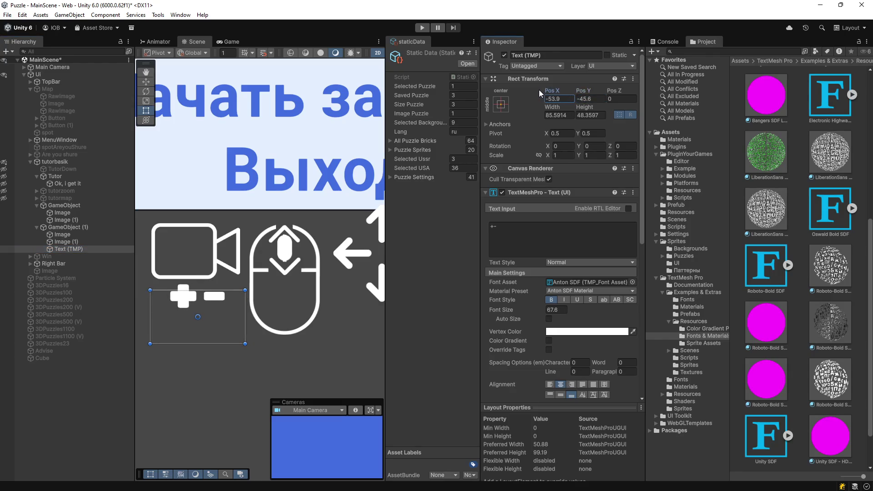
{"action": "left_click", "coordinate": [76, 226]}
{"action": "scroll", "coordinate": [252, 223], "scroll_direction": "down", "scroll_amount": 3}
{"action": "scroll", "coordinate": [253, 222], "scroll_direction": "down", "scroll_amount": 2}
{"action": "scroll", "coordinate": [182, 245], "scroll_direction": "up", "scroll_amount": 3}
{"action": "left_click", "coordinate": [68, 234]}
Step: Duplicate the mouse Image as Image (2) and order it above the original
{"action": "right_click", "coordinate": [68, 235]}
{"action": "key", "text": "ctrl+d"}
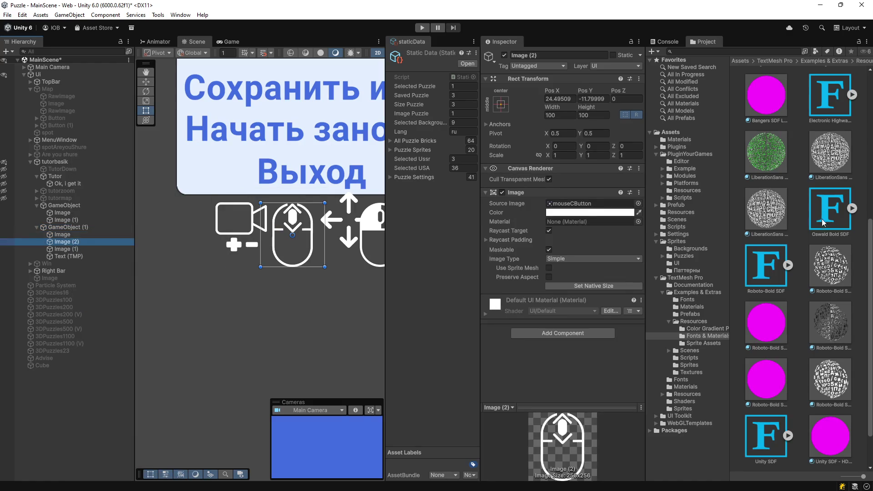
{"action": "left_click_drag", "start_coordinate": [64, 242], "coordinate": [64, 231]}
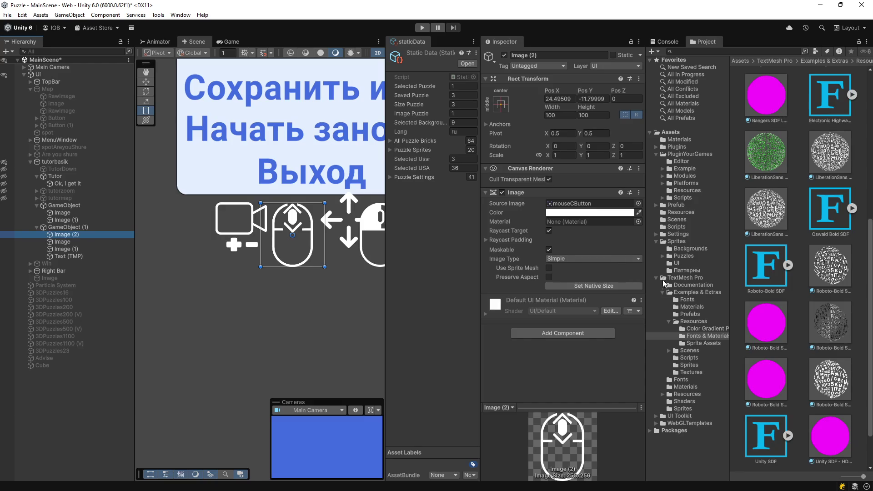
Step: Show the Sprites/UI folder with the four icon sprites in the Project panel
{"action": "left_click", "coordinate": [661, 277]}
{"action": "left_click", "coordinate": [656, 278]}
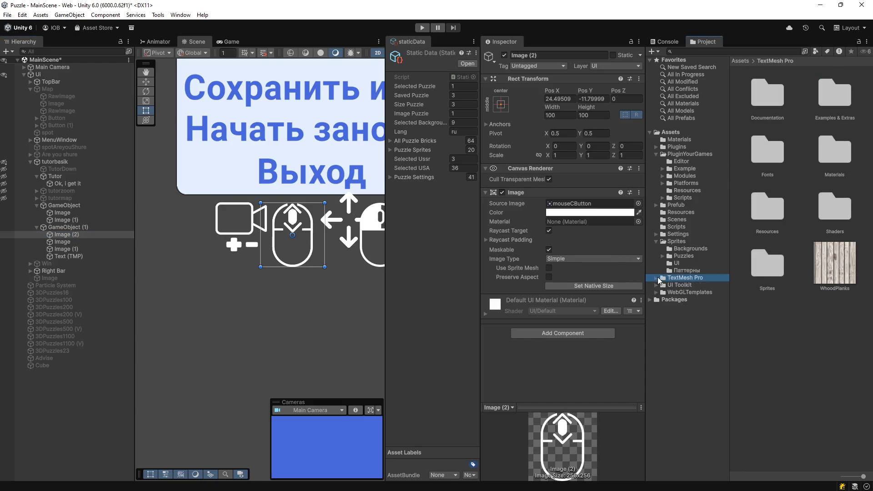
{"action": "left_click", "coordinate": [675, 264]}
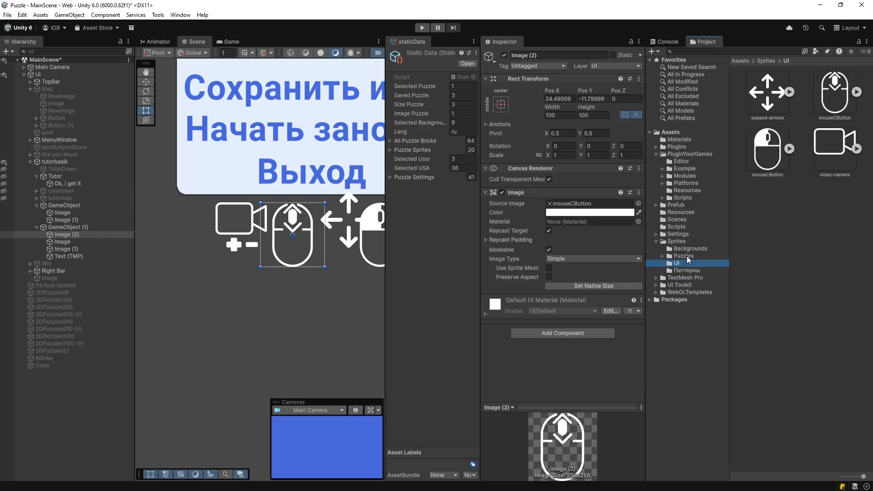
Step: Assign the UI PuzzleNew_3 sub-sprite as Image (2)'s Source Image
{"action": "left_click", "coordinate": [678, 243]}
{"action": "scroll", "coordinate": [781, 280], "scroll_direction": "down", "scroll_amount": 5}
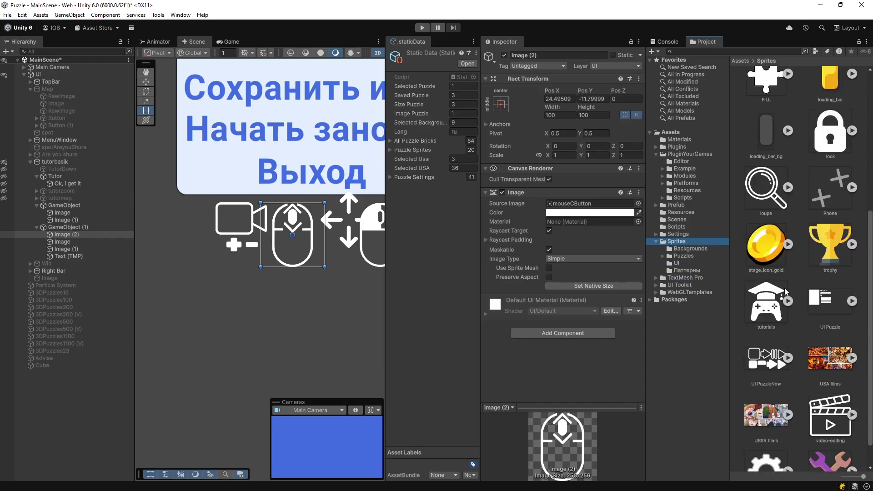
{"action": "left_click", "coordinate": [788, 358]}
{"action": "scroll", "coordinate": [800, 368], "scroll_direction": "down", "scroll_amount": 3}
{"action": "mouse_move", "coordinate": [768, 364]}
{"action": "left_mouse_down"}
{"action": "mouse_move", "coordinate": [517, 333]}
{"action": "mouse_move", "coordinate": [574, 205]}
{"action": "left_mouse_up"}
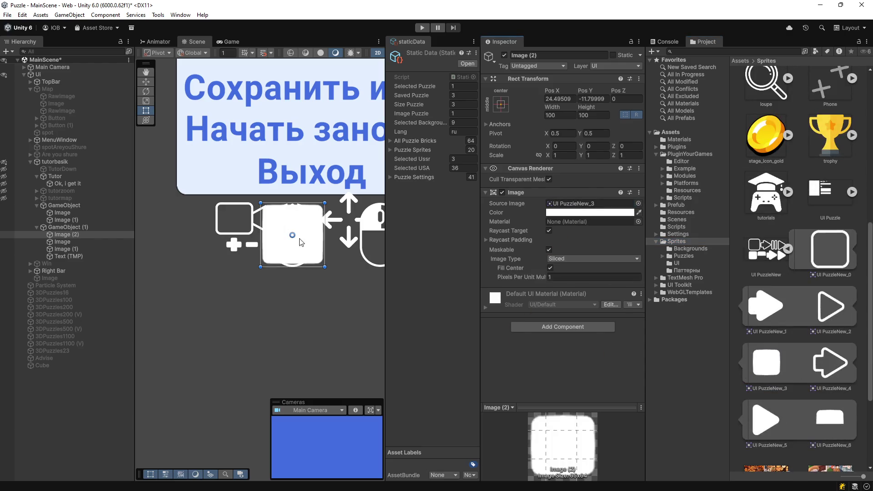
Step: Resize the panel to cover the camera and mouse icons and set Pixels Per Unit Multiplier to 2
{"action": "left_click_drag", "start_coordinate": [263, 249], "coordinate": [211, 244]}
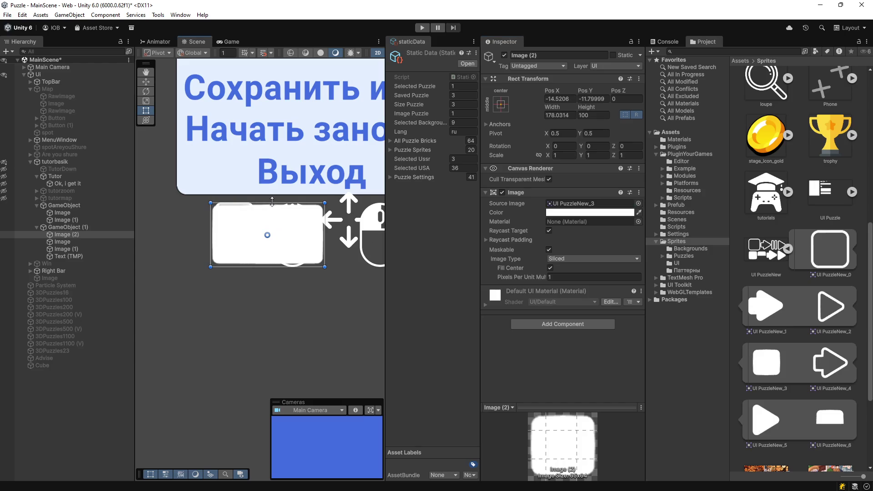
{"action": "left_click_drag", "start_coordinate": [273, 203], "coordinate": [274, 191]}
{"action": "left_click_drag", "start_coordinate": [279, 266], "coordinate": [279, 276]}
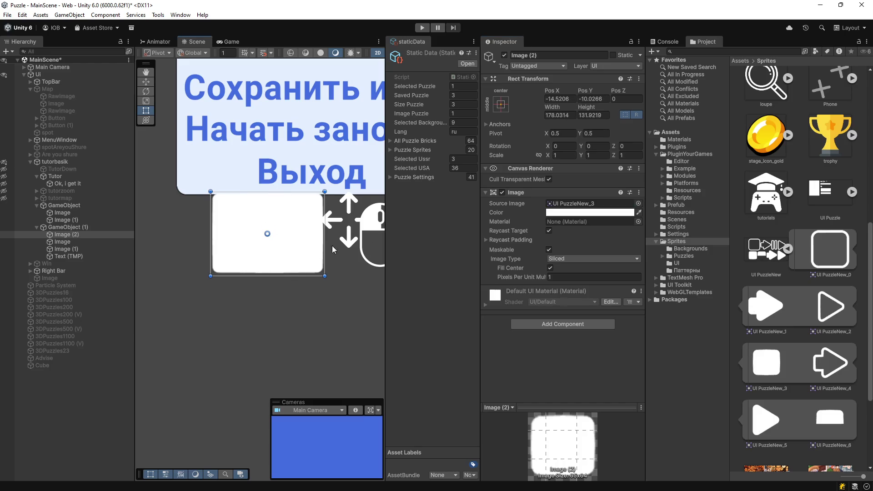
{"action": "mouse_move", "coordinate": [325, 238]}
{"action": "left_mouse_down"}
{"action": "mouse_move", "coordinate": [304, 238]}
{"action": "mouse_move", "coordinate": [318, 238]}
{"action": "left_mouse_up"}
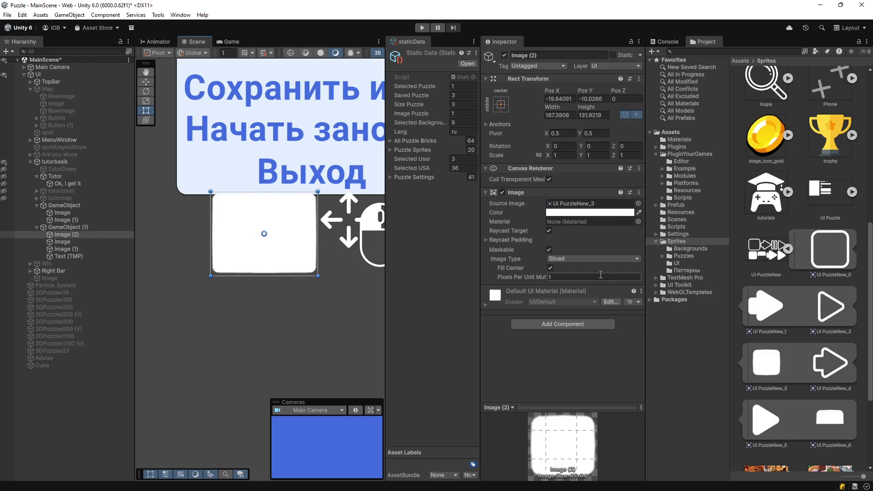
{"action": "left_click", "coordinate": [559, 276]}
{"action": "type", "text": "2"}
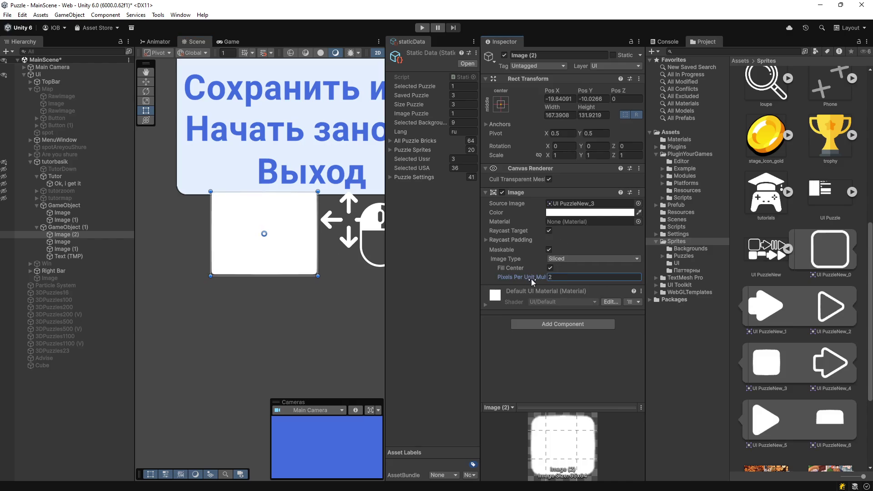
Step: Tint the panel dark blue (344D8E) and preview the options dialog in the Game view
{"action": "left_click", "coordinate": [639, 213]}
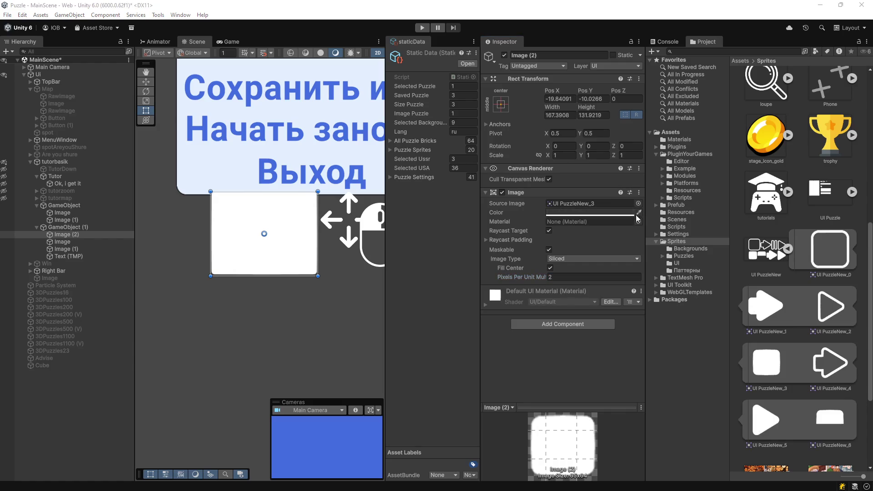
{"action": "left_click", "coordinate": [327, 443]}
{"action": "left_click", "coordinate": [580, 212]}
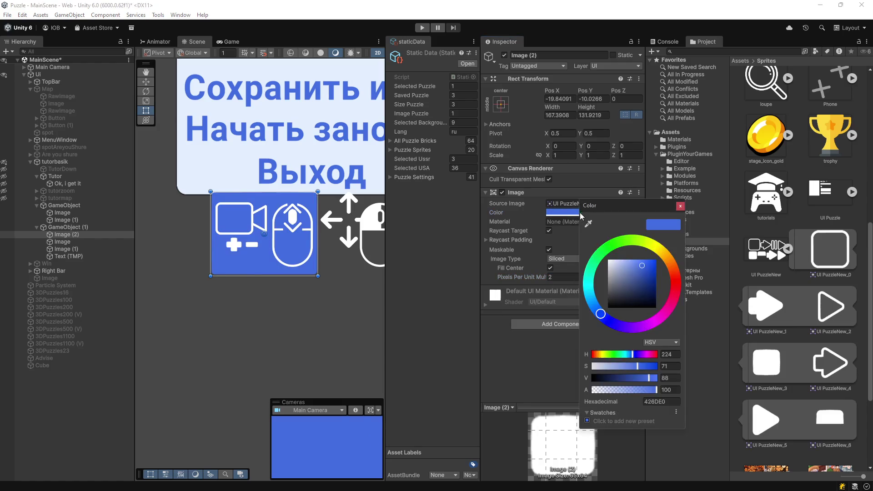
{"action": "mouse_move", "coordinate": [639, 267]}
{"action": "left_mouse_down"}
{"action": "mouse_move", "coordinate": [629, 260]}
{"action": "mouse_move", "coordinate": [640, 285]}
{"action": "left_mouse_up"}
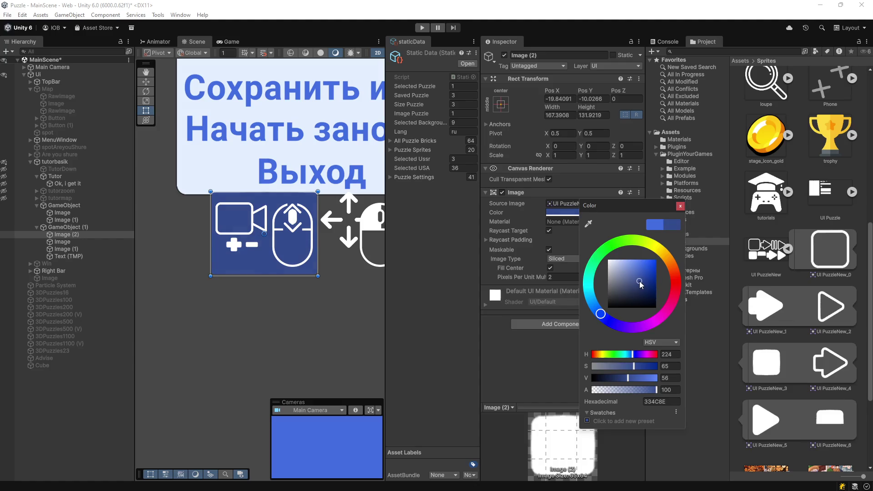
{"action": "left_click", "coordinate": [680, 205]}
{"action": "left_click", "coordinate": [228, 42]}
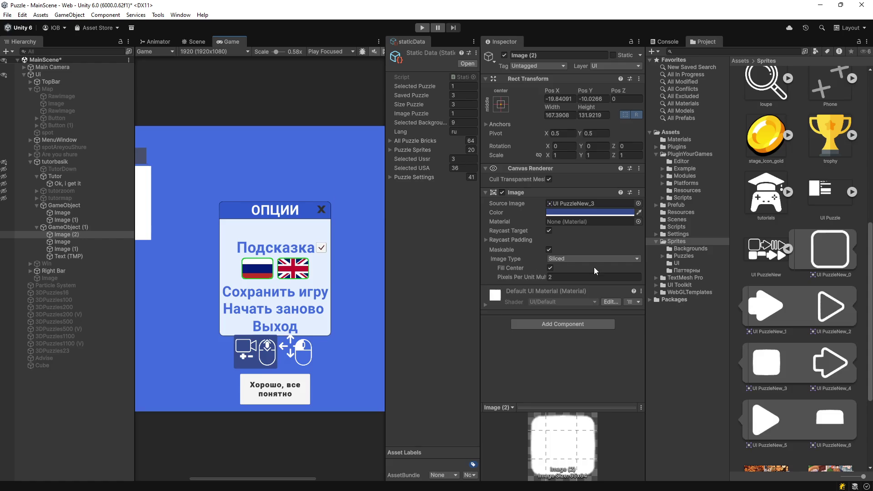
Step: Sample the background blue, then the darker header blue, as the panel's colour
{"action": "left_click", "coordinate": [633, 212]}
{"action": "left_click", "coordinate": [636, 223]}
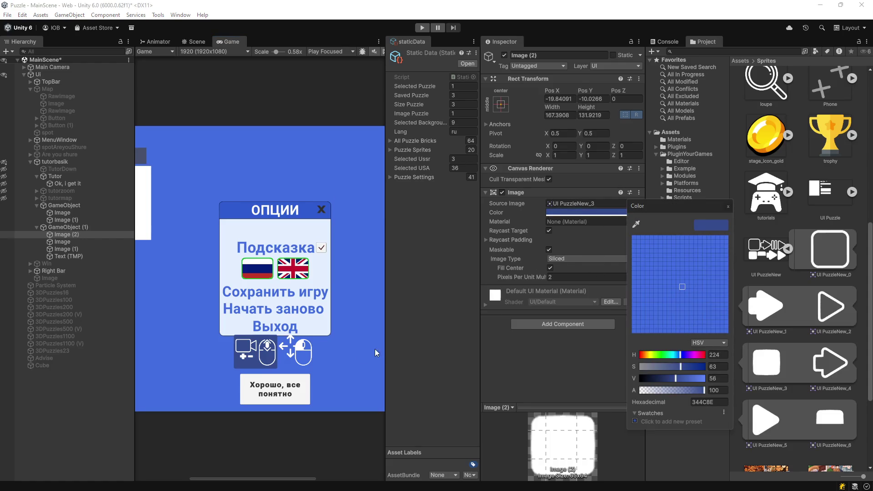
{"action": "left_click", "coordinate": [355, 357]}
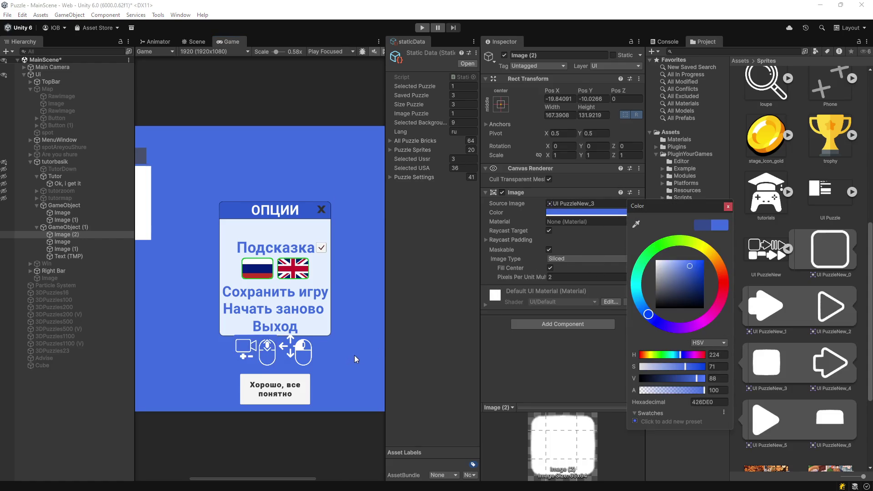
{"action": "left_click", "coordinate": [637, 223]}
{"action": "left_click", "coordinate": [246, 212]}
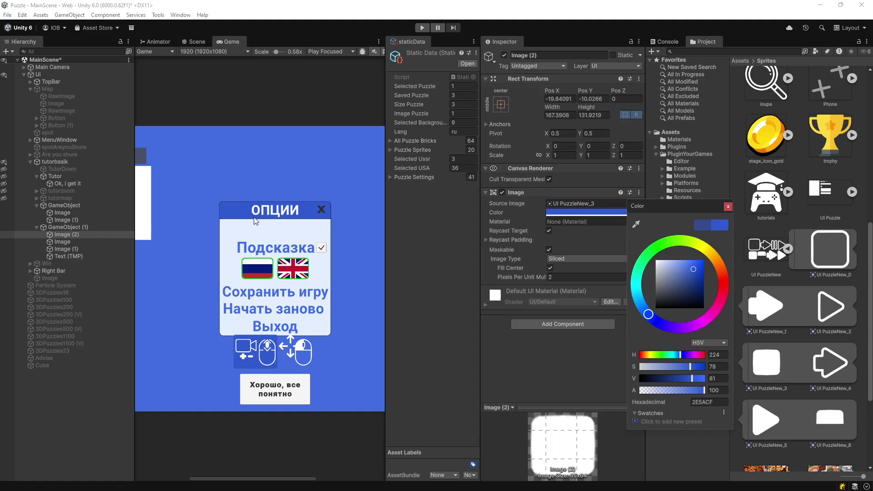
Step: Darken the panel colour to near black, then settle on white
{"action": "mouse_move", "coordinate": [689, 268]}
{"action": "left_mouse_down"}
{"action": "mouse_move", "coordinate": [670, 258]}
{"action": "mouse_move", "coordinate": [675, 288]}
{"action": "mouse_move", "coordinate": [661, 303]}
{"action": "left_mouse_up"}
{"action": "mouse_move", "coordinate": [615, 319]}
{"action": "left_mouse_down"}
{"action": "mouse_move", "coordinate": [596, 284]}
{"action": "mouse_move", "coordinate": [591, 237]}
{"action": "mouse_move", "coordinate": [594, 323]}
{"action": "mouse_move", "coordinate": [602, 285]}
{"action": "left_mouse_up"}
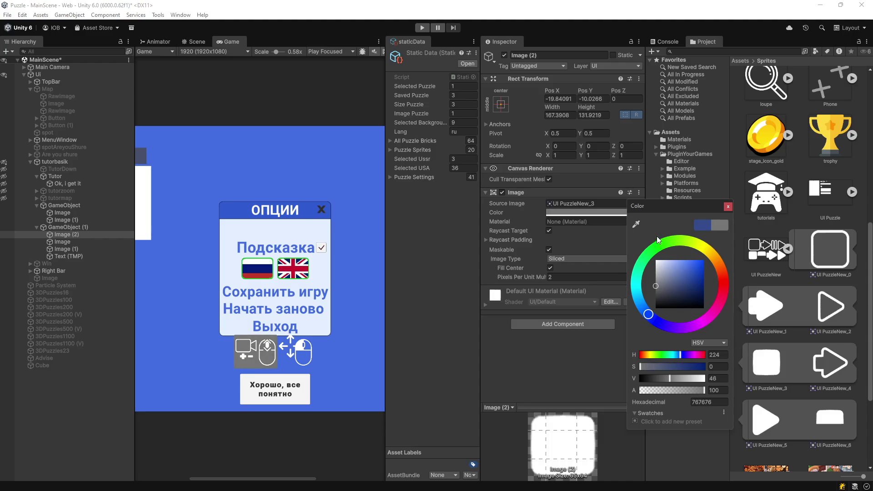
{"action": "left_click", "coordinate": [636, 224]}
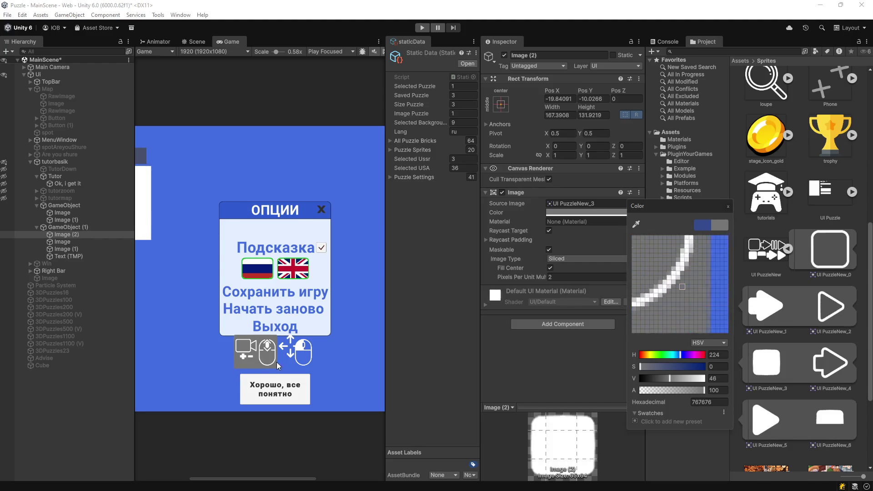
{"action": "left_click", "coordinate": [296, 347]}
{"action": "left_click", "coordinate": [66, 242]}
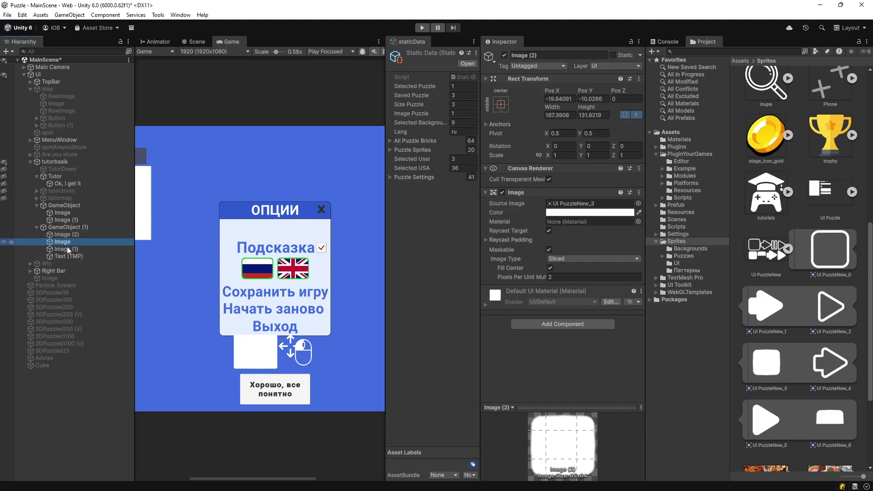
Step: Tint both icon images with the sampled blue and give the panel the outlined UI PuzzleNew_0 sprite
{"action": "left_click", "coordinate": [69, 256], "text": "shift"}
{"action": "left_click", "coordinate": [71, 248], "text": "shift"}
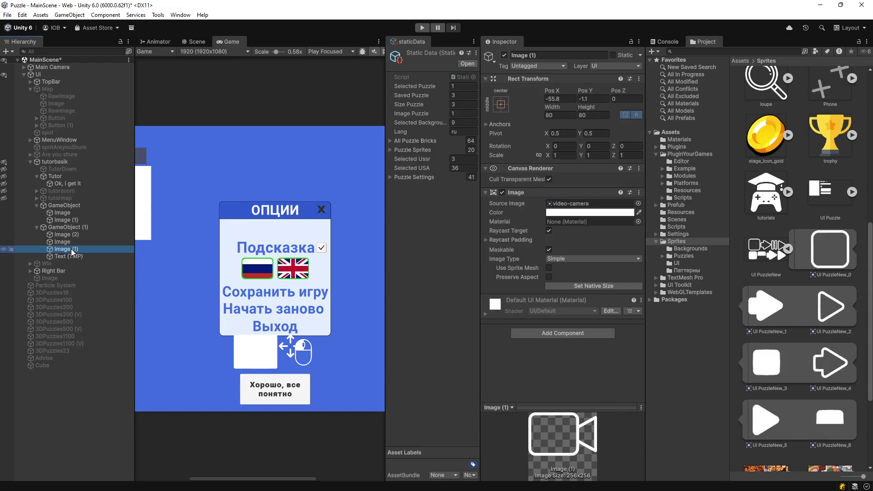
{"action": "left_click", "coordinate": [638, 215]}
{"action": "left_click", "coordinate": [372, 297]}
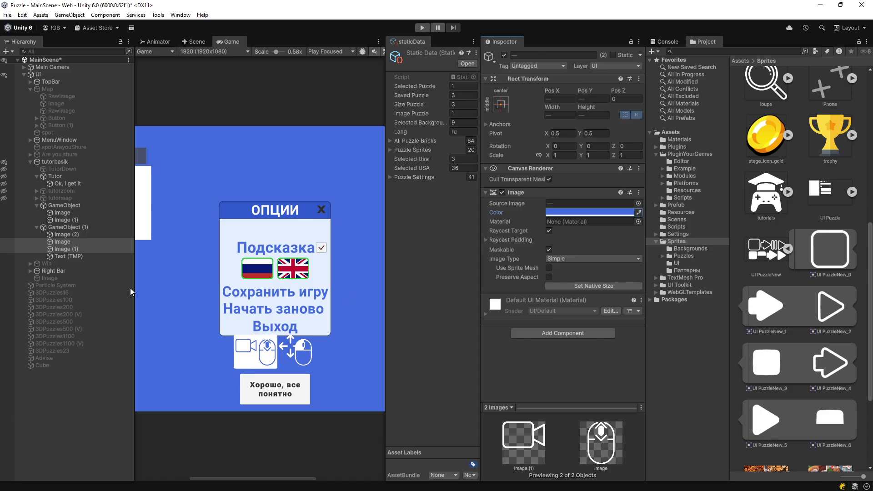
{"action": "left_click", "coordinate": [67, 235]}
{"action": "mouse_move", "coordinate": [818, 269]}
{"action": "left_mouse_down"}
{"action": "mouse_move", "coordinate": [569, 214]}
{"action": "mouse_move", "coordinate": [572, 205]}
{"action": "left_mouse_up"}
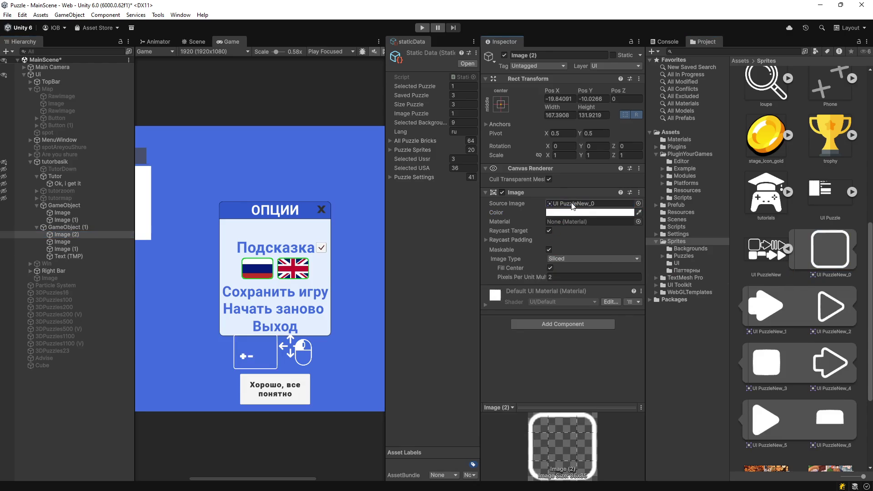
Step: Make the mouse and camera hint icons white
{"action": "left_click", "coordinate": [56, 242]}
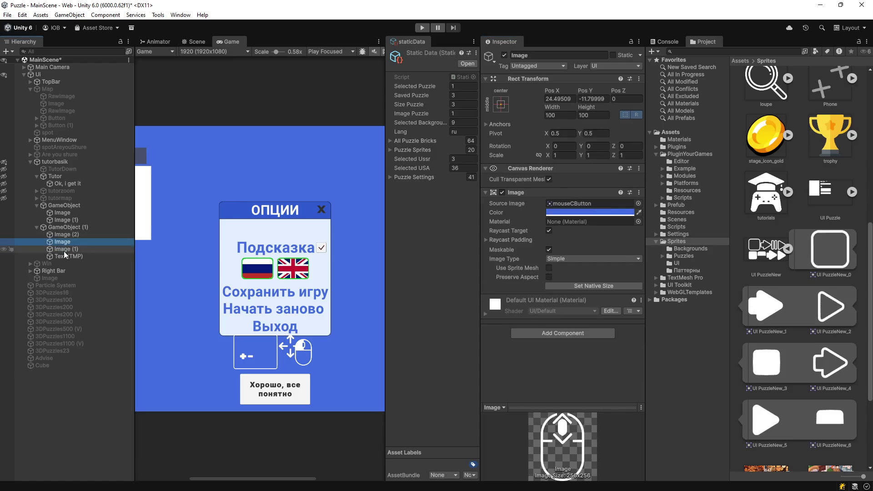
{"action": "left_click", "coordinate": [63, 250], "text": "shift"}
{"action": "left_click", "coordinate": [639, 213]}
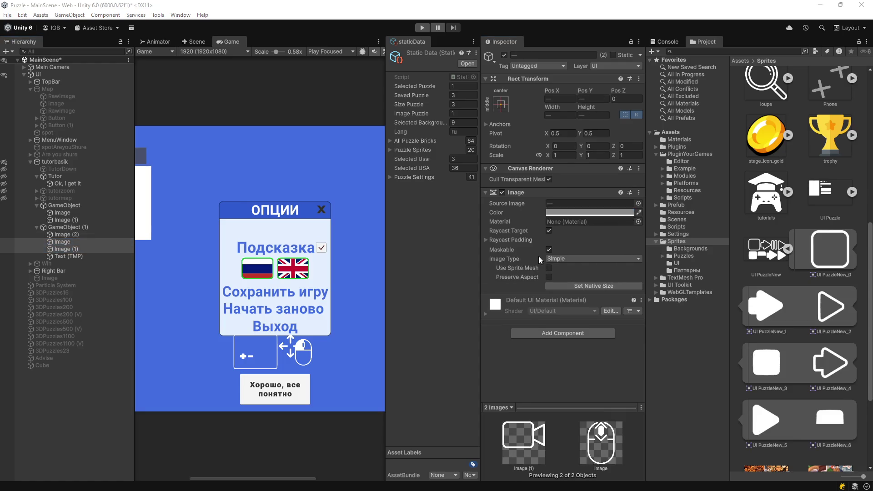
{"action": "left_click", "coordinate": [300, 350]}
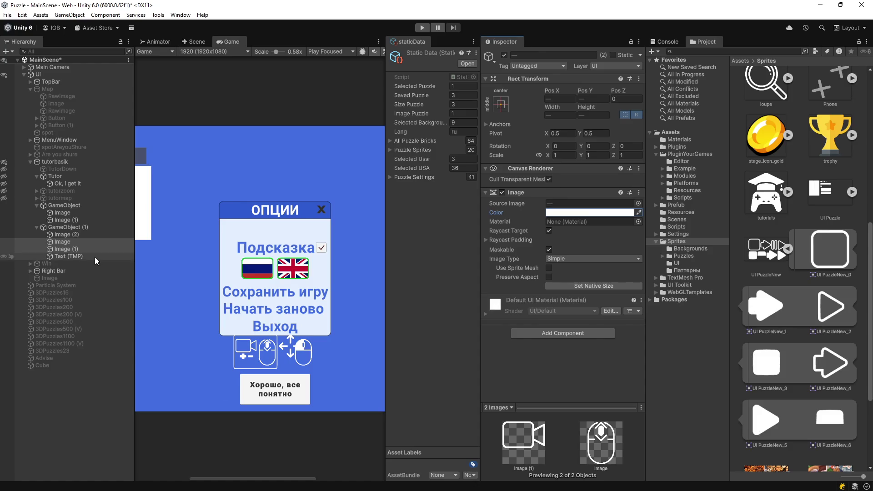
Step: Duplicate the rounded-square frame as Image (3) and move it into the first icon group
{"action": "left_click", "coordinate": [59, 217]}
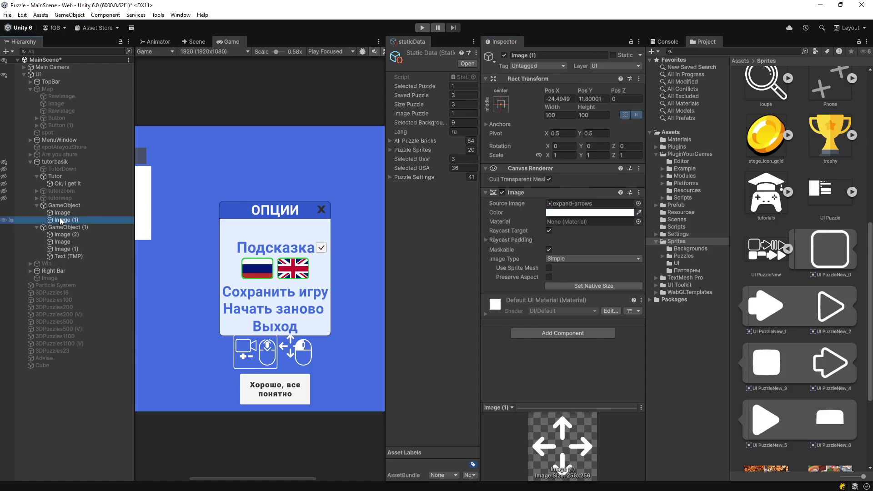
{"action": "left_click", "coordinate": [66, 212]}
{"action": "left_click", "coordinate": [66, 220]}
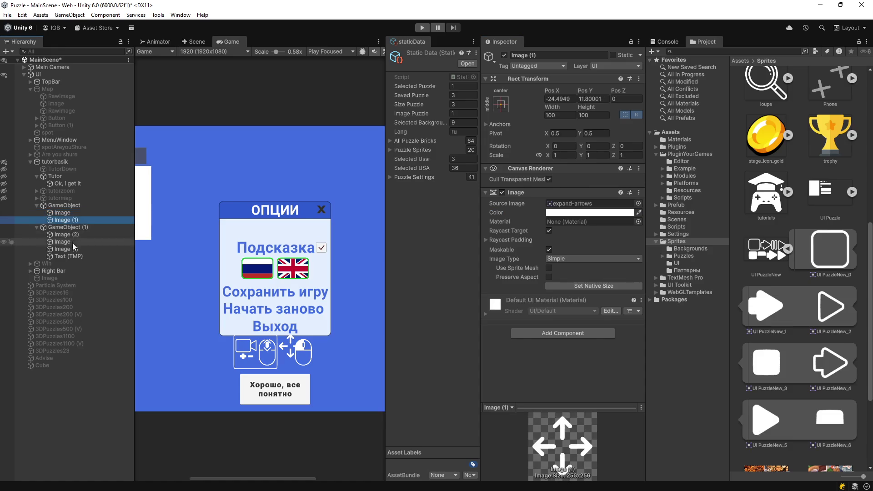
{"action": "left_click", "coordinate": [69, 235]}
{"action": "key", "text": "ctrl+d"}
{"action": "left_click_drag", "start_coordinate": [69, 241], "coordinate": [70, 212]}
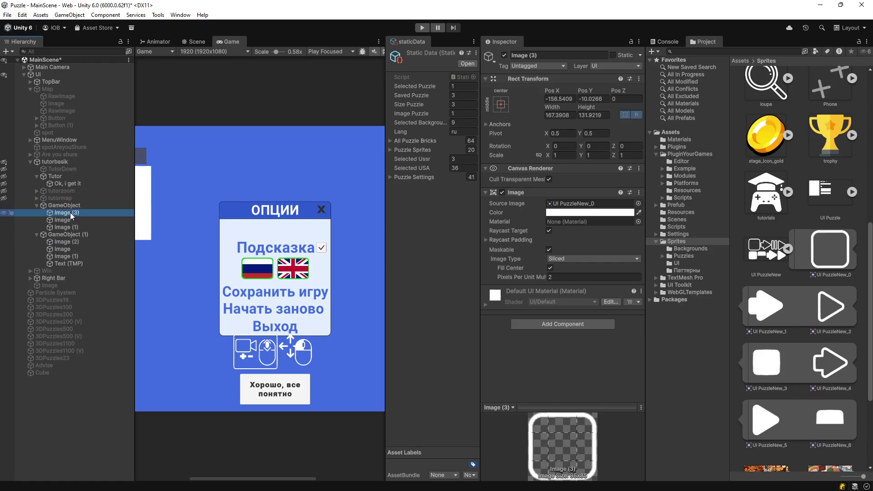
Step: Set the frame copy's Pos X and Pos Y to 0, then nudge it down
{"action": "left_click", "coordinate": [561, 99]}
{"action": "type", "text": "0"}
{"action": "left_click", "coordinate": [593, 99]}
{"action": "type", "text": "0"}
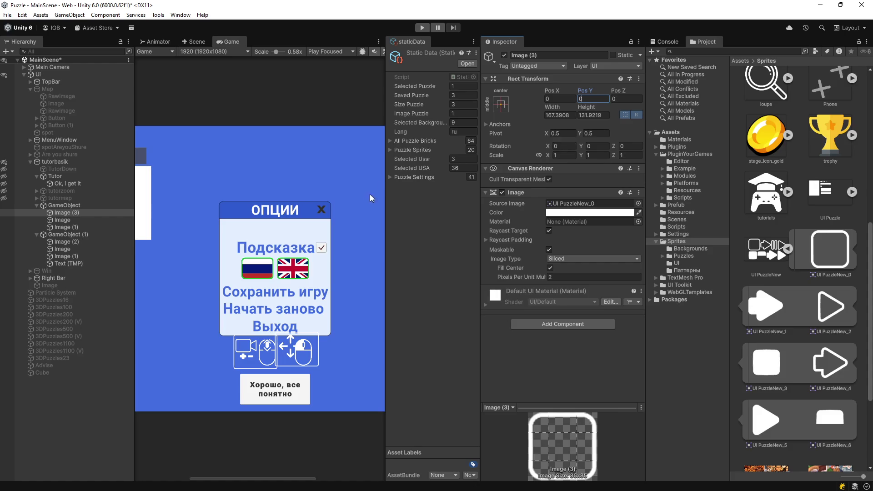
{"action": "left_click_drag", "start_coordinate": [587, 90], "coordinate": [548, 97]}
Step: Match the original frame's height: set the copy's Pos Y to -10.0266 and Width to 143.72
{"action": "left_click", "coordinate": [68, 243]}
{"action": "left_click", "coordinate": [593, 99]}
{"action": "left_click", "coordinate": [67, 214]}
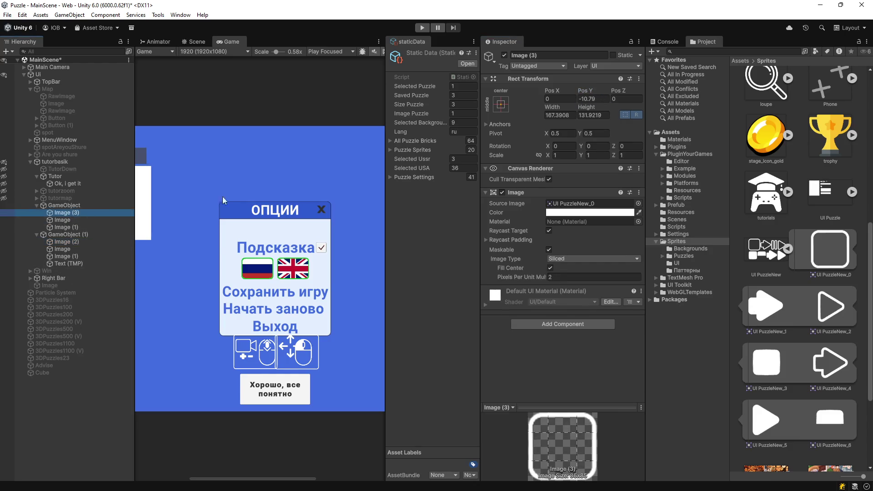
{"action": "left_click", "coordinate": [602, 97]}
{"action": "type", "text": "-10.0266"}
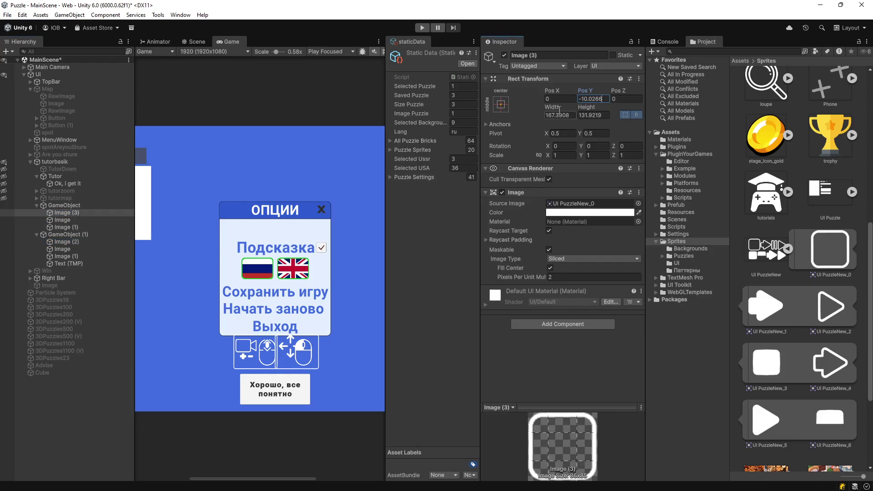
{"action": "left_click", "coordinate": [551, 109]}
{"action": "type", "text": "143.72"}
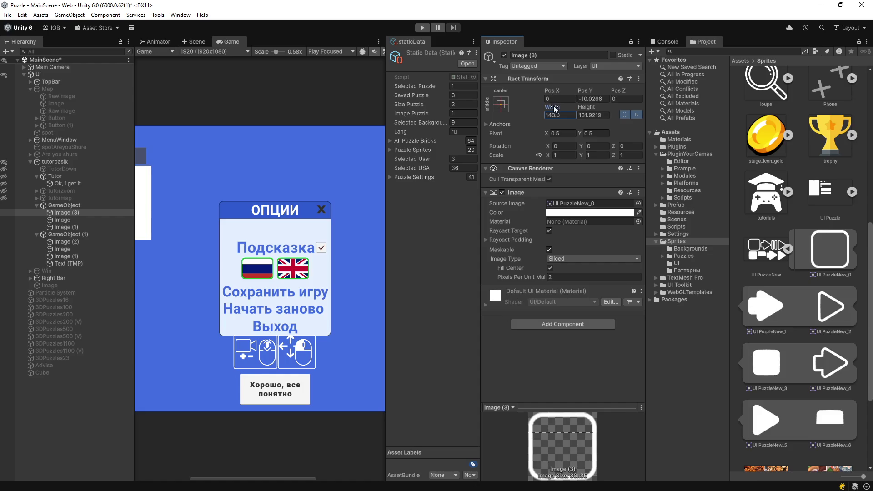
Step: Shift the expand-arrows icon slightly left and enter Play mode with Ctrl+P
{"action": "left_click", "coordinate": [60, 221]}
{"action": "left_click", "coordinate": [64, 227], "text": "ctrl"}
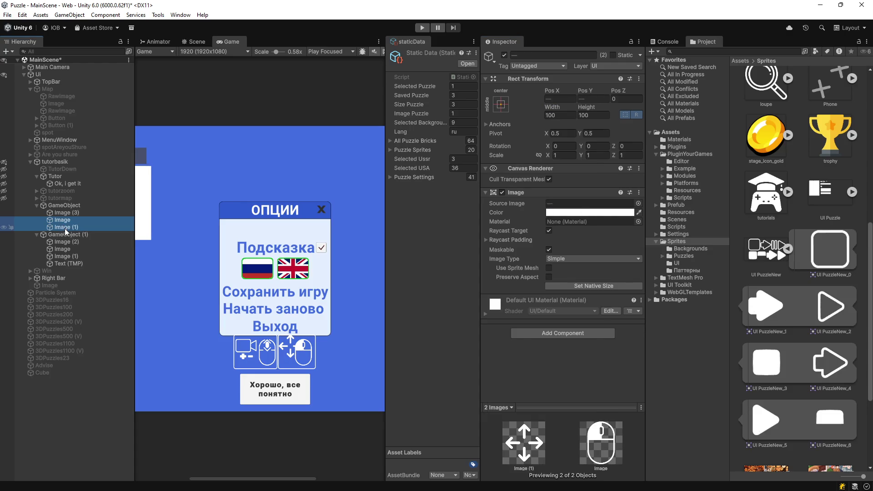
{"action": "left_click", "coordinate": [77, 225]}
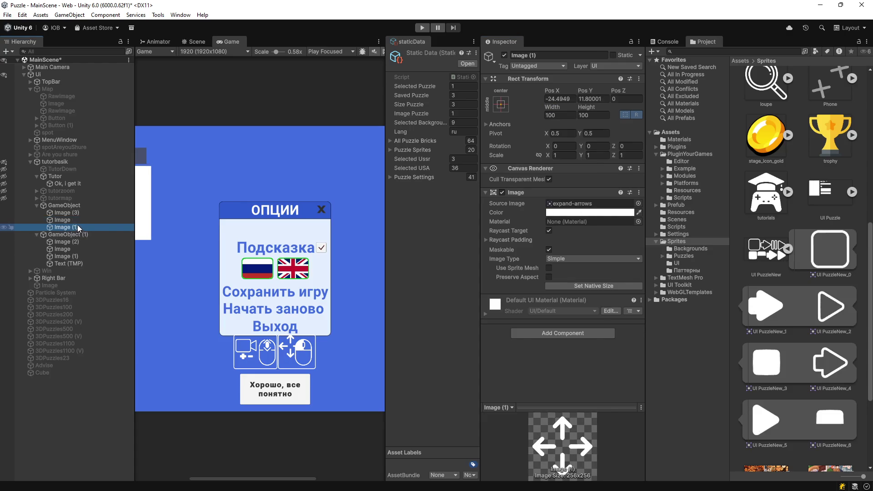
{"action": "left_click_drag", "start_coordinate": [559, 91], "coordinate": [562, 93]}
{"action": "key", "text": "ctrl+p"}
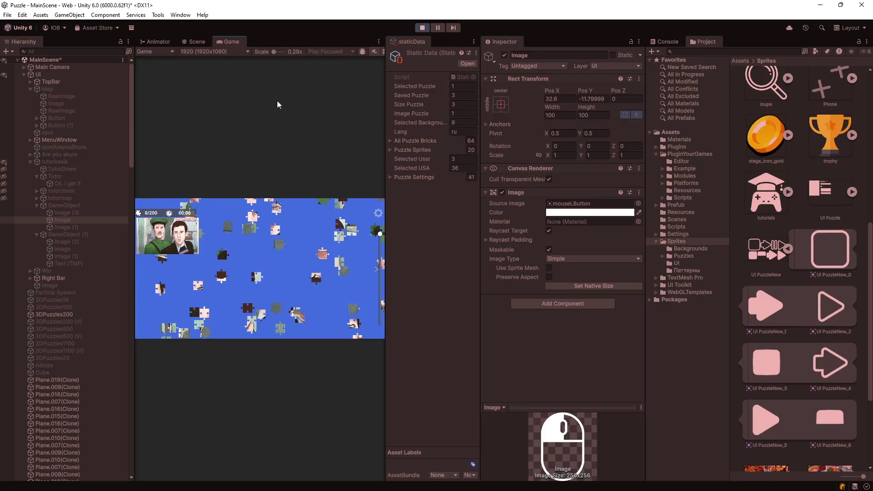
Step: Test the options popup: exit, start the soldier puzzle, toggle Подсказка, then stop and return to Scene view
{"action": "left_click", "coordinate": [378, 213]}
{"action": "left_click", "coordinate": [263, 298]}
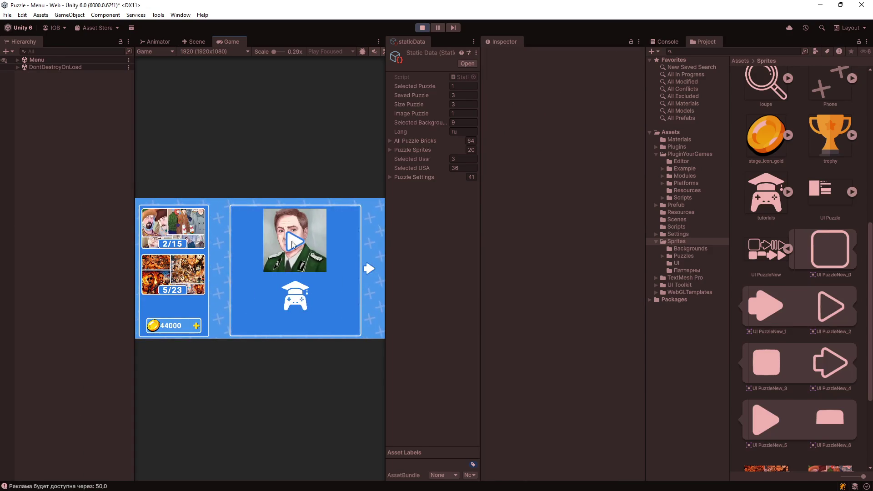
{"action": "left_click", "coordinate": [290, 243]}
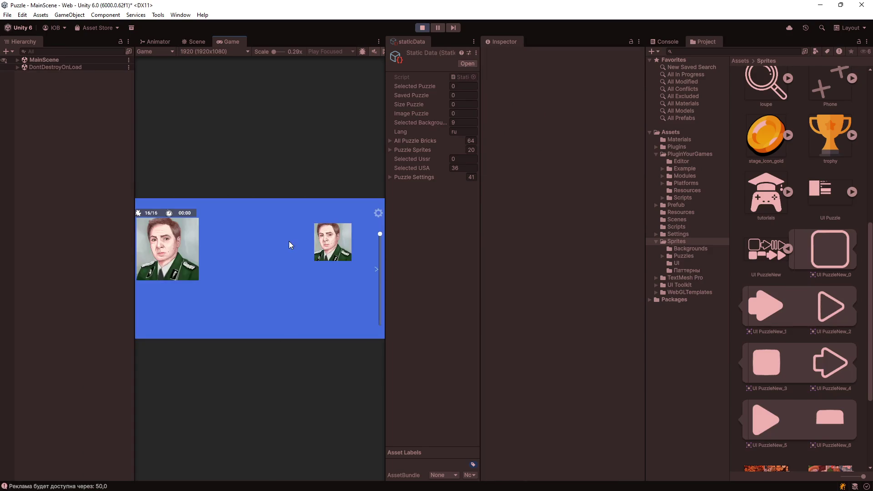
{"action": "left_click", "coordinate": [378, 213]}
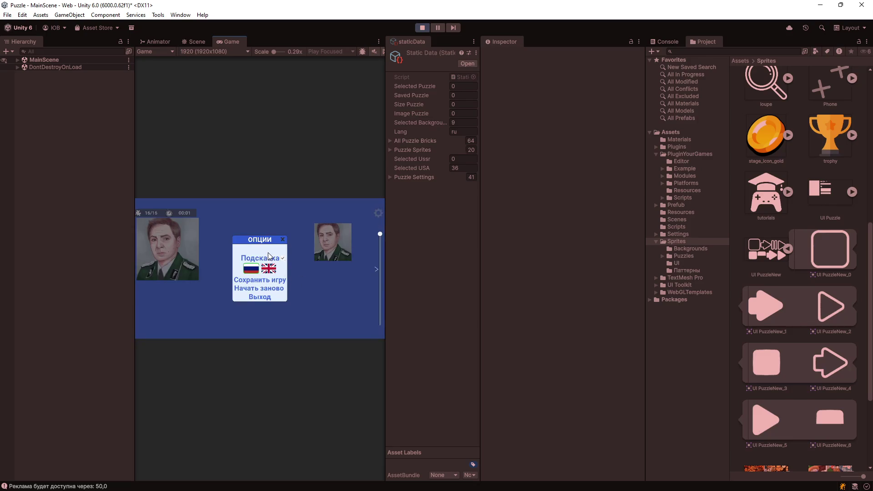
{"action": "left_click", "coordinate": [283, 258]}
{"action": "left_click", "coordinate": [282, 240]}
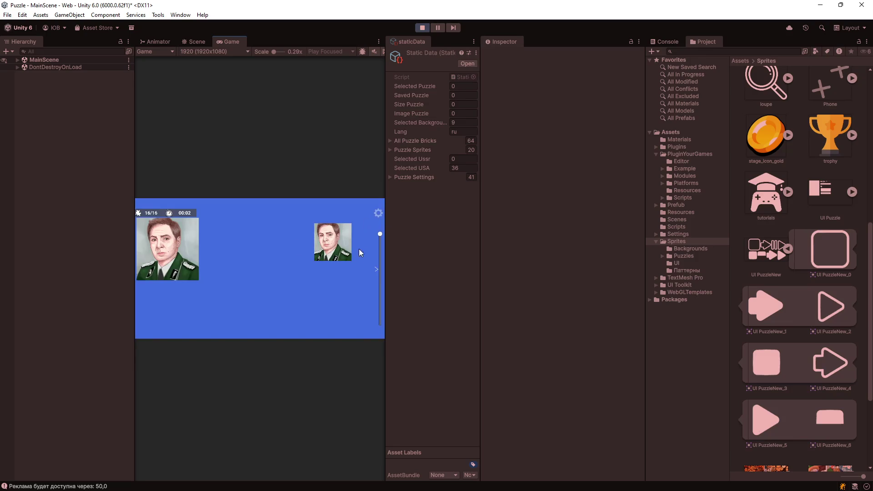
{"action": "mouse_move", "coordinate": [380, 236]}
{"action": "left_mouse_down"}
{"action": "mouse_move", "coordinate": [387, 326]}
{"action": "mouse_move", "coordinate": [380, 231]}
{"action": "left_mouse_up"}
{"action": "left_click", "coordinate": [422, 27]}
{"action": "left_click", "coordinate": [198, 41]}
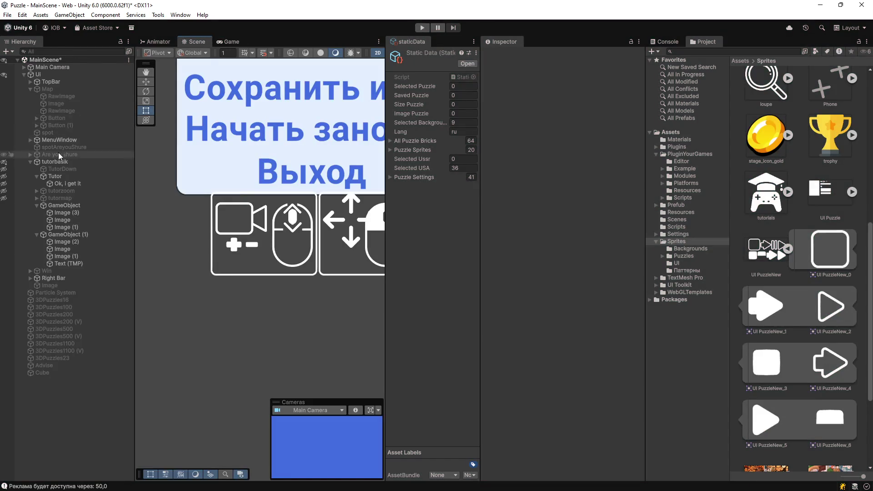
Step: Expand tutorbasik in the Hierarchy and select its Tutor button object
{"action": "left_click", "coordinate": [24, 75]}
{"action": "left_click", "coordinate": [23, 75]}
{"action": "left_click", "coordinate": [42, 163]}
{"action": "scroll", "coordinate": [195, 224], "scroll_direction": "down", "scroll_amount": 10}
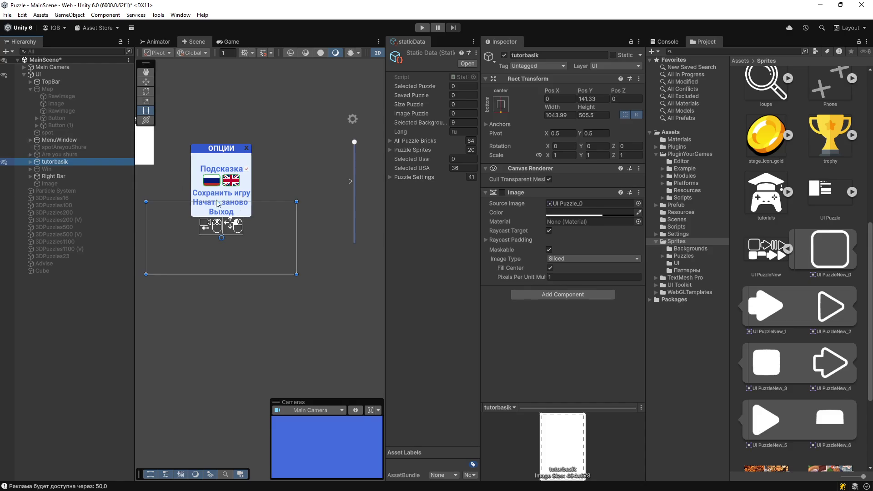
{"action": "left_click", "coordinate": [30, 162]}
{"action": "left_click", "coordinate": [54, 176]}
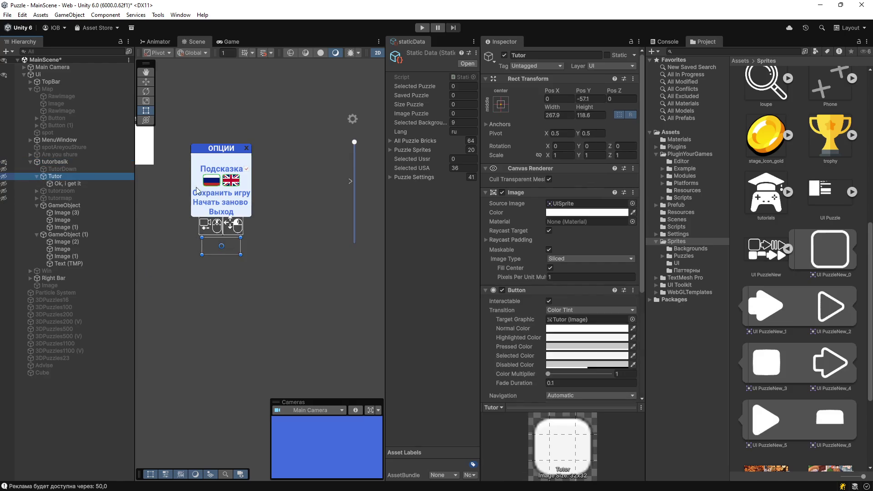
Step: Toggle Tutor's visibility on and zoom the Scene view onto the 'Хорошо, все понятно' button
{"action": "scroll", "coordinate": [257, 194], "scroll_direction": "down", "scroll_amount": 3}
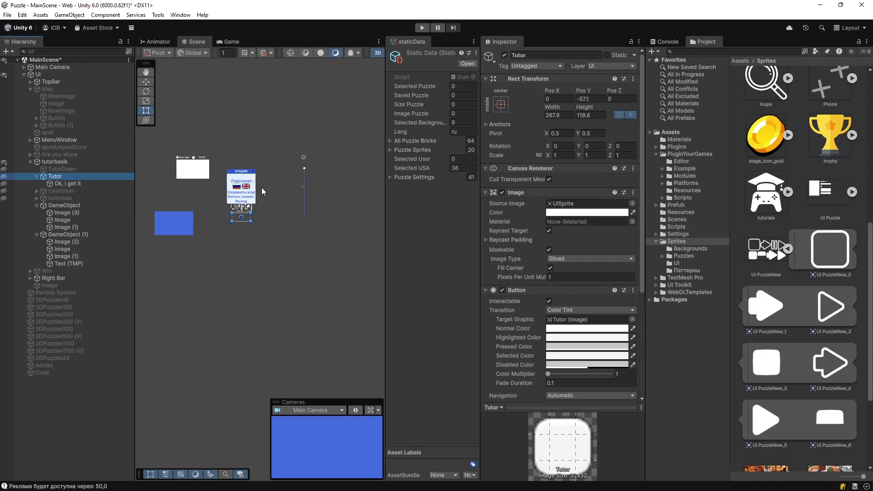
{"action": "scroll", "coordinate": [222, 228], "scroll_direction": "up", "scroll_amount": 3}
{"action": "scroll", "coordinate": [222, 227], "scroll_direction": "up", "scroll_amount": 1}
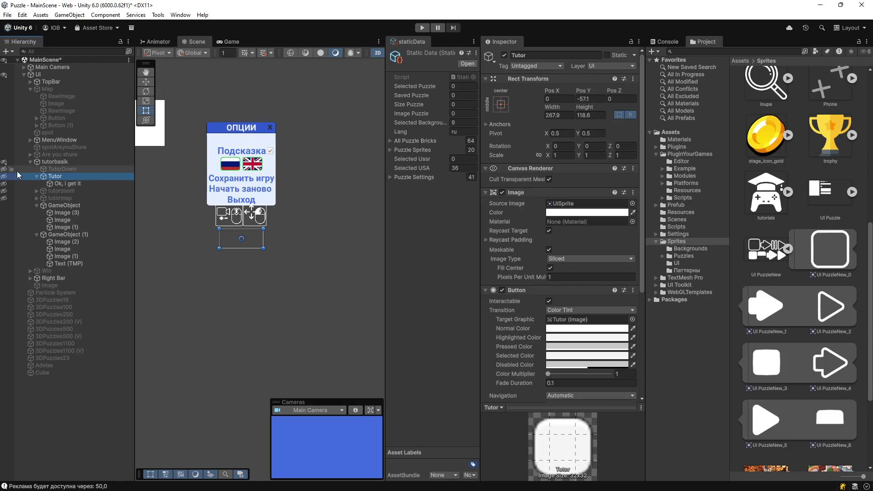
{"action": "left_click", "coordinate": [4, 177]}
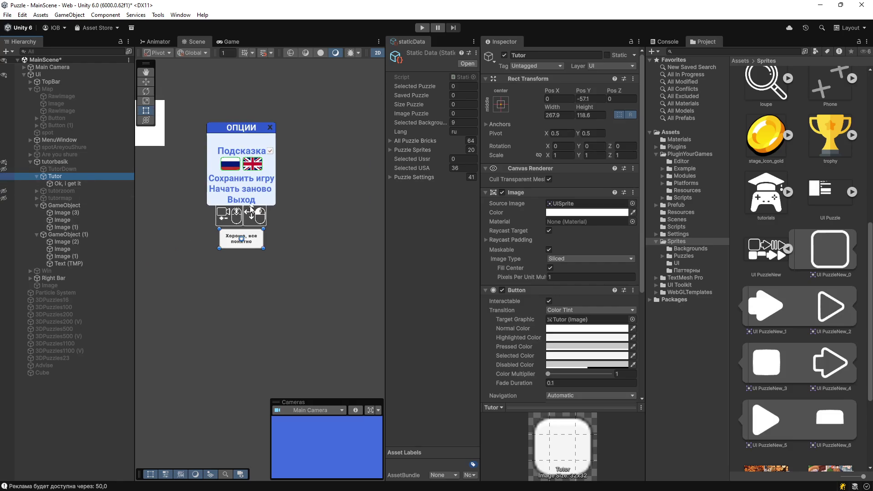
{"action": "scroll", "coordinate": [245, 233], "scroll_direction": "up", "scroll_amount": 8}
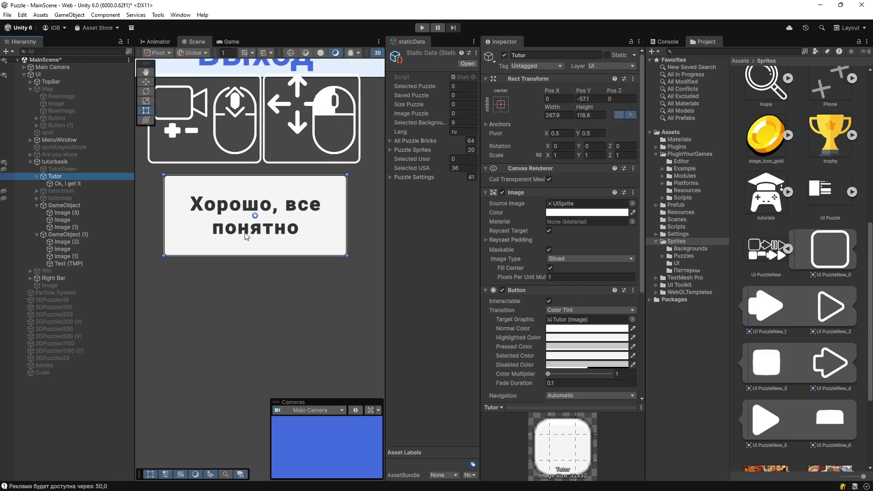
{"action": "scroll", "coordinate": [246, 236], "scroll_direction": "up", "scroll_amount": 1}
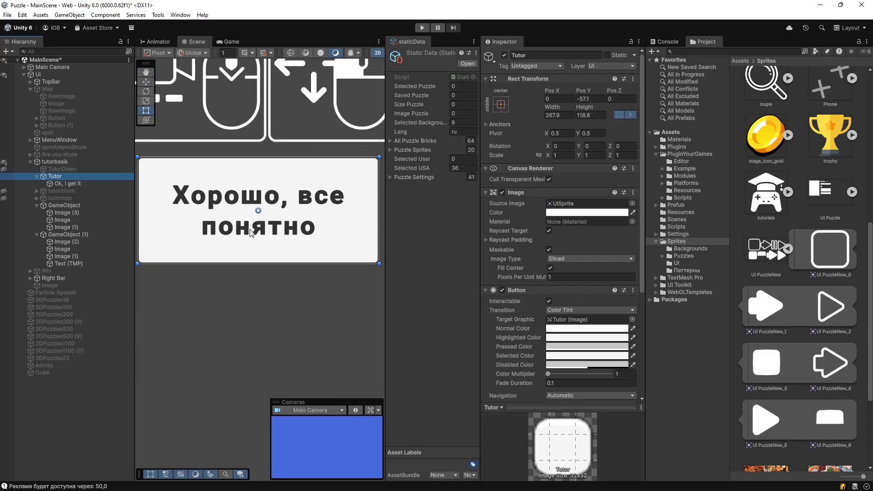
{"action": "scroll", "coordinate": [250, 233], "scroll_direction": "down", "scroll_amount": 8}
{"action": "scroll", "coordinate": [241, 256], "scroll_direction": "up", "scroll_amount": 5}
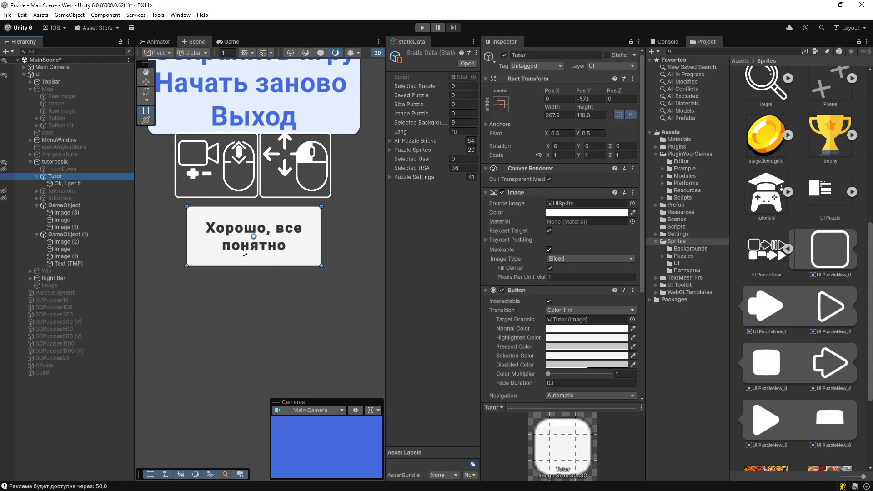
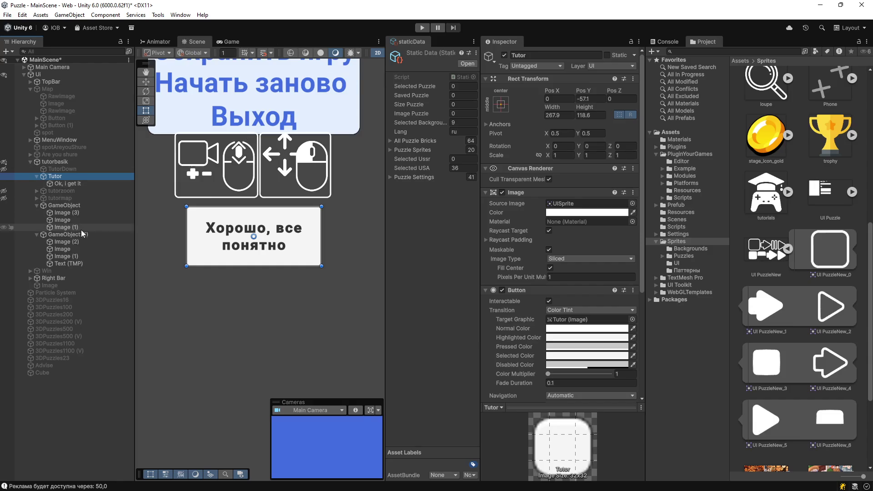
Step: Widen the Image (3) icon frame to the right
{"action": "left_click", "coordinate": [80, 213]}
{"action": "key", "text": "f"}
{"action": "left_click_drag", "start_coordinate": [258, 192], "coordinate": [313, 190]}
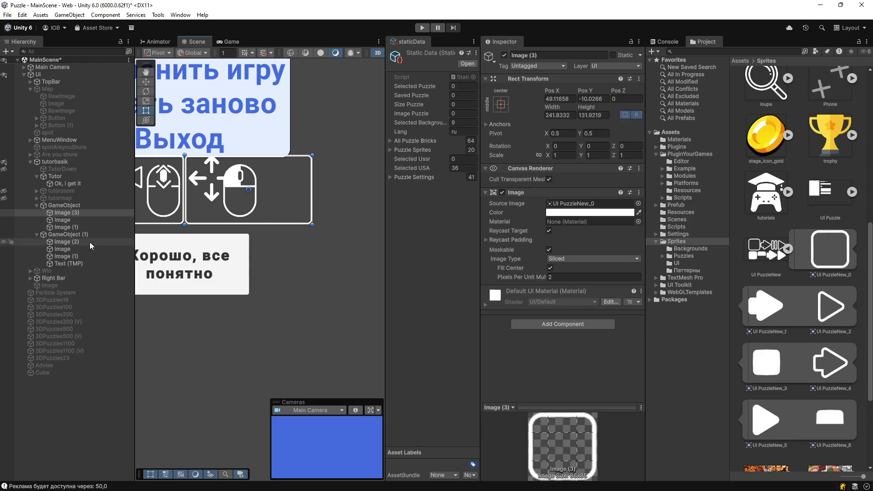
Step: Paste the video-camera icon as a child of GameObject and move it into the widened frame
{"action": "left_click", "coordinate": [79, 248]}
{"action": "left_click", "coordinate": [80, 256]}
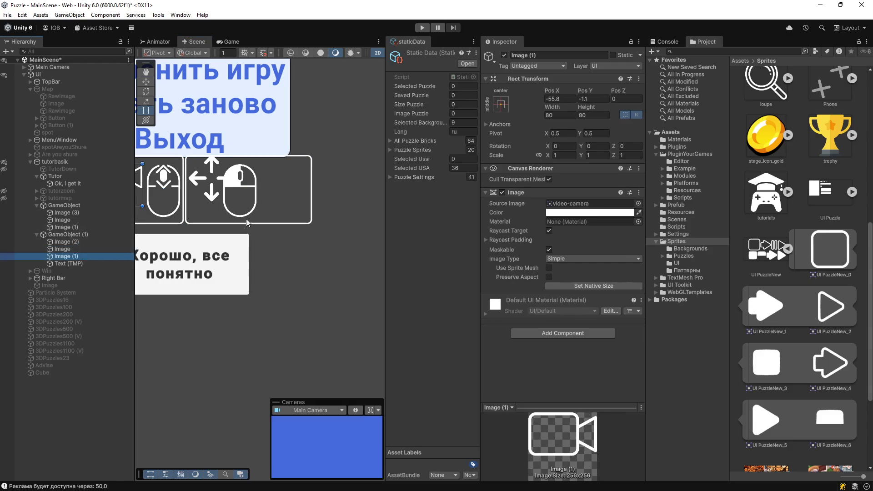
{"action": "key", "text": "f"}
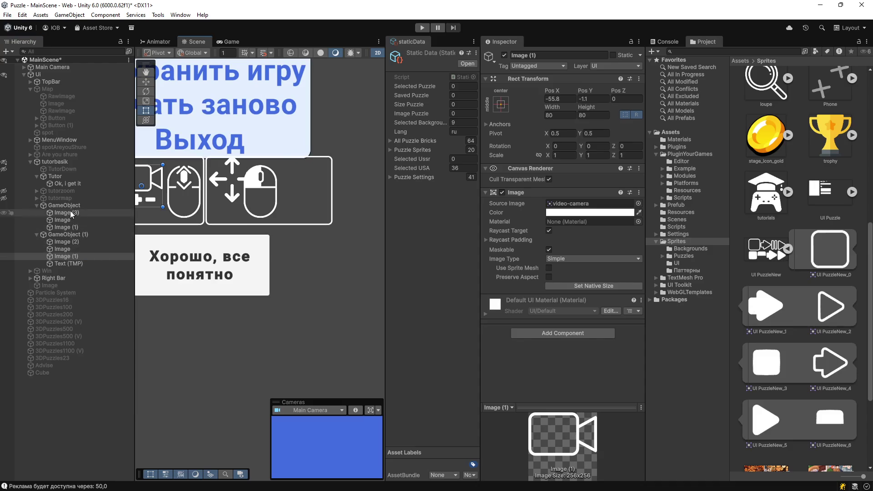
{"action": "right_click", "coordinate": [72, 207]}
{"action": "mouse_move", "coordinate": [137, 160]}
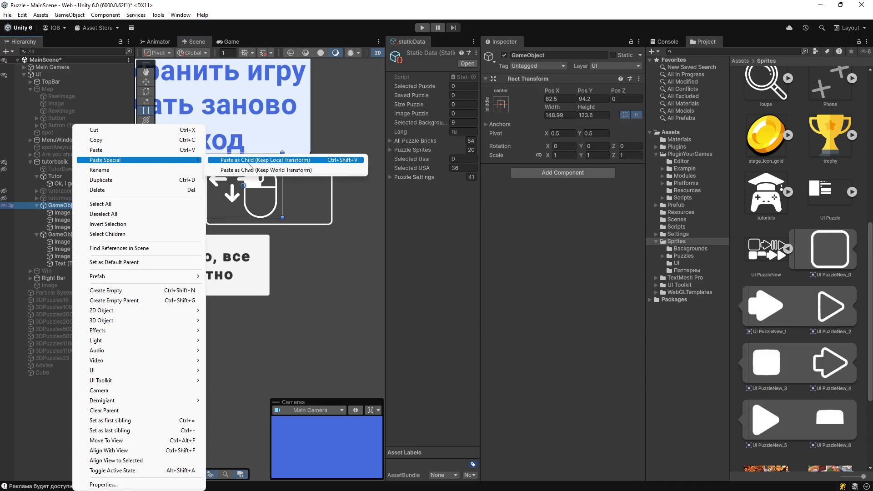
{"action": "left_click", "coordinate": [245, 162]}
{"action": "left_click_drag", "start_coordinate": [202, 187], "coordinate": [294, 186]}
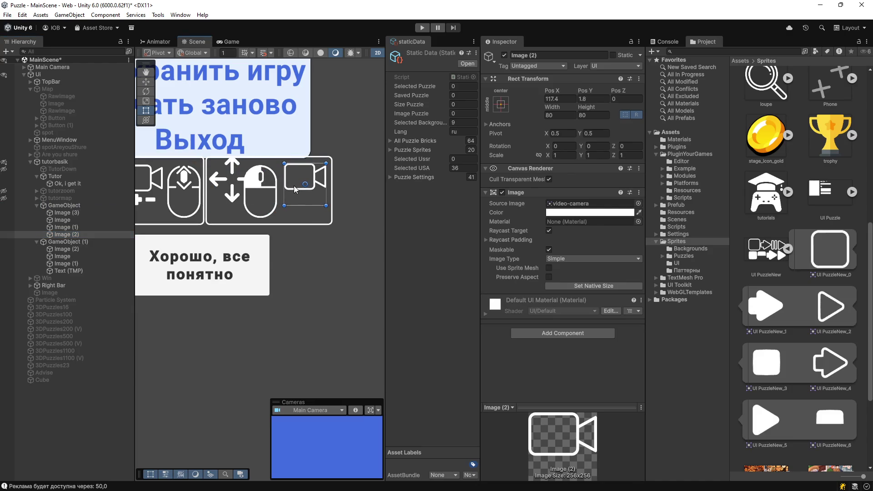
Step: Duplicate the camera icon and set the duplicate's source image to the FILL sprite
{"action": "left_click", "coordinate": [78, 234]}
{"action": "key", "text": "ctrl+d"}
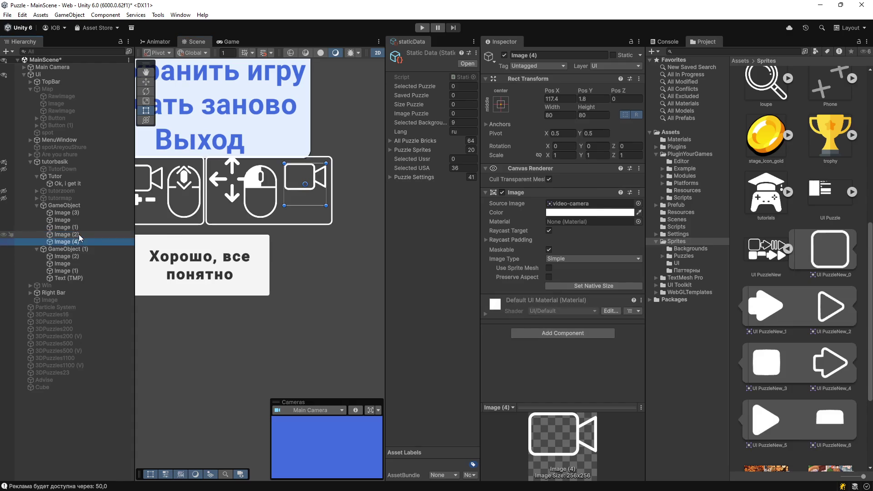
{"action": "left_click", "coordinate": [789, 249]}
{"action": "left_click", "coordinate": [852, 267]}
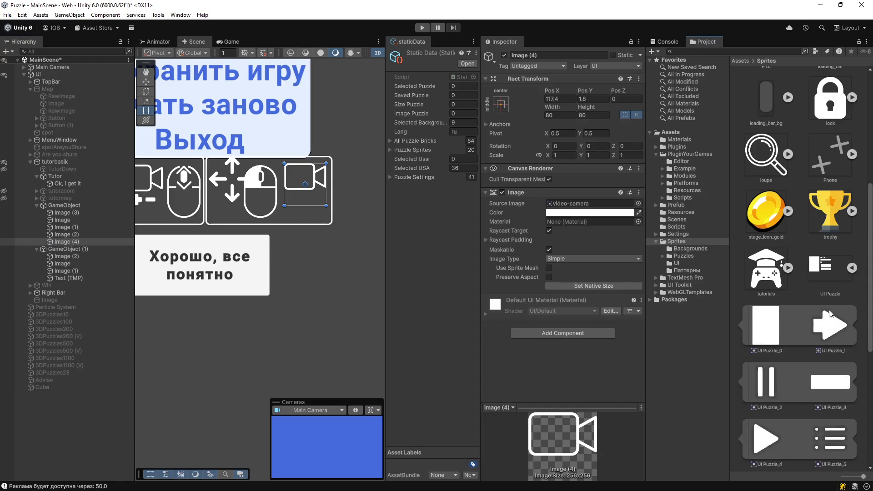
{"action": "scroll", "coordinate": [825, 318], "scroll_direction": "down", "scroll_amount": 10}
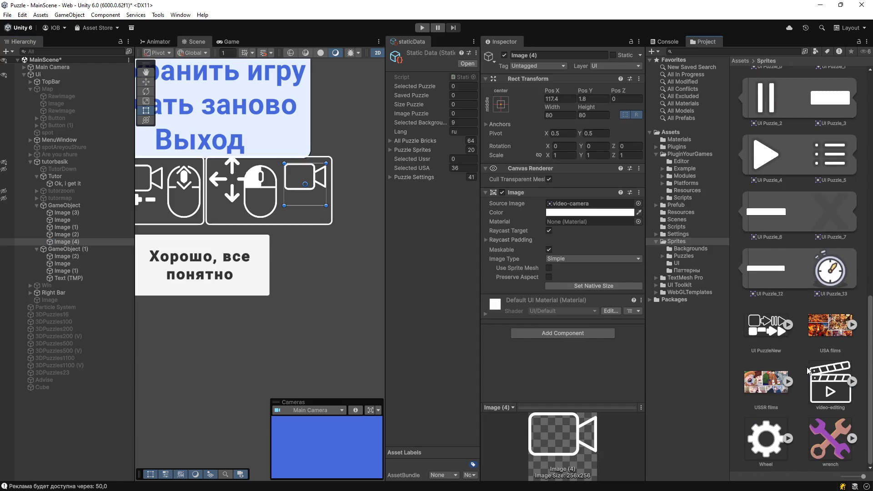
{"action": "scroll", "coordinate": [818, 282], "scroll_direction": "up", "scroll_amount": 5}
{"action": "scroll", "coordinate": [833, 223], "scroll_direction": "up", "scroll_amount": 6}
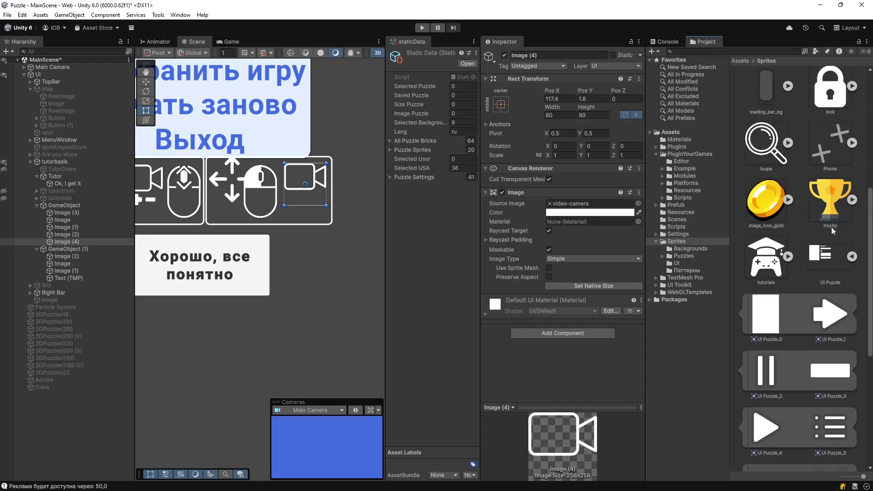
{"action": "left_click_drag", "start_coordinate": [612, 214], "coordinate": [582, 204]}
Step: Shrink the FILL puzzle icon below the camera and apply Normal Quality crunch compression to FILL
{"action": "mouse_move", "coordinate": [327, 161]}
{"action": "left_mouse_down"}
{"action": "mouse_move", "coordinate": [296, 210]}
{"action": "mouse_move", "coordinate": [327, 180]}
{"action": "mouse_move", "coordinate": [312, 200]}
{"action": "left_mouse_up"}
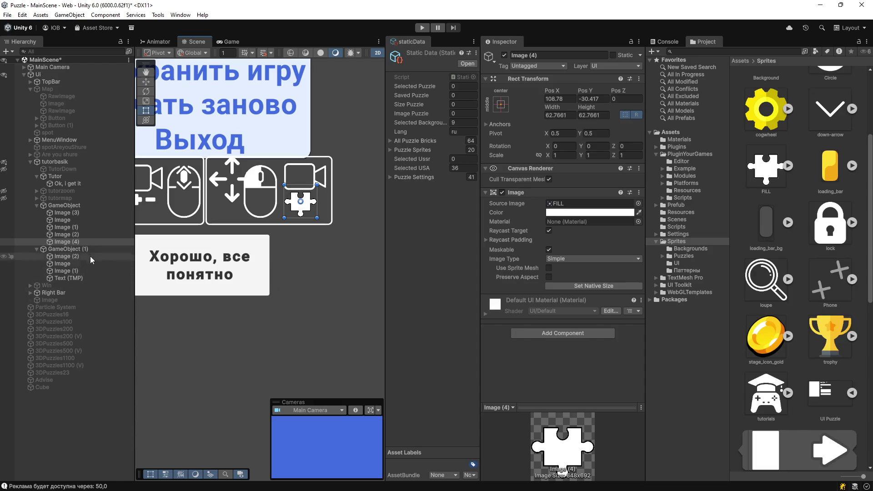
{"action": "left_click", "coordinate": [88, 241]}
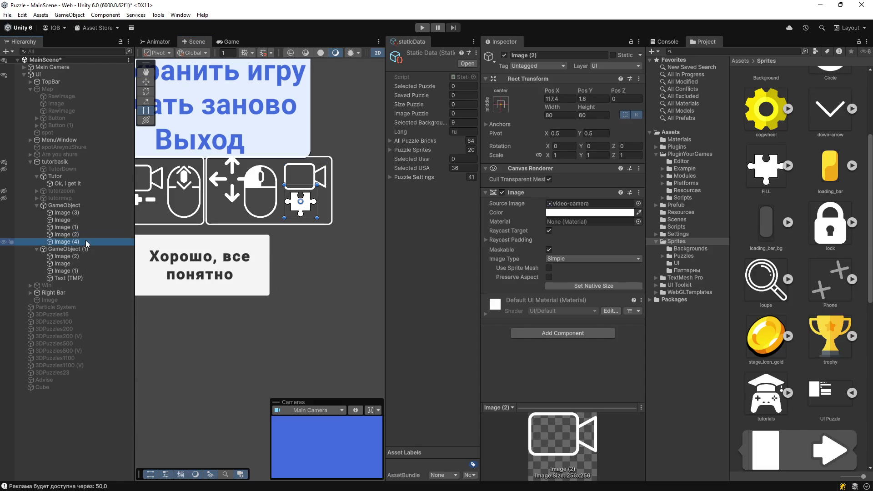
{"action": "left_click", "coordinate": [755, 174]}
{"action": "left_click", "coordinate": [788, 167]}
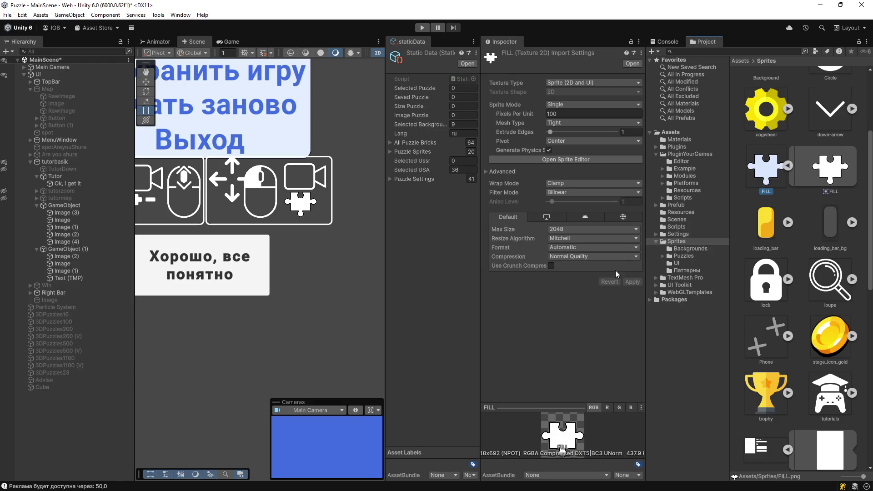
{"action": "left_click", "coordinate": [574, 258]}
{"action": "left_click", "coordinate": [531, 303]}
{"action": "left_click", "coordinate": [551, 266]}
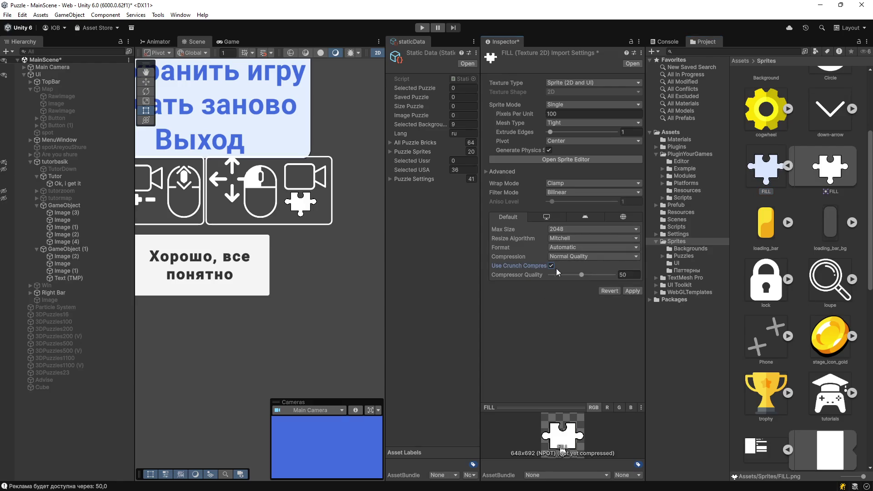
{"action": "left_click", "coordinate": [632, 291]}
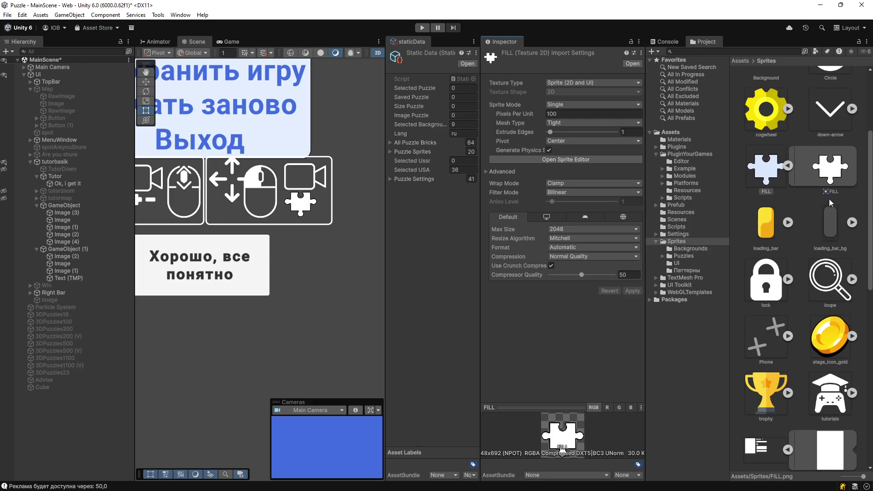
Step: Reveal FILL.png in Explorer and open it in Krita
{"action": "left_click", "coordinate": [788, 166]}
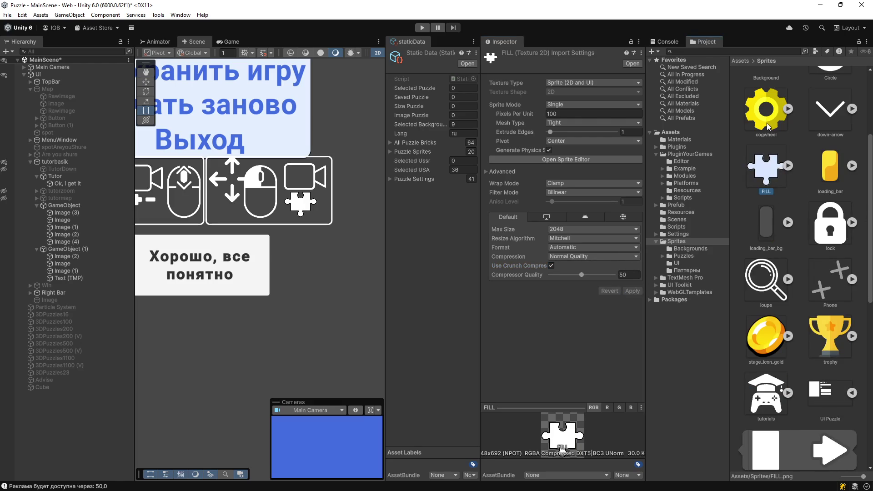
{"action": "scroll", "coordinate": [285, 276], "scroll_direction": "down", "scroll_amount": 1}
{"action": "scroll", "coordinate": [285, 296], "scroll_direction": "up", "scroll_amount": 1}
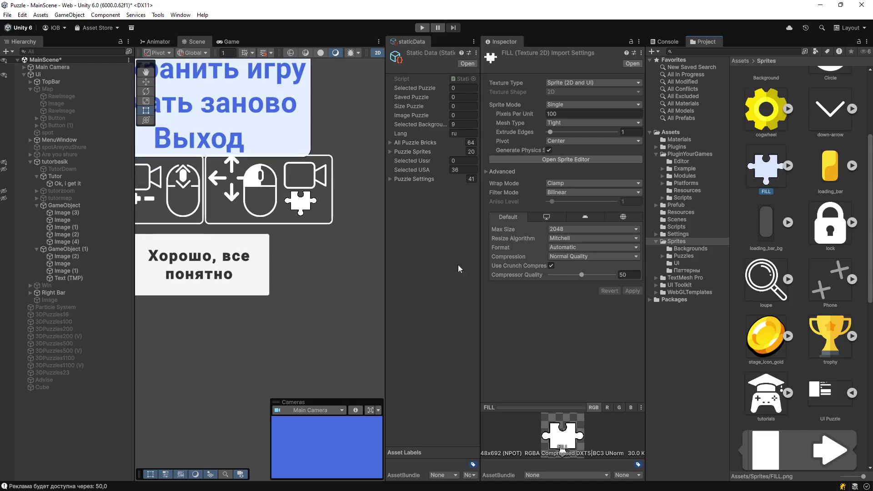
{"action": "left_click", "coordinate": [766, 184]}
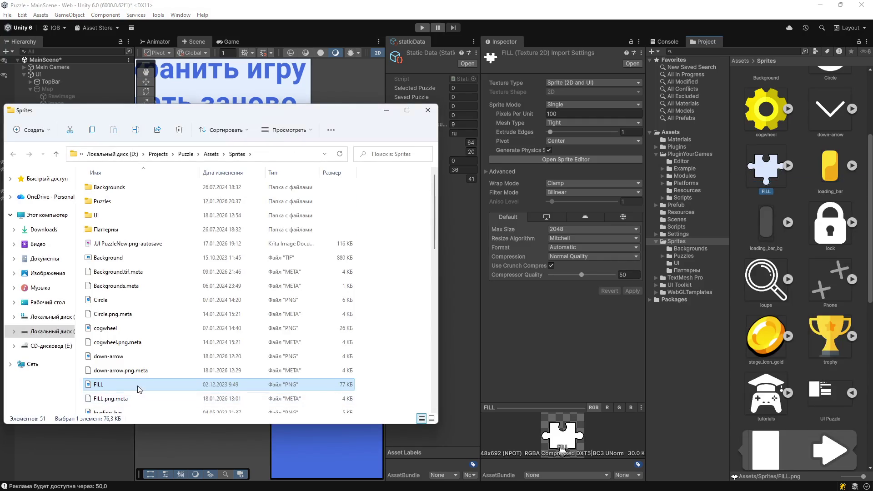
{"action": "right_click", "coordinate": [141, 385]}
{"action": "mouse_move", "coordinate": [272, 179]}
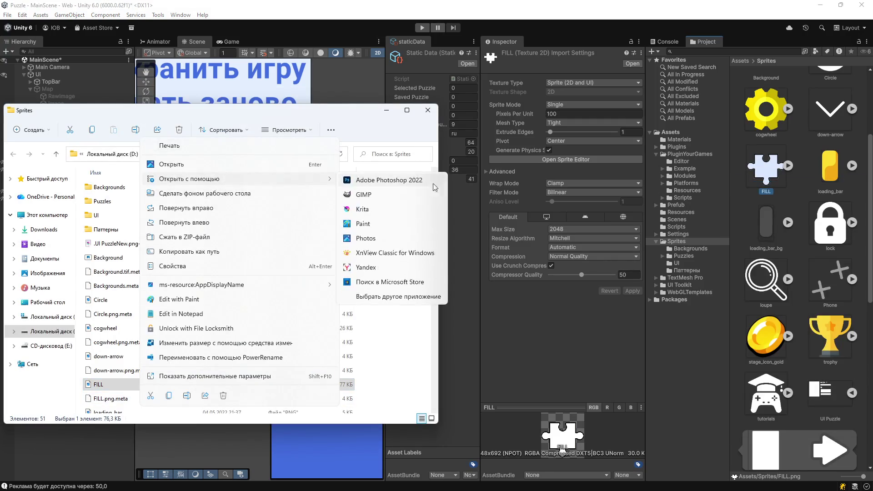
{"action": "left_click", "coordinate": [376, 210]}
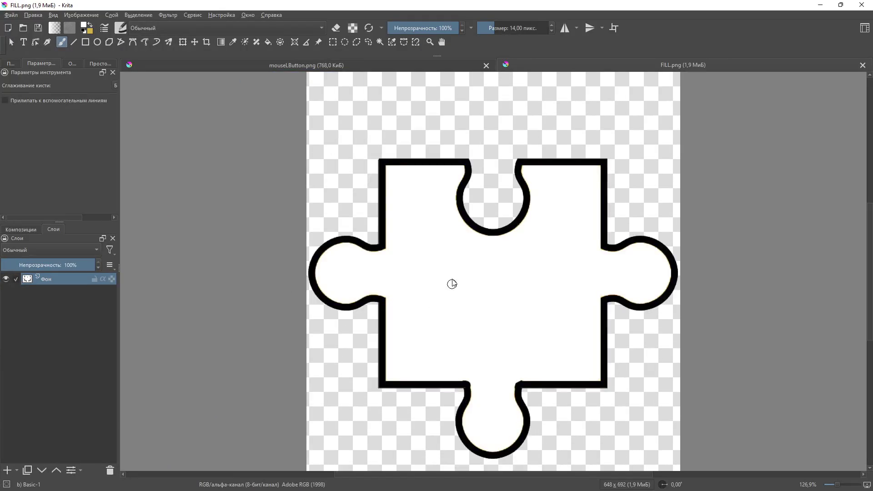
Step: On a new alpha-locked layer, fill the puzzle piece solid white
{"action": "scroll", "coordinate": [452, 283], "scroll_direction": "up", "scroll_amount": 1}
{"action": "left_click", "coordinate": [6, 470]}
{"action": "left_click", "coordinate": [103, 279]}
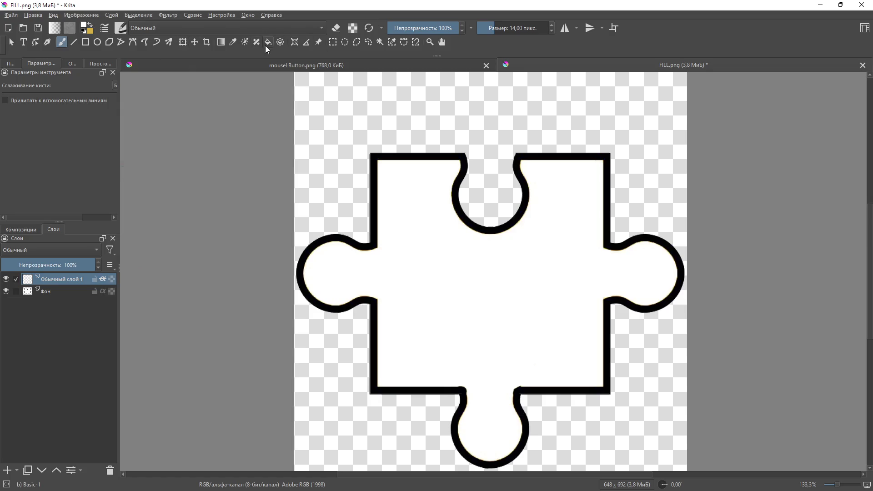
{"action": "left_click", "coordinate": [268, 43]}
{"action": "left_click", "coordinate": [354, 213]}
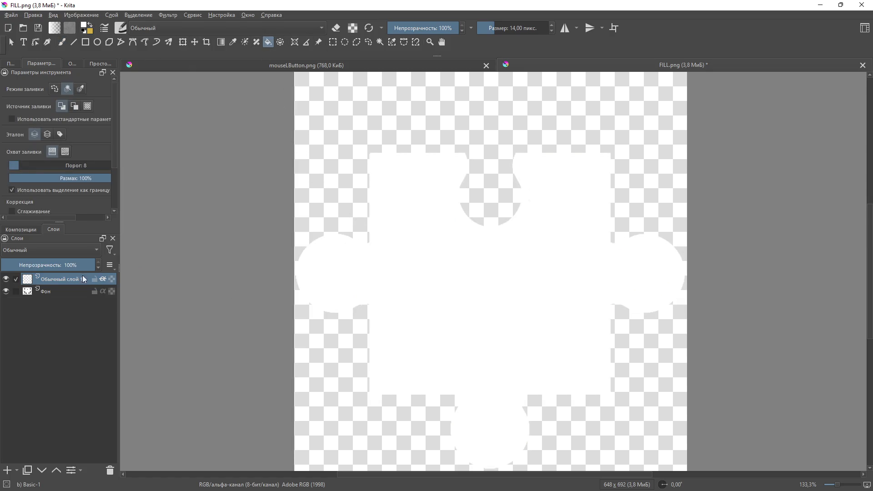
Step: Save FILL.png as PNG and close the Sprites folder window
{"action": "left_click", "coordinate": [16, 6]}
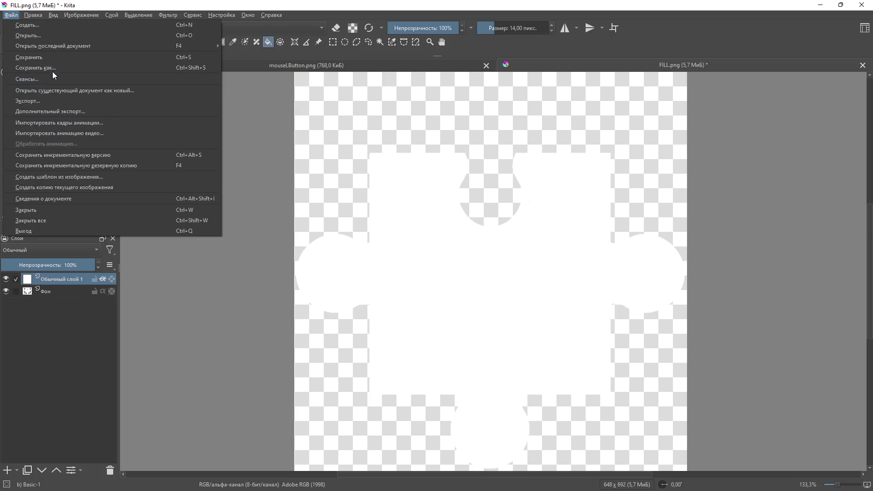
{"action": "left_click", "coordinate": [53, 65]}
{"action": "left_click", "coordinate": [507, 355]}
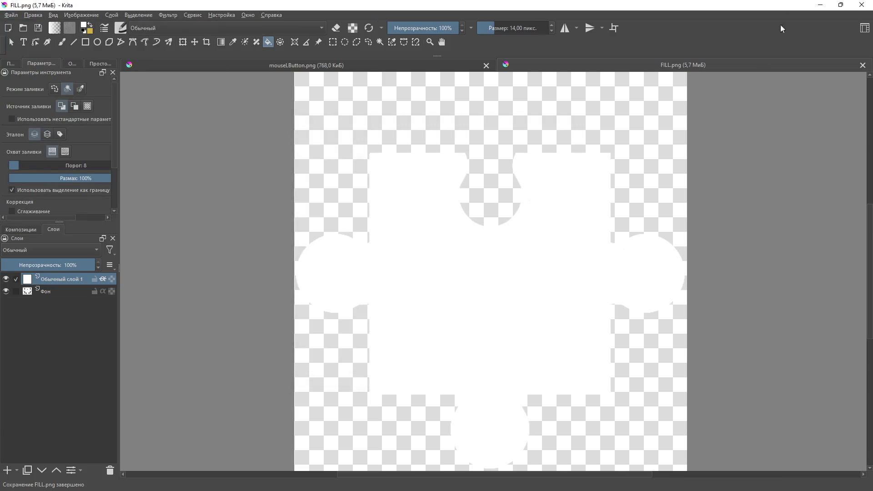
{"action": "left_click", "coordinate": [821, 5]}
{"action": "left_click", "coordinate": [387, 110]}
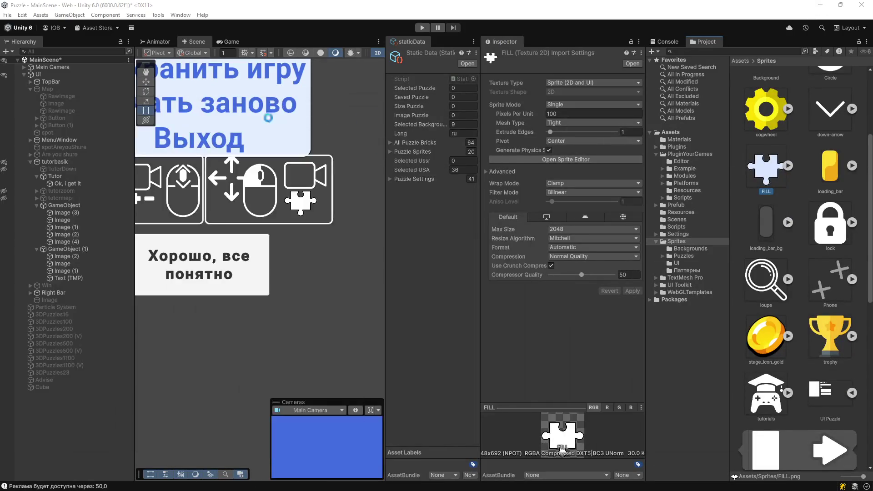
Step: Inspect the updated white puzzle icon on the Опции panel, then return to Krita
{"action": "scroll", "coordinate": [348, 289], "scroll_direction": "down", "scroll_amount": 3}
{"action": "mouse_move", "coordinate": [348, 289]}
{"action": "left_mouse_down"}
{"action": "mouse_move", "coordinate": [239, 206]}
{"action": "mouse_move", "coordinate": [273, 243]}
{"action": "mouse_move", "coordinate": [285, 243]}
{"action": "mouse_move", "coordinate": [256, 223]}
{"action": "mouse_move", "coordinate": [124, 175]}
{"action": "left_mouse_up"}
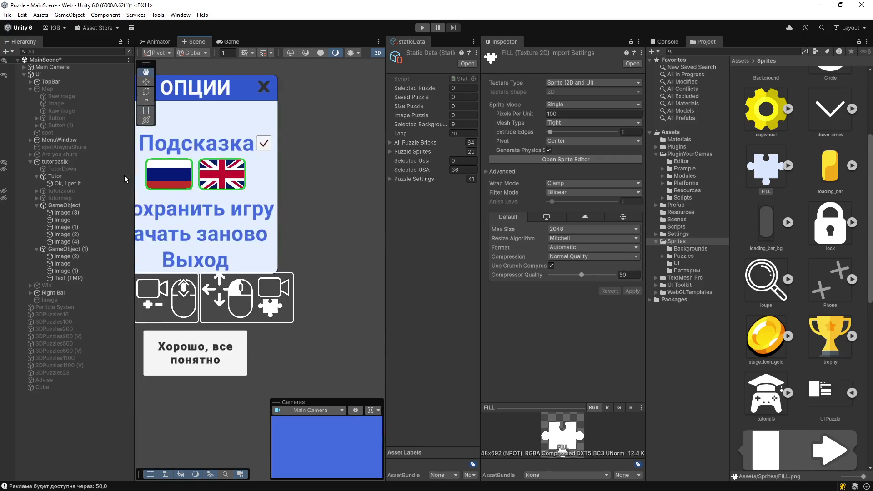
{"action": "scroll", "coordinate": [250, 271], "scroll_direction": "up", "scroll_amount": 5}
{"action": "scroll", "coordinate": [245, 271], "scroll_direction": "down", "scroll_amount": 5}
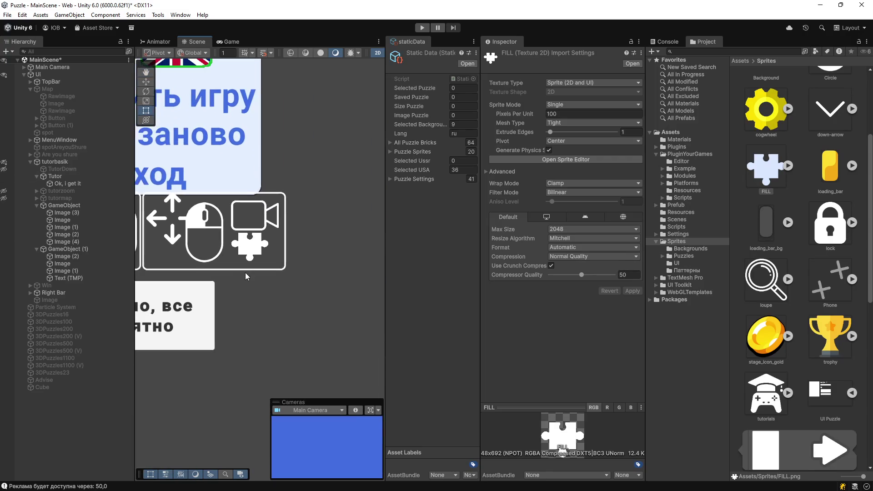
{"action": "scroll", "coordinate": [256, 279], "scroll_direction": "down", "scroll_amount": 2}
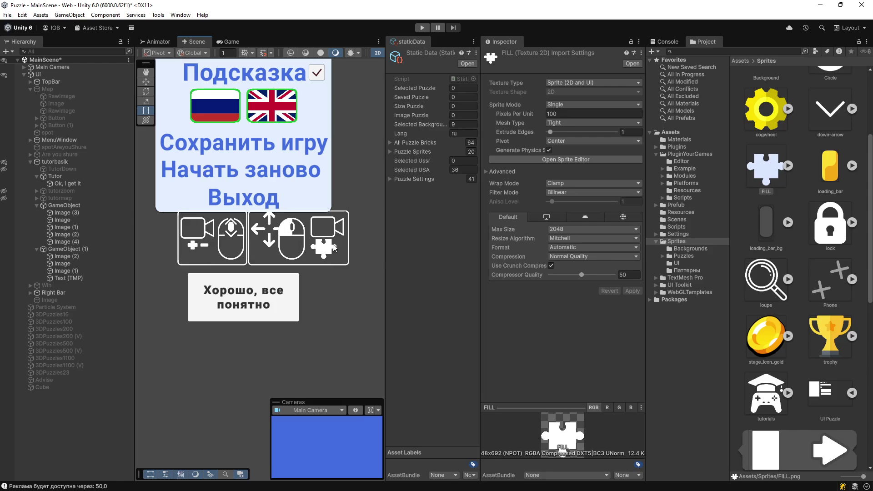
{"action": "key", "text": "alt+Tab"}
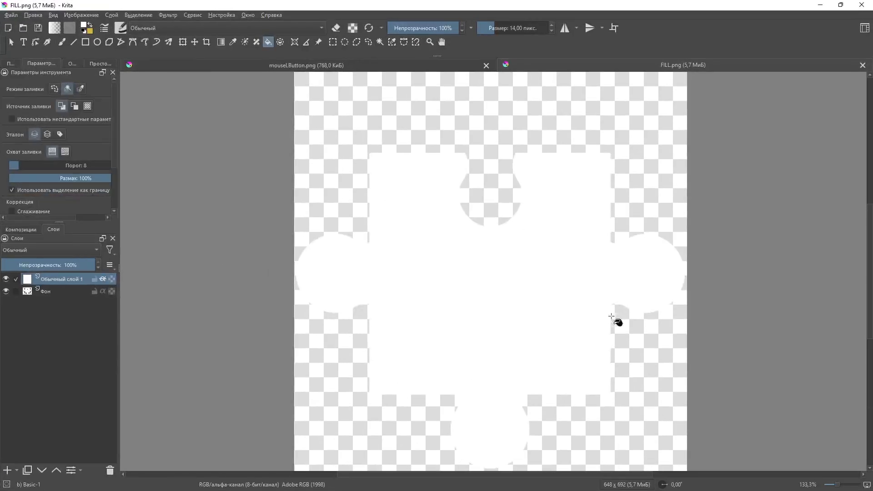
Step: On the Фон layer, select the white puzzle shape by similar colour, then clear the selection and reset zoom to 100%
{"action": "left_click", "coordinate": [72, 292]}
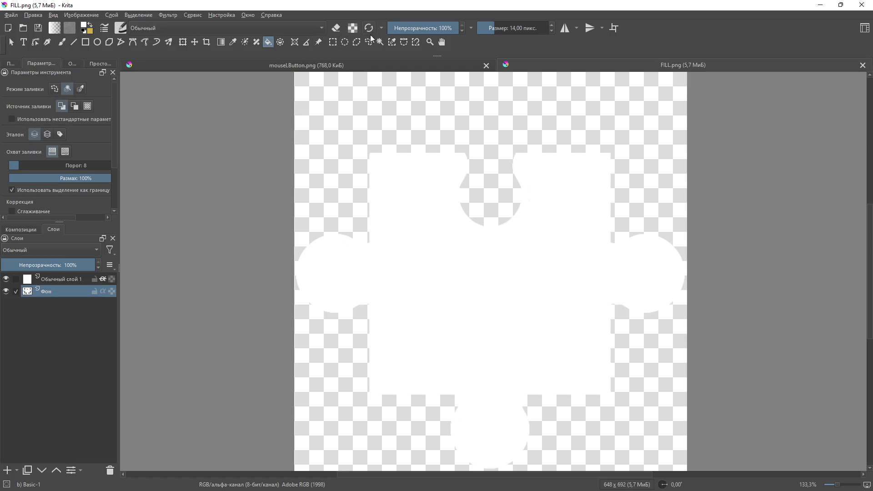
{"action": "left_click", "coordinate": [392, 42]}
{"action": "left_click", "coordinate": [476, 284]}
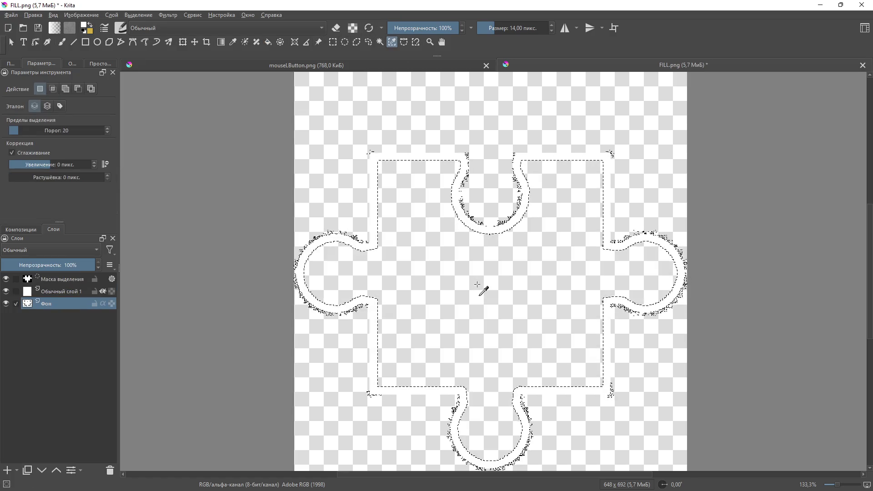
{"action": "key", "text": "ctrl+r"}
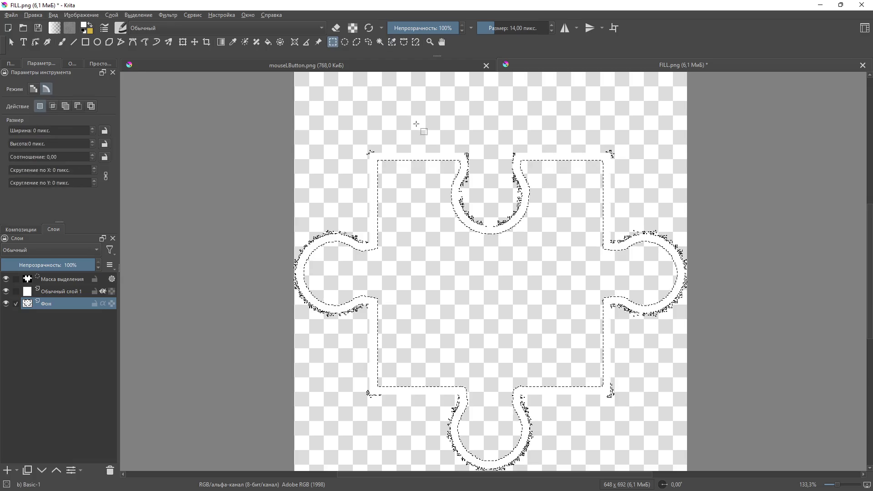
{"action": "left_click", "coordinate": [416, 124]}
{"action": "key", "text": "1"}
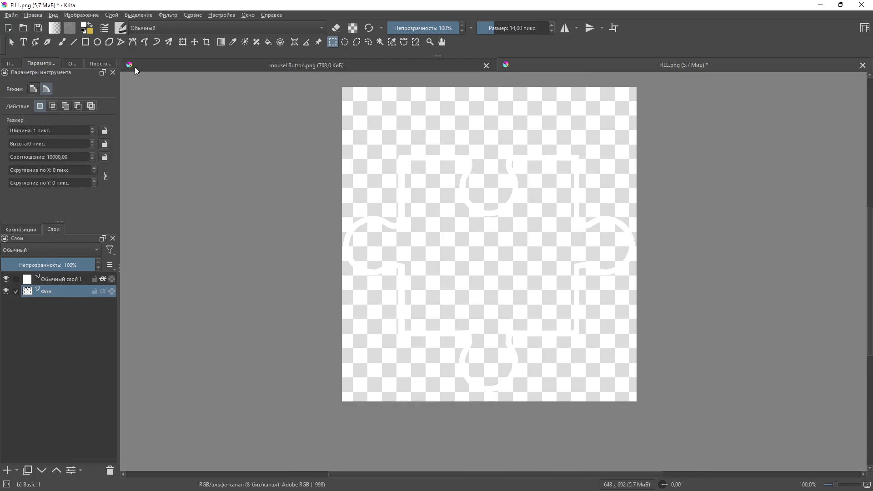
{"action": "left_click", "coordinate": [10, 15]}
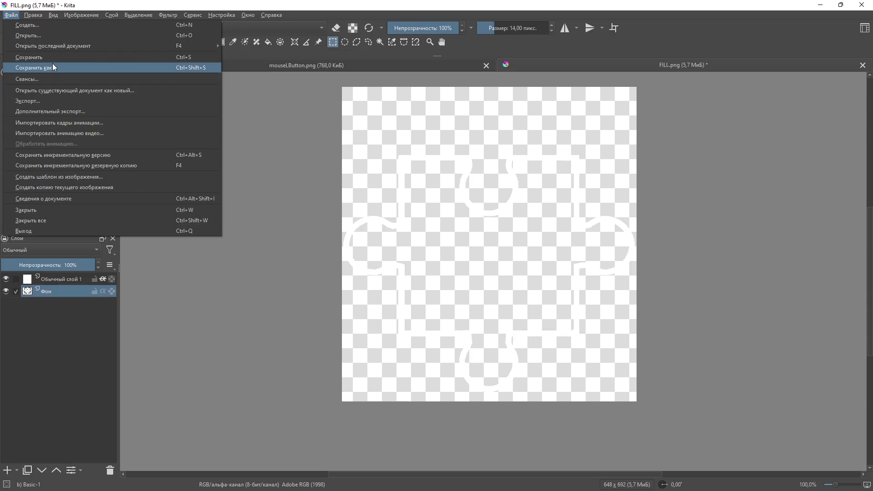
Step: Save the outline image as a new PNG named FILLStroke.png
{"action": "left_click", "coordinate": [53, 64]}
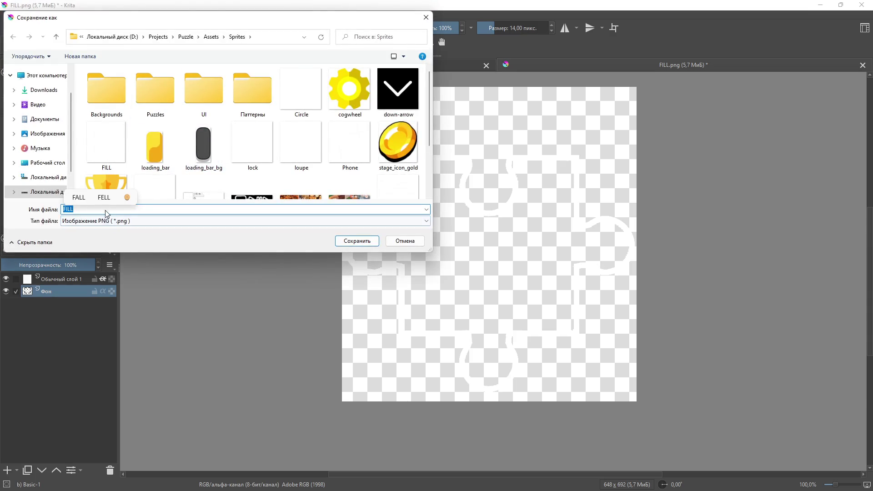
{"action": "left_click", "coordinate": [103, 220]}
{"action": "left_click", "coordinate": [103, 212]}
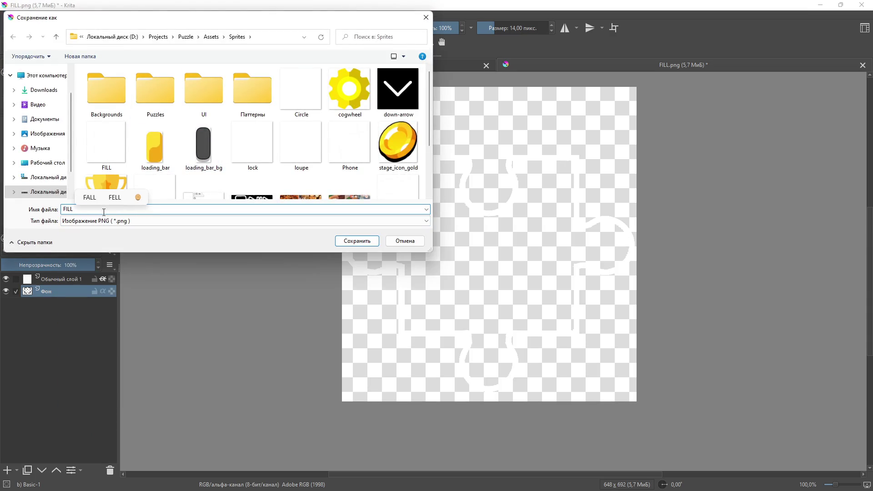
{"action": "type", "text": "Str"}
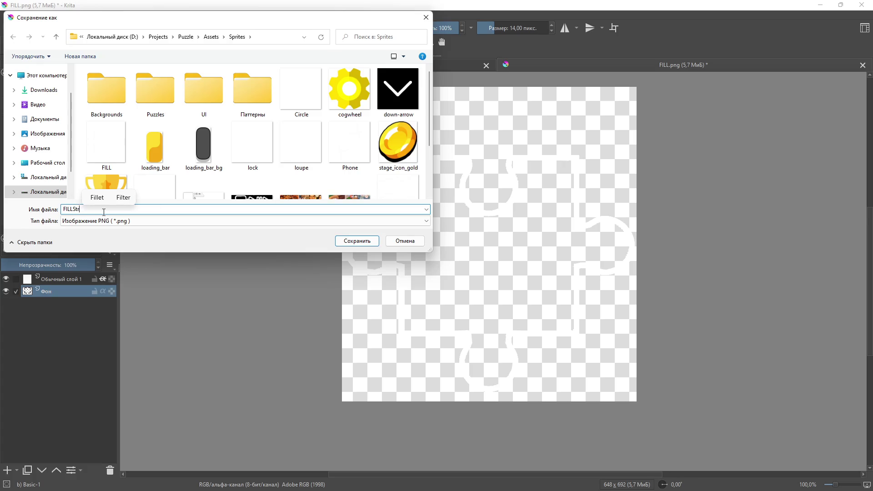
{"action": "type", "text": "oke"}
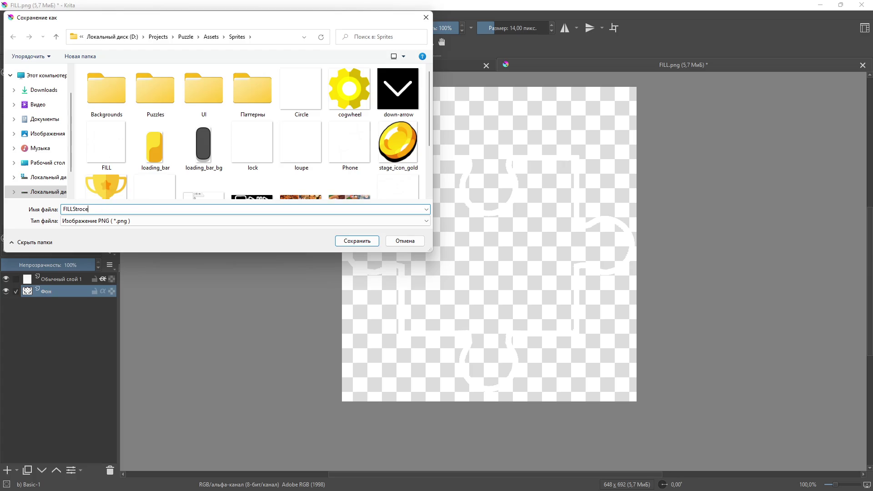
{"action": "key", "text": "BackSpace"}
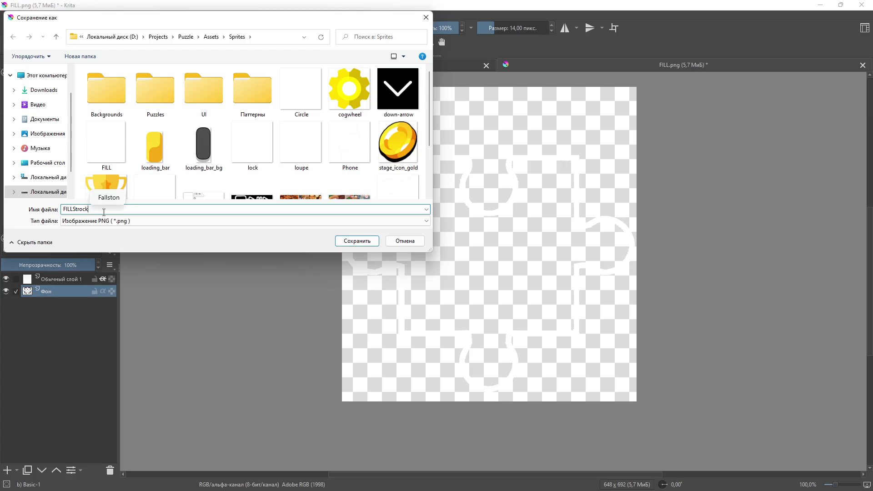
{"action": "type", "text": "ke"}
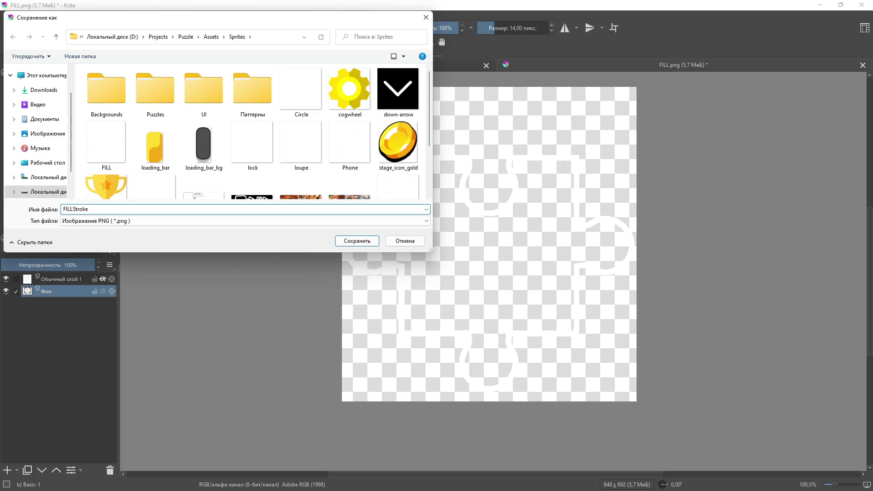
{"action": "left_click", "coordinate": [357, 241]}
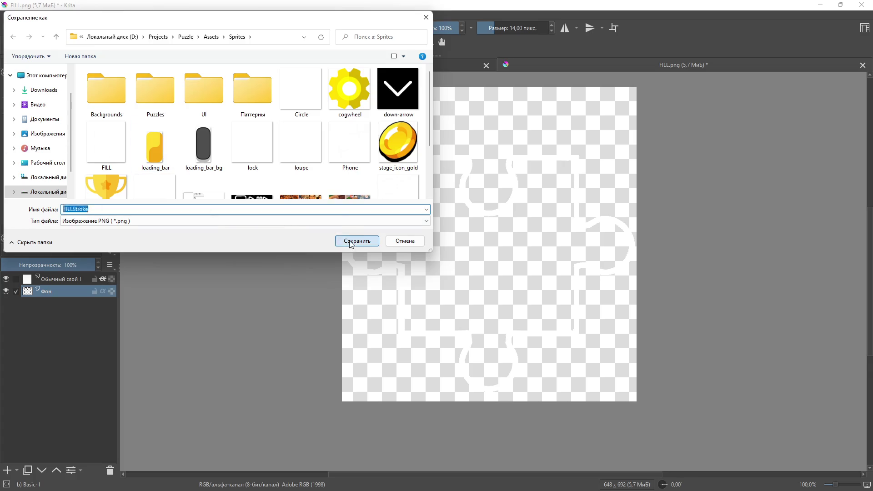
{"action": "left_click", "coordinate": [514, 352]}
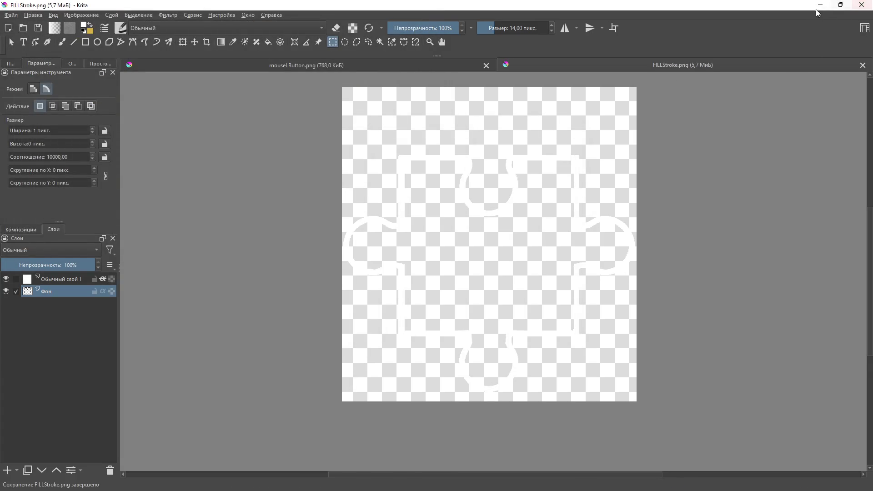
Step: Import FILLStroke as a Sprite (2D and UI) with Single sprite mode and apply the settings
{"action": "key", "text": "alt+Tab"}
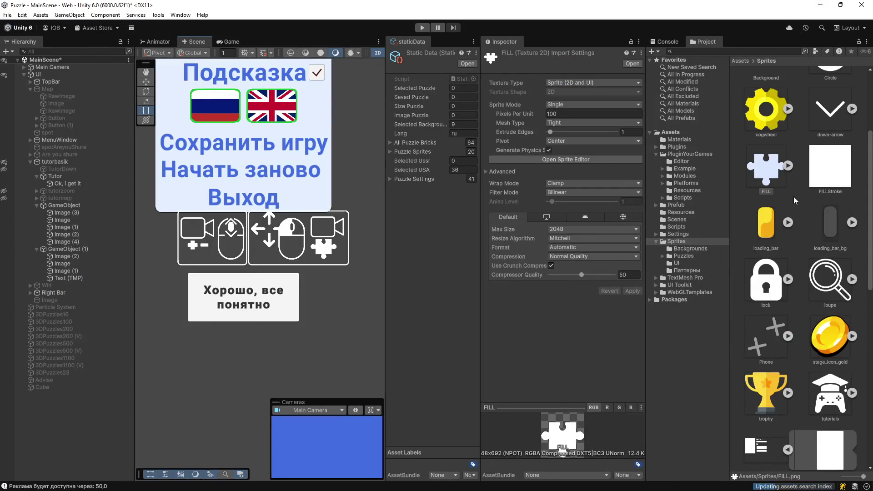
{"action": "left_click", "coordinate": [830, 166]}
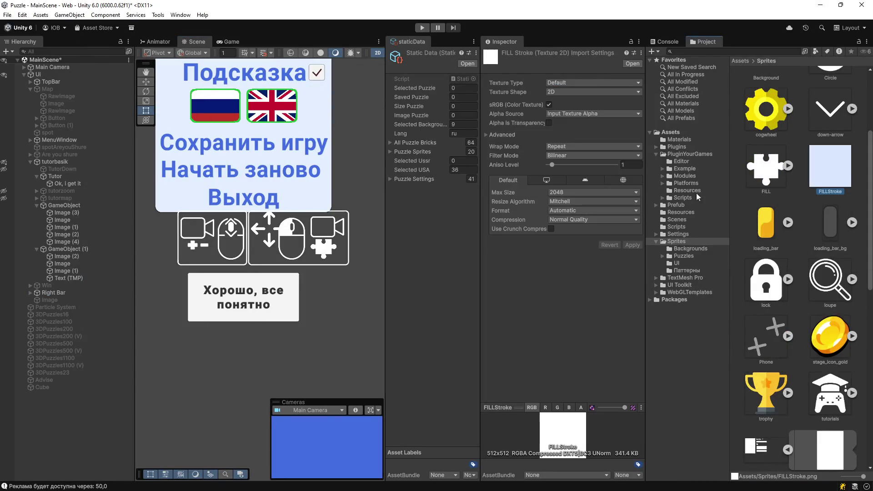
{"action": "left_click", "coordinate": [600, 84]}
{"action": "left_click", "coordinate": [595, 122]}
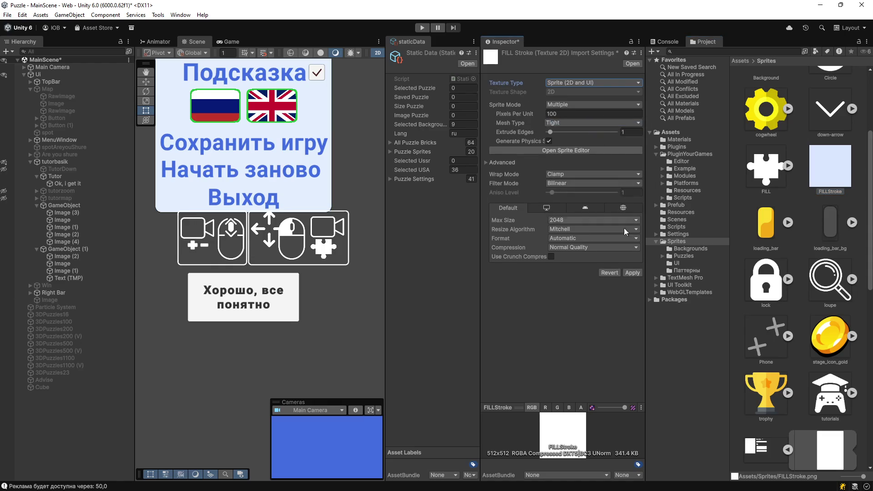
{"action": "left_click", "coordinate": [630, 274]}
{"action": "left_click", "coordinate": [576, 107]}
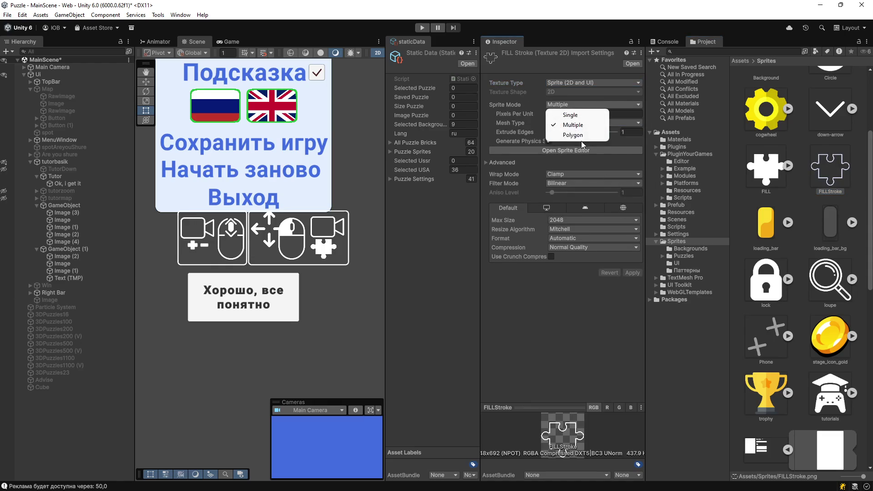
{"action": "left_click", "coordinate": [574, 136]}
{"action": "left_click", "coordinate": [632, 255]}
{"action": "left_click", "coordinate": [572, 114]}
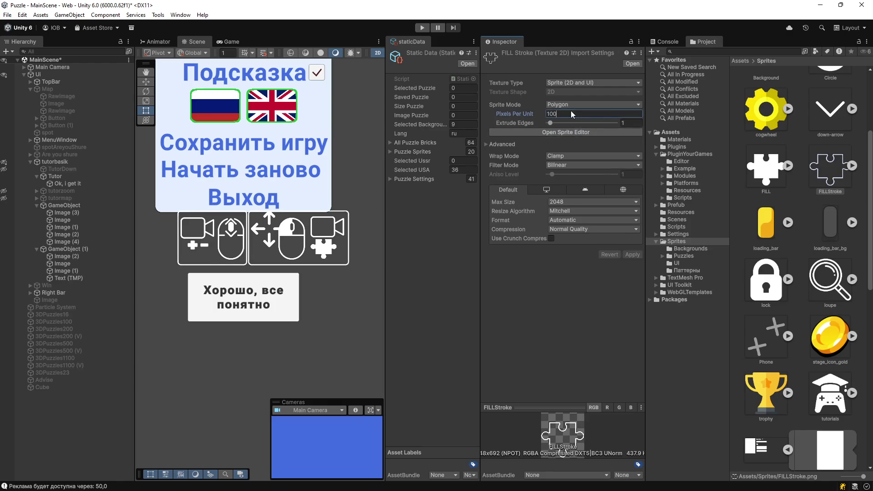
{"action": "left_click", "coordinate": [591, 105]}
{"action": "left_click", "coordinate": [575, 115]}
{"action": "left_click", "coordinate": [632, 282]}
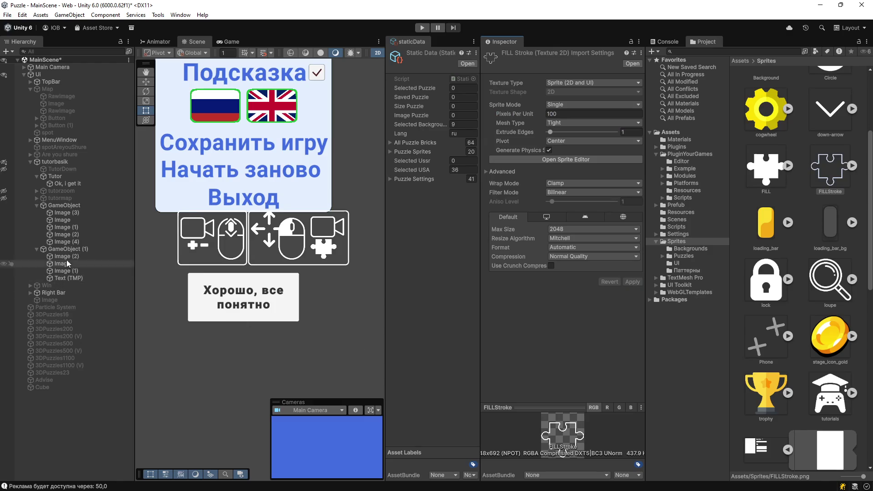
{"action": "left_click", "coordinate": [69, 242]}
Step: Set Image (4)'s source image to FILLStroke and enlarge it to about 73×73
{"action": "left_click_drag", "start_coordinate": [819, 175], "coordinate": [591, 204]}
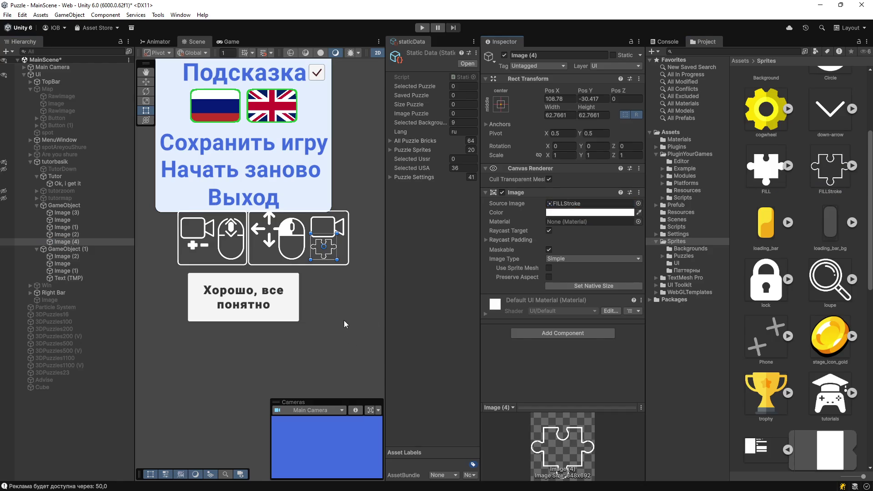
{"action": "left_click_drag", "start_coordinate": [311, 259], "coordinate": [308, 263]}
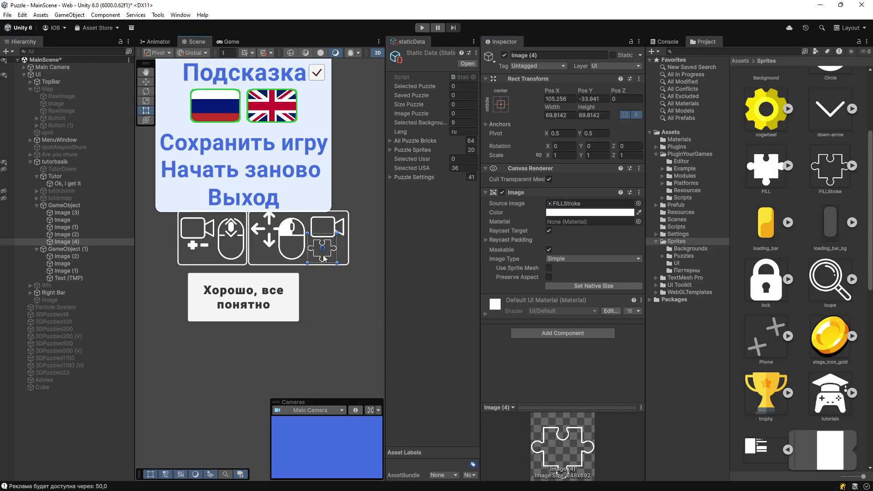
{"action": "left_click_drag", "start_coordinate": [335, 234], "coordinate": [341, 231]}
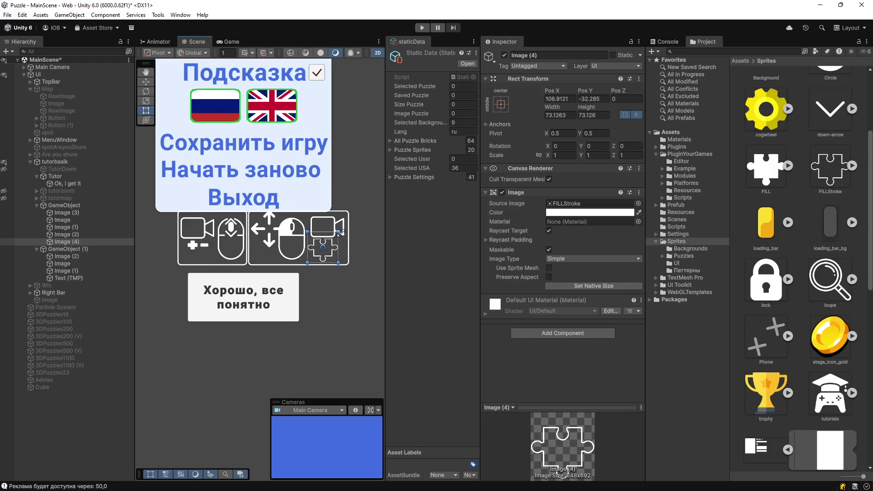
{"action": "left_click", "coordinate": [337, 304]}
{"action": "scroll", "coordinate": [337, 304], "scroll_direction": "up", "scroll_amount": 2}
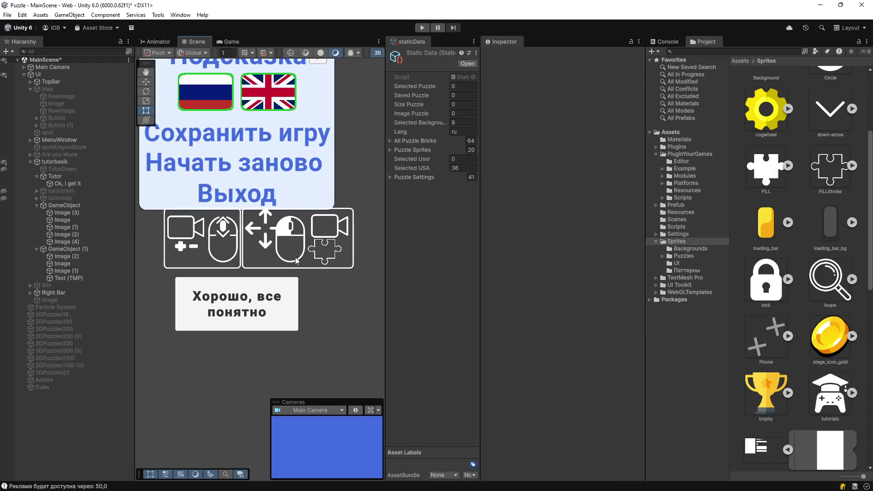
Step: Move the GameObject (1) icon group slightly left
{"action": "left_click", "coordinate": [62, 206]}
{"action": "left_click", "coordinate": [74, 250]}
{"action": "key", "text": "w"}
{"action": "left_click_drag", "start_coordinate": [247, 233], "coordinate": [240, 235]}
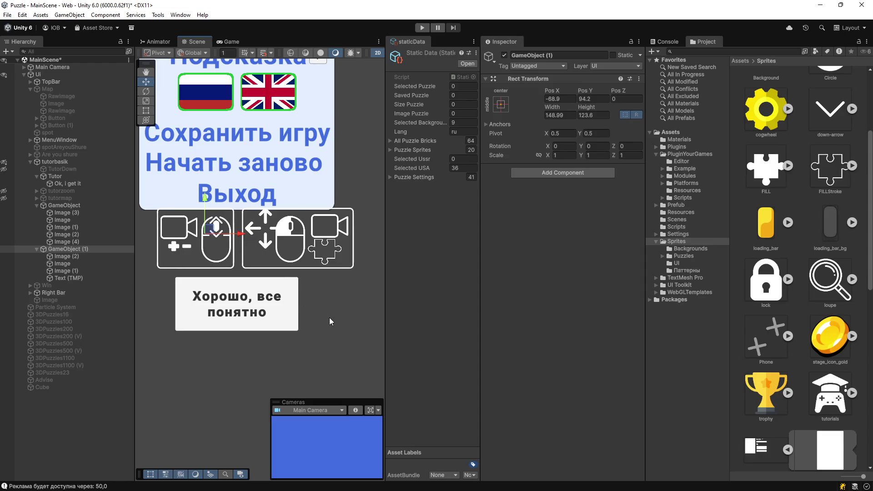
{"action": "left_click", "coordinate": [323, 332]}
{"action": "scroll", "coordinate": [300, 317], "scroll_direction": "down", "scroll_amount": 5}
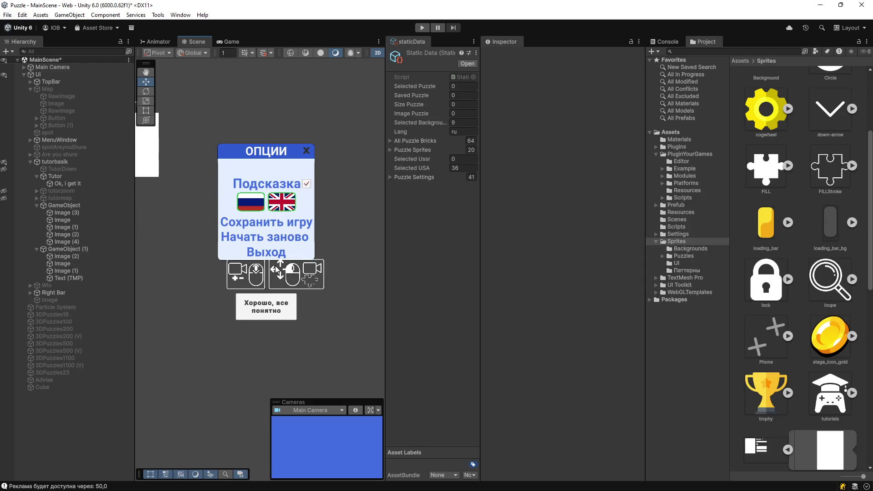
Step: Shrink the expand-arrows Image (1) from 100×100 to about 84×84 using the Rect handles
{"action": "left_click", "coordinate": [80, 214]}
{"action": "left_click", "coordinate": [74, 221]}
{"action": "left_click", "coordinate": [69, 227]}
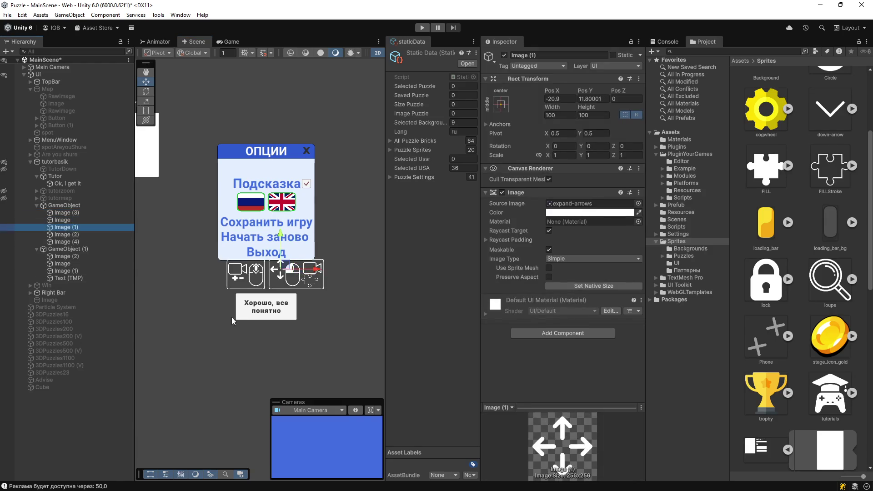
{"action": "scroll", "coordinate": [272, 271], "scroll_direction": "up", "scroll_amount": 3}
{"action": "scroll", "coordinate": [286, 257], "scroll_direction": "up", "scroll_amount": 4}
{"action": "key", "text": "r"}
{"action": "left_click", "coordinate": [287, 257]}
{"action": "key", "text": "y"}
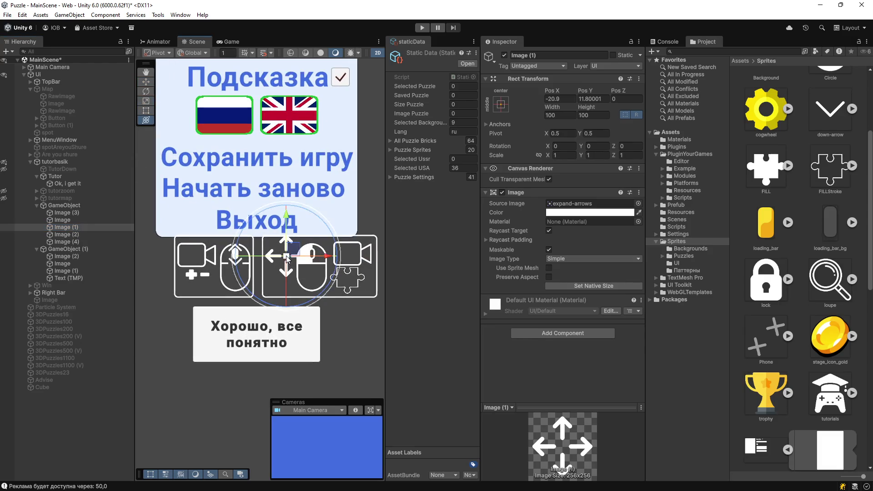
{"action": "key", "text": "t"}
{"action": "left_click_drag", "start_coordinate": [261, 280], "coordinate": [287, 253]}
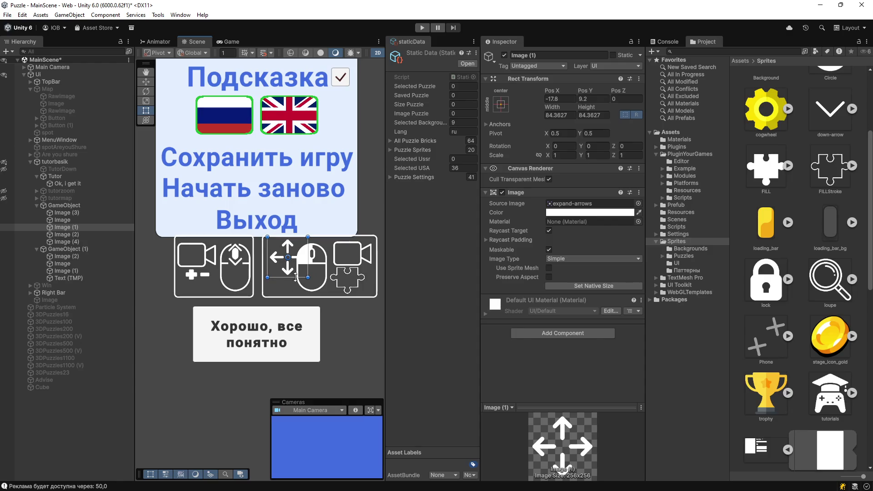
{"action": "left_click", "coordinate": [311, 299]}
{"action": "scroll", "coordinate": [310, 304], "scroll_direction": "down", "scroll_amount": 10}
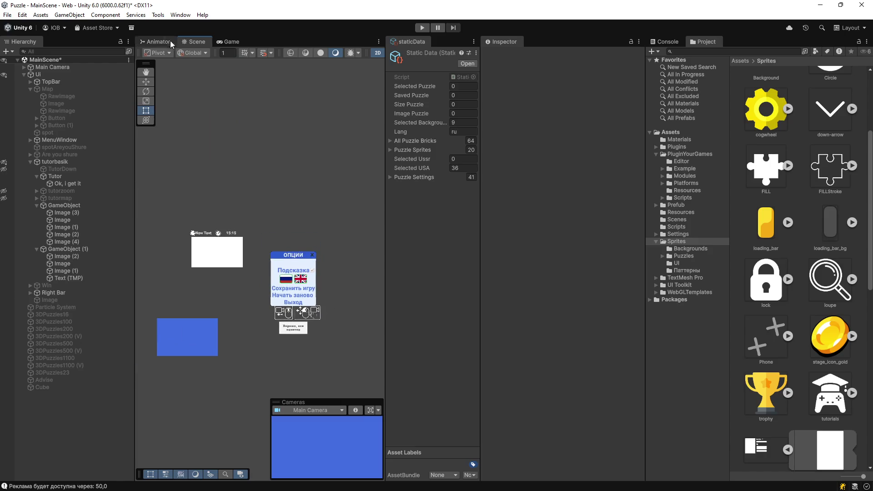
Step: Check the Опции panel in a maximized Game view, then return to Scene view and fold GameObject (1)
{"action": "left_click", "coordinate": [231, 42]}
{"action": "scroll", "coordinate": [262, 362], "scroll_direction": "up", "scroll_amount": 3}
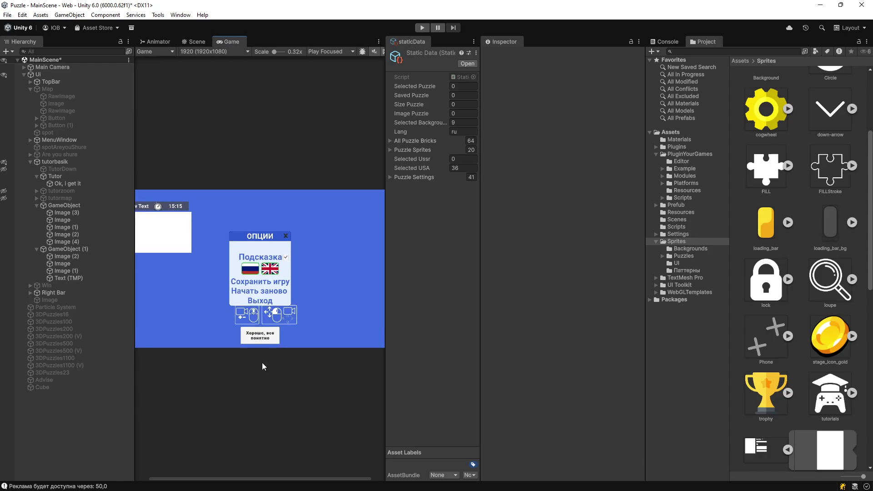
{"action": "scroll", "coordinate": [264, 358], "scroll_direction": "down", "scroll_amount": 3}
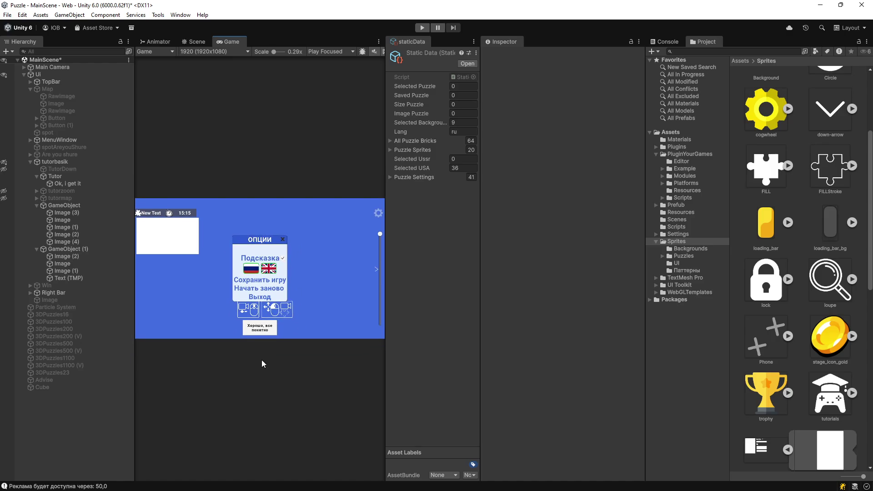
{"action": "double_click", "coordinate": [288, 40]}
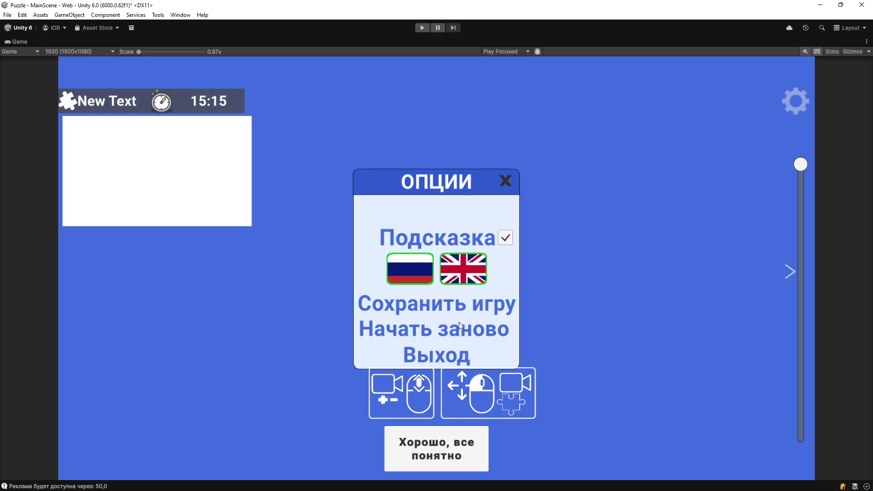
{"action": "double_click", "coordinate": [130, 39]}
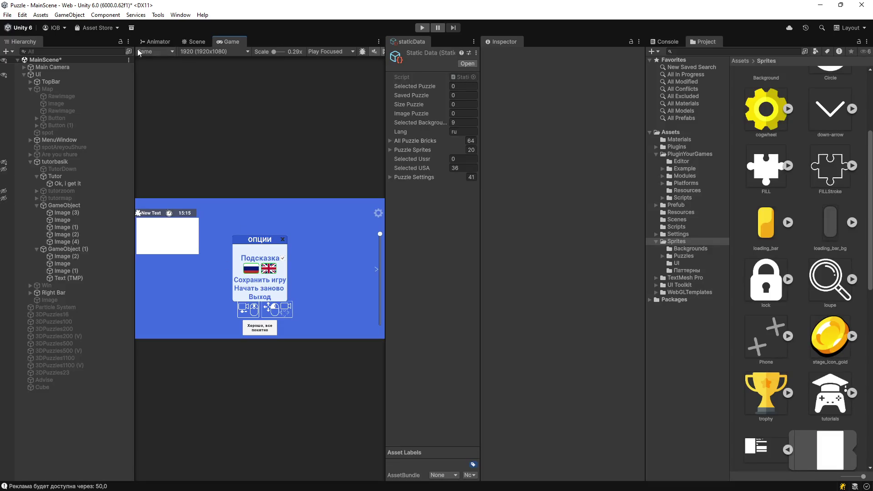
{"action": "left_click", "coordinate": [194, 42]}
{"action": "scroll", "coordinate": [301, 327], "scroll_direction": "up", "scroll_amount": 5}
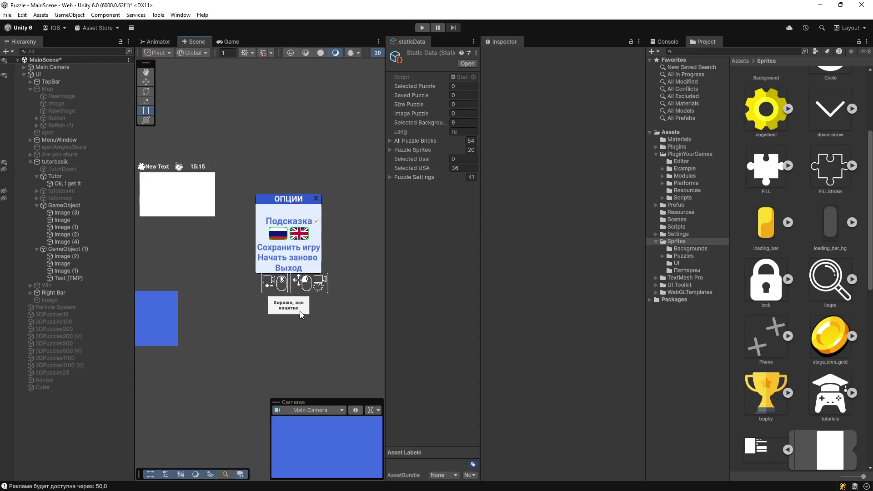
{"action": "left_click", "coordinate": [36, 249]}
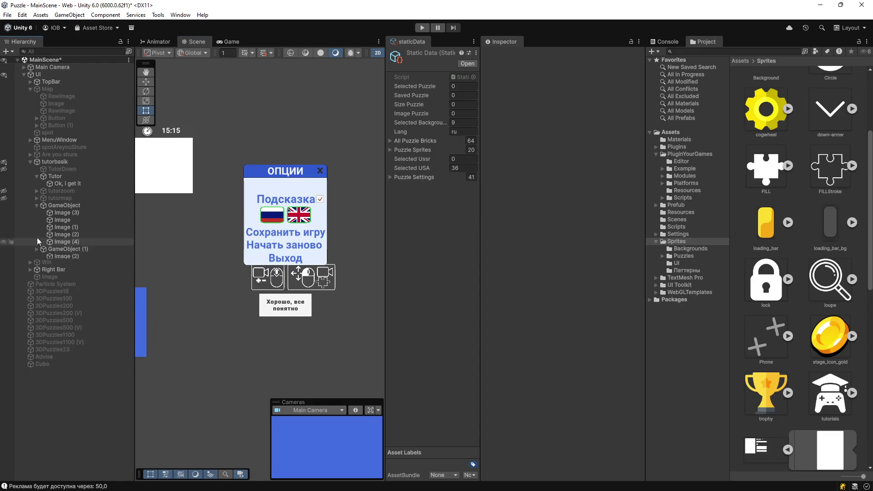
Step: Collapse GameObject's children and dock the Game view below the Scene view
{"action": "left_click", "coordinate": [34, 206]}
{"action": "left_click", "coordinate": [37, 205]}
{"action": "mouse_move", "coordinate": [231, 41]}
{"action": "left_mouse_down"}
{"action": "mouse_move", "coordinate": [276, 322]}
{"action": "mouse_move", "coordinate": [258, 377]}
{"action": "left_mouse_up"}
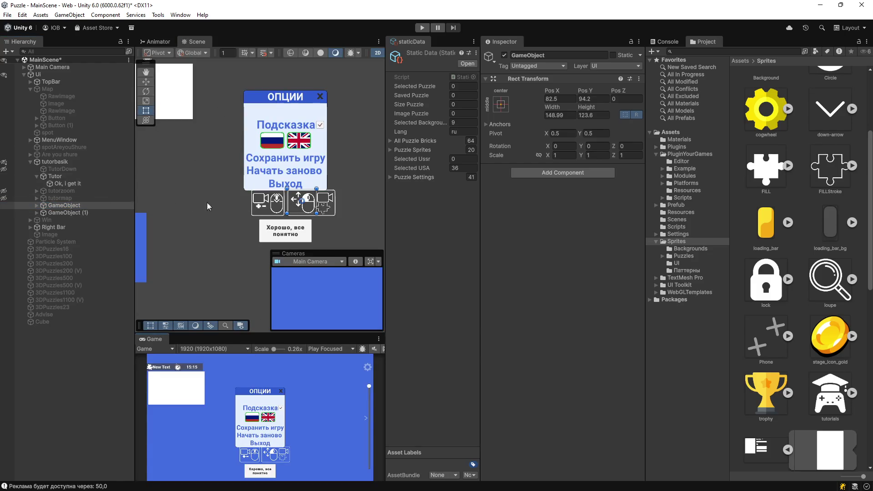
Step: Select both tutorial icon groups and move them slightly left with the Move tool
{"action": "left_click", "coordinate": [68, 213], "text": "ctrl"}
{"action": "key", "text": "w"}
{"action": "left_click_drag", "start_coordinate": [309, 206], "coordinate": [299, 207]}
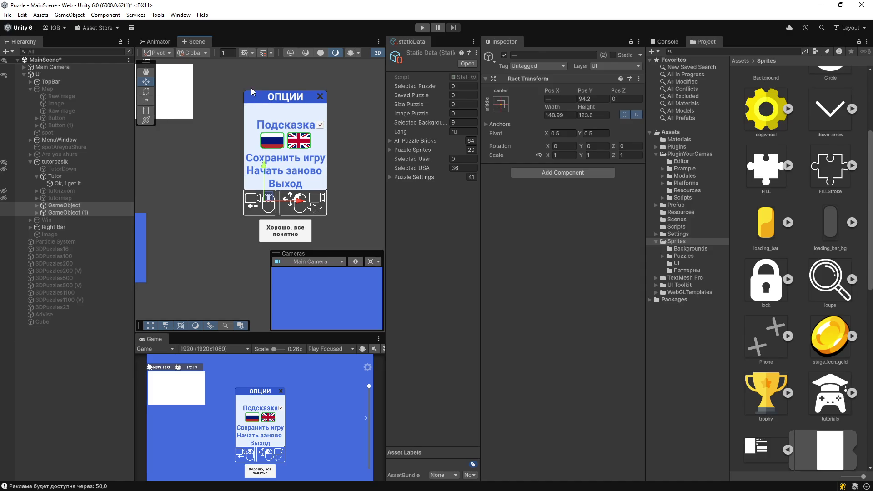
Step: Delete the SavesEditorYG2 script from the PluginYourGames/Editor folder
{"action": "left_click", "coordinate": [212, 121]}
{"action": "left_click", "coordinate": [684, 175]}
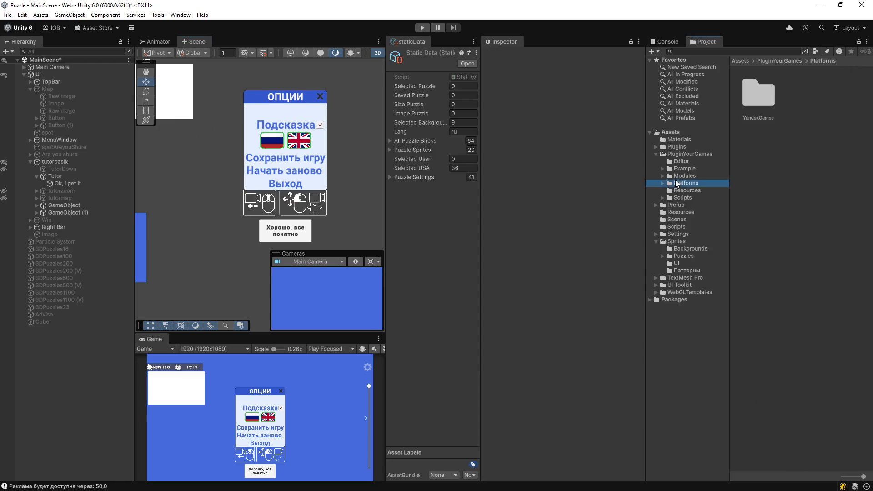
{"action": "left_click", "coordinate": [681, 161]}
{"action": "left_click", "coordinate": [841, 161]}
{"action": "key", "text": "Delete"}
{"action": "left_click", "coordinate": [475, 267]}
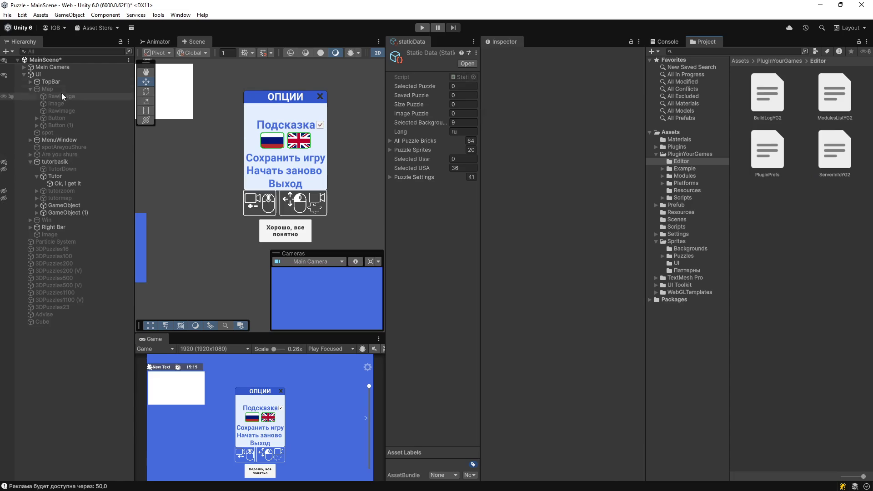
Step: Open the Menu scene from the Scenes folder, answering the save prompt
{"action": "left_click", "coordinate": [37, 74]}
{"action": "left_click", "coordinate": [688, 184]}
{"action": "key", "text": "Down"}
{"action": "key", "text": "Down"}
{"action": "key", "text": "Down"}
{"action": "left_click", "coordinate": [681, 213]}
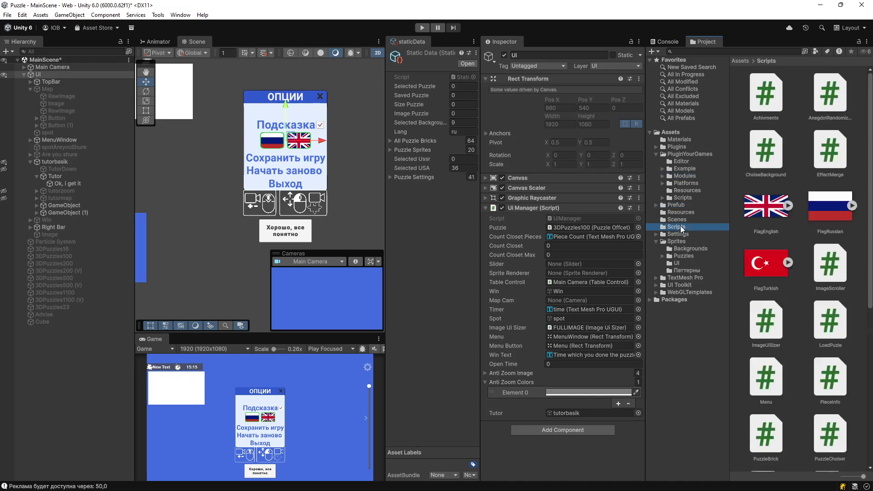
{"action": "left_click", "coordinate": [680, 220]}
{"action": "double_click", "coordinate": [807, 110]}
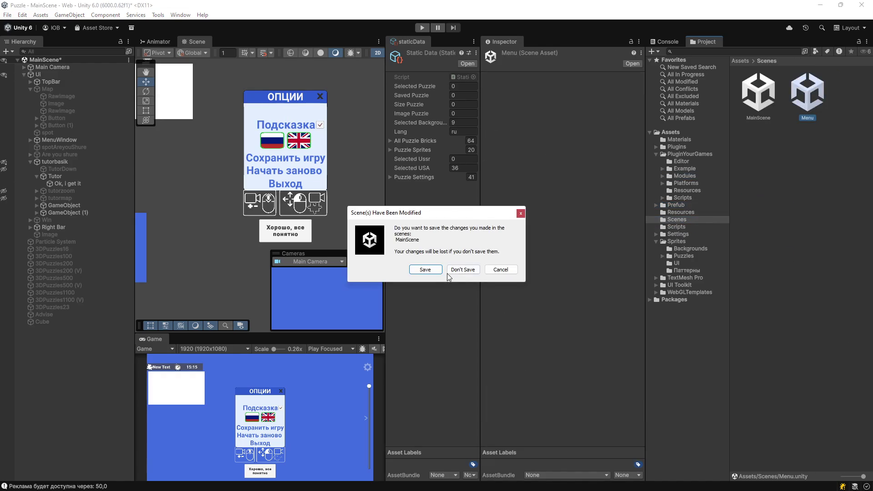
{"action": "left_click", "coordinate": [435, 270]}
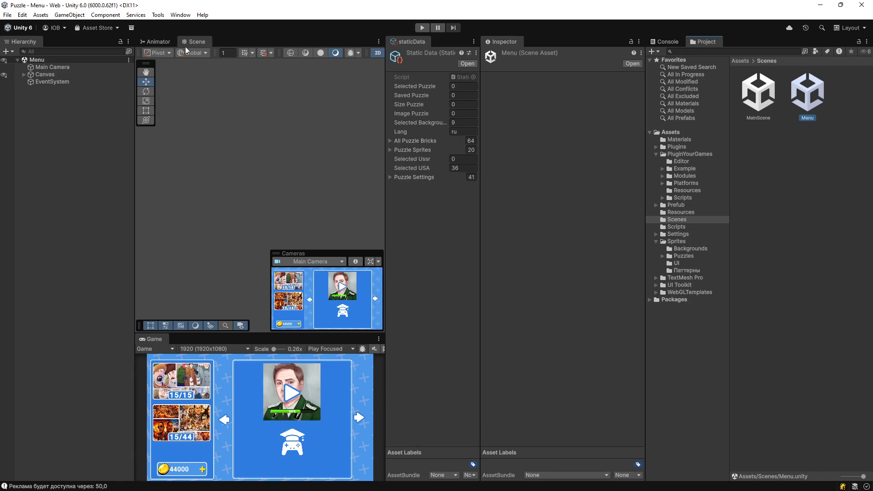
Step: Dock the Game view up top, enter play mode, launch the portrait puzzle and zoom it far out
{"action": "mouse_move", "coordinate": [150, 340]}
{"action": "left_mouse_down"}
{"action": "mouse_move", "coordinate": [211, 71]}
{"action": "mouse_move", "coordinate": [197, 47]}
{"action": "left_mouse_up"}
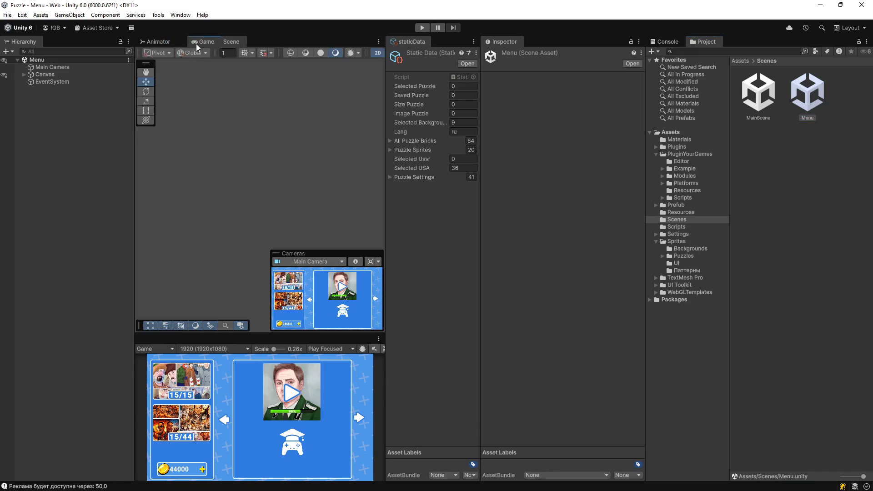
{"action": "left_click", "coordinate": [419, 27]}
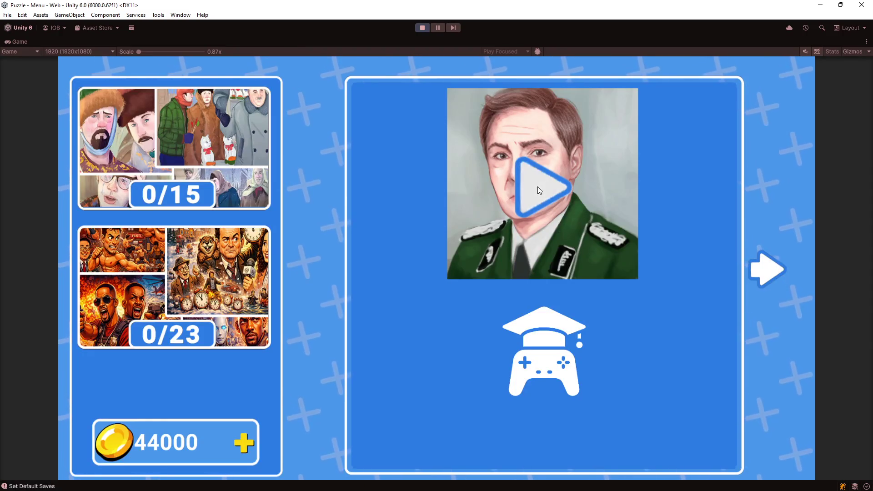
{"action": "left_click", "coordinate": [538, 188]}
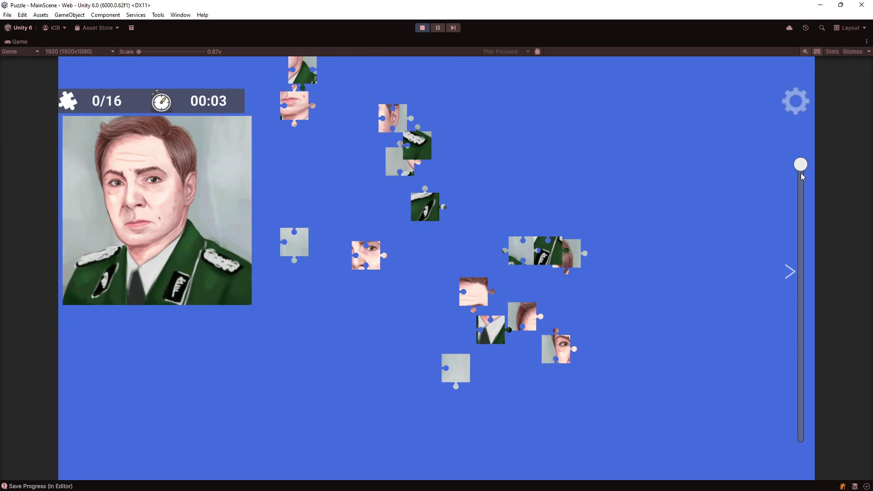
{"action": "mouse_move", "coordinate": [806, 165]}
{"action": "left_mouse_down"}
{"action": "mouse_move", "coordinate": [807, 391]}
{"action": "mouse_move", "coordinate": [817, 223]}
{"action": "left_mouse_up"}
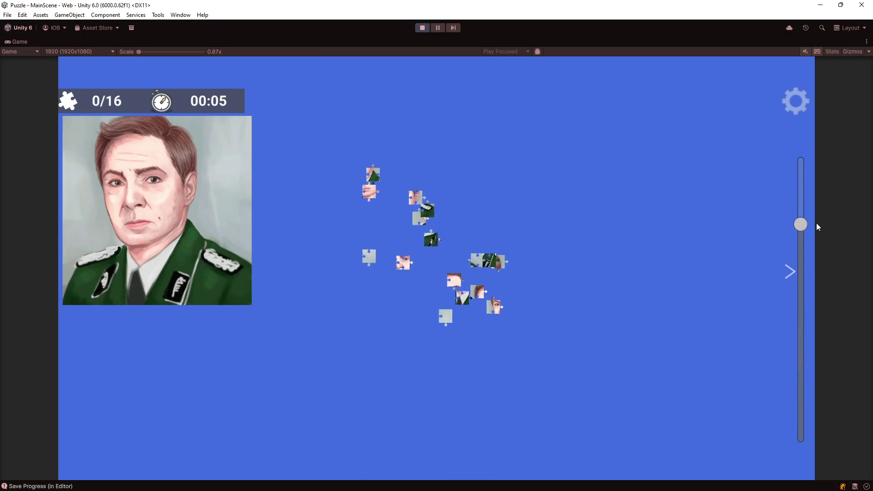
{"action": "left_click", "coordinate": [787, 271]}
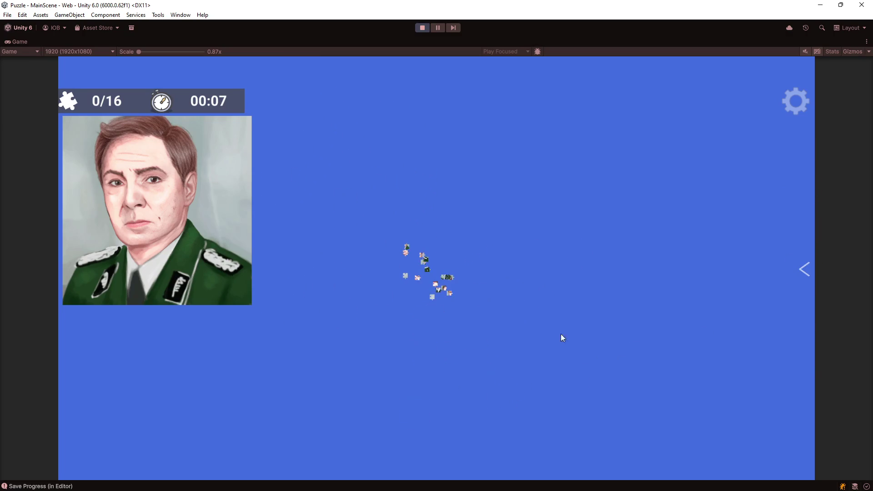
{"action": "double_click", "coordinate": [421, 37]}
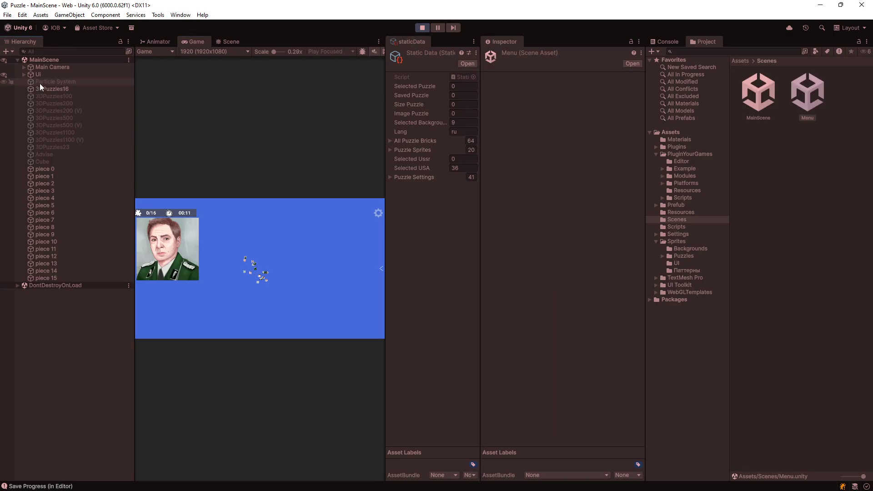
Step: Inspect the Main Camera and tutorbasik objects, stop play mode, and check the Menu scene's Canvas
{"action": "left_click", "coordinate": [24, 74]}
{"action": "left_click", "coordinate": [47, 68]}
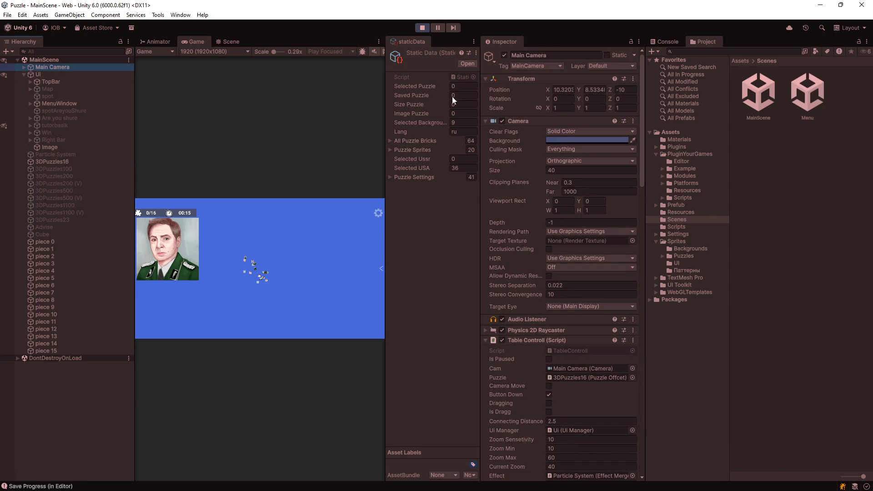
{"action": "left_click", "coordinate": [59, 126]}
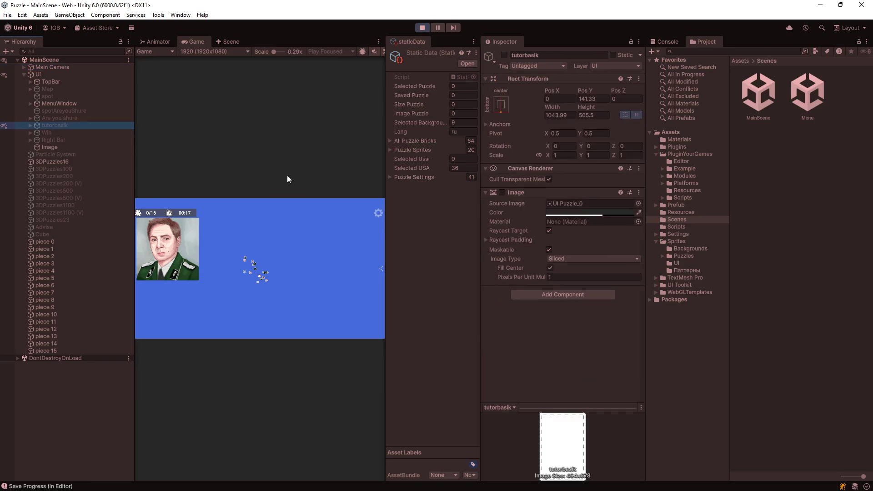
{"action": "left_click", "coordinate": [421, 29]}
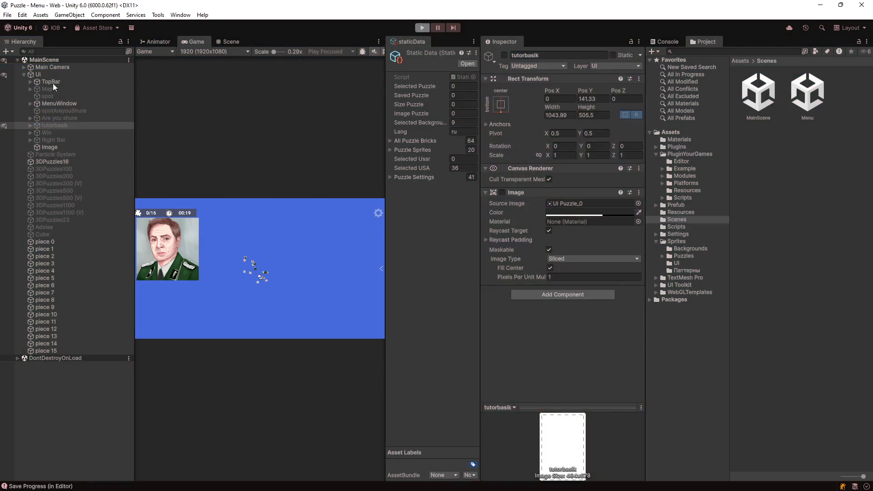
{"action": "left_click", "coordinate": [24, 75]}
{"action": "left_click", "coordinate": [44, 67]}
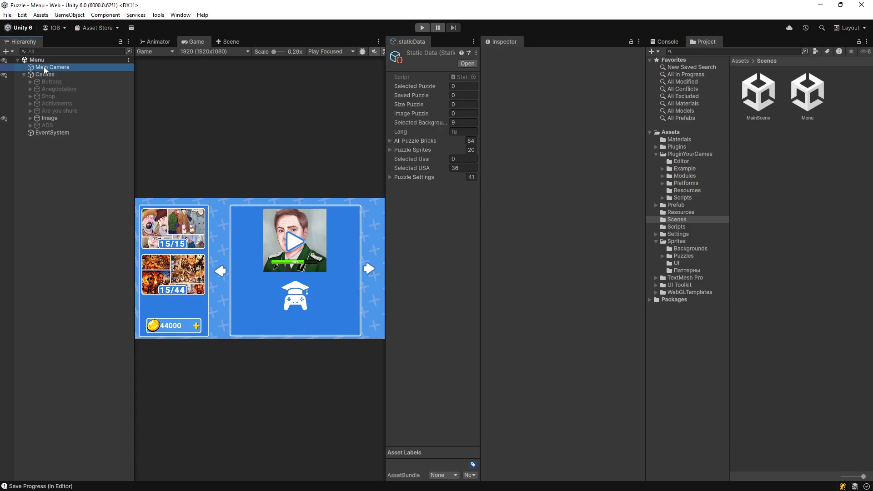
{"action": "left_click", "coordinate": [67, 75]}
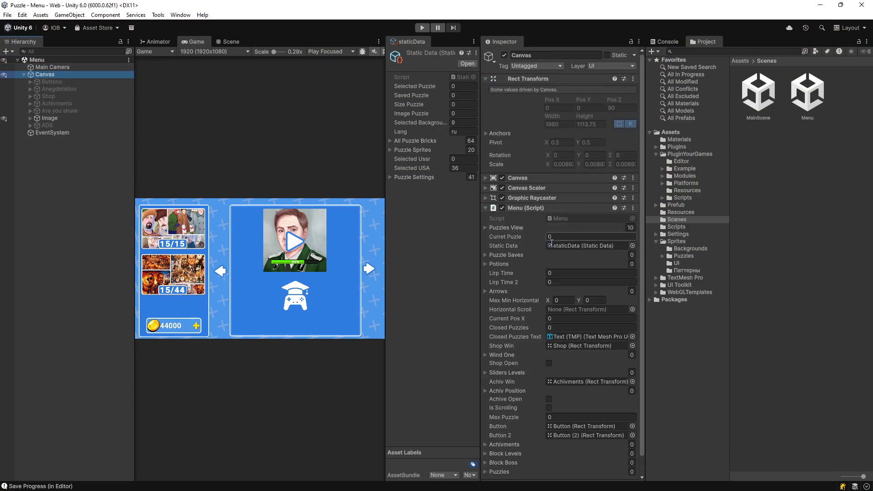
Step: Reopen MainScene and open Main Camera's TableControll script in the code editor
{"action": "left_click", "coordinate": [767, 106]}
{"action": "double_click", "coordinate": [768, 106]}
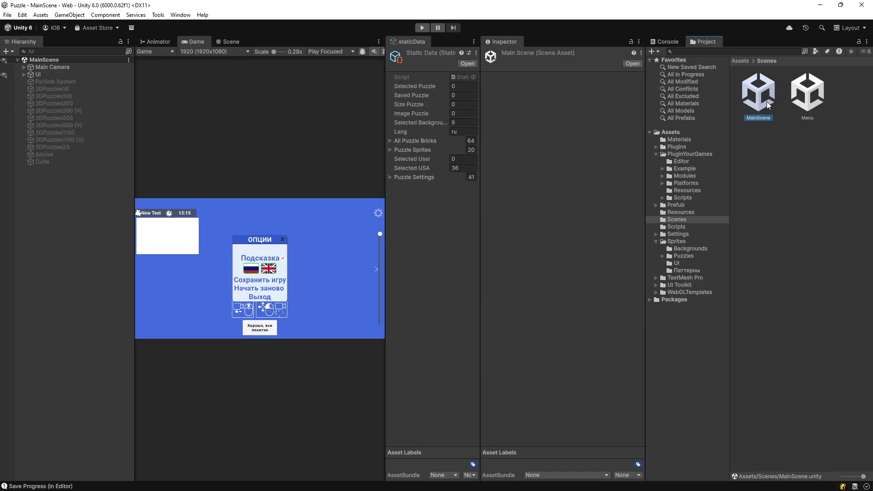
{"action": "left_click", "coordinate": [43, 68]}
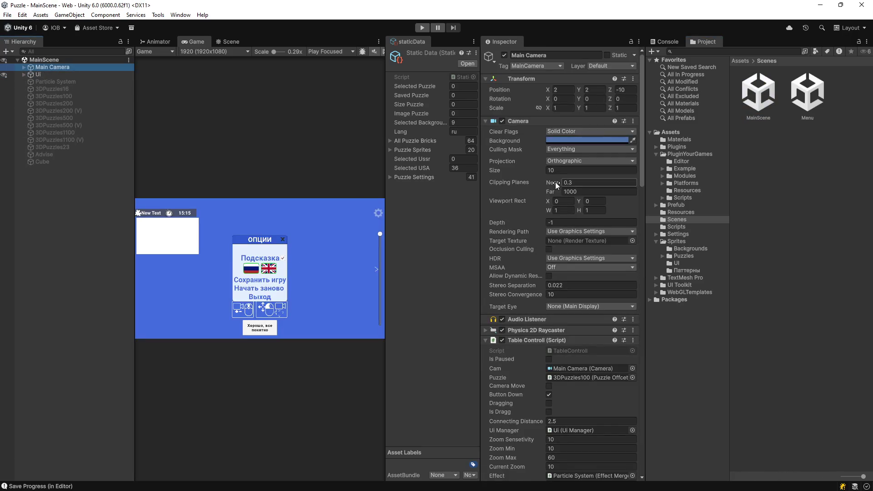
{"action": "left_click", "coordinate": [485, 121]}
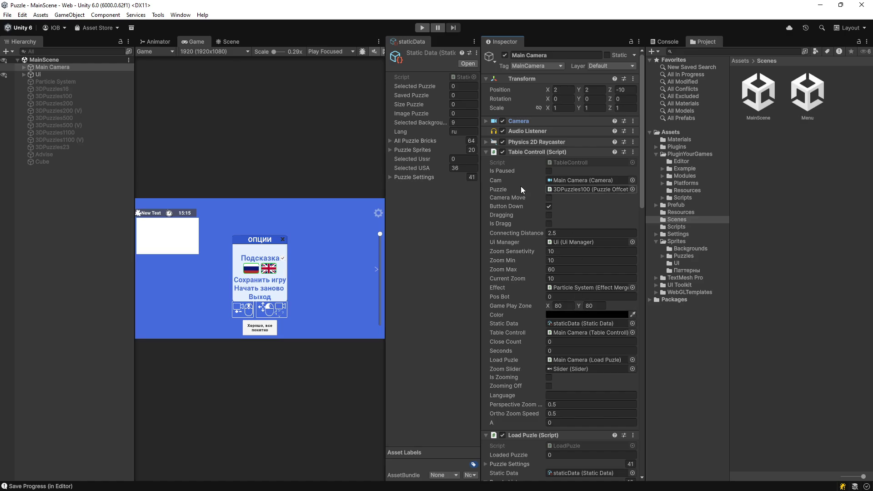
{"action": "double_click", "coordinate": [576, 163]}
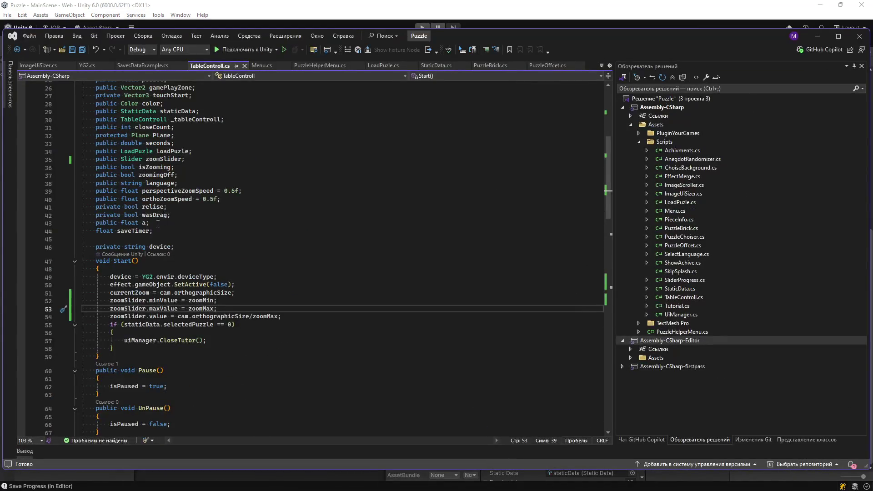
Step: Delete the 'public TableControll _tableControll;' declaration on line 30 and save TableControll.cs
{"action": "scroll", "coordinate": [166, 203], "scroll_direction": "up", "scroll_amount": 6}
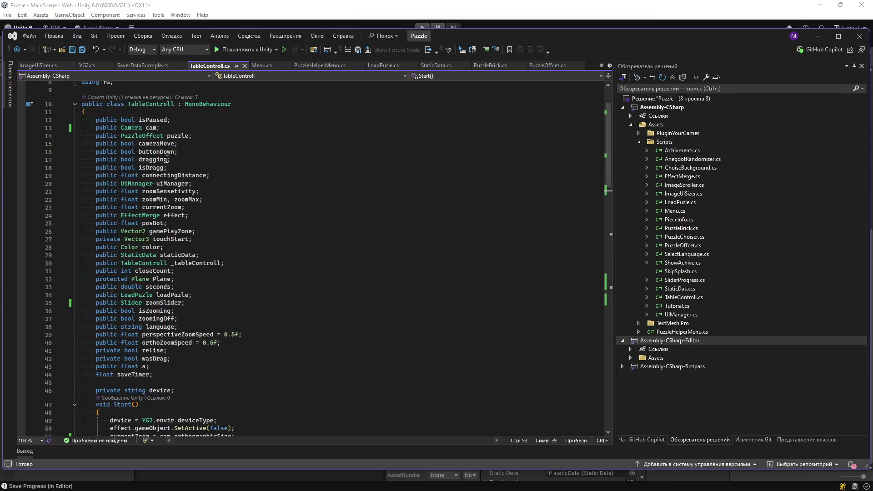
{"action": "double_click", "coordinate": [186, 263]}
{"action": "left_click_drag", "start_coordinate": [72, 263], "coordinate": [286, 266]}
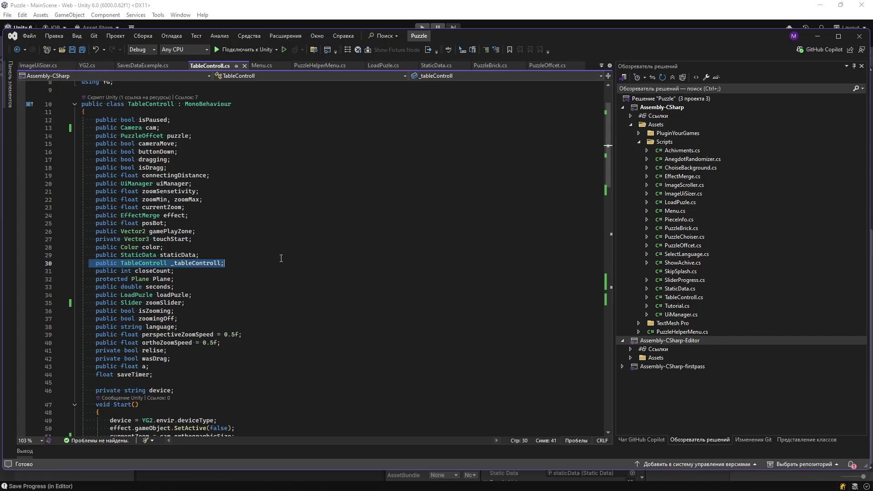
{"action": "key", "text": "Delete"}
{"action": "left_click", "coordinate": [84, 51]}
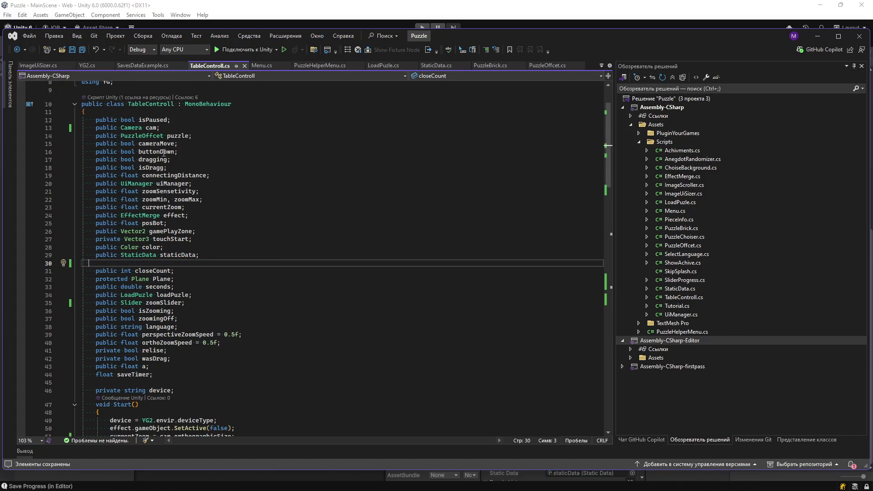
{"action": "scroll", "coordinate": [340, 298], "scroll_direction": "down", "scroll_amount": 5}
{"action": "scroll", "coordinate": [341, 298], "scroll_direction": "up", "scroll_amount": 7}
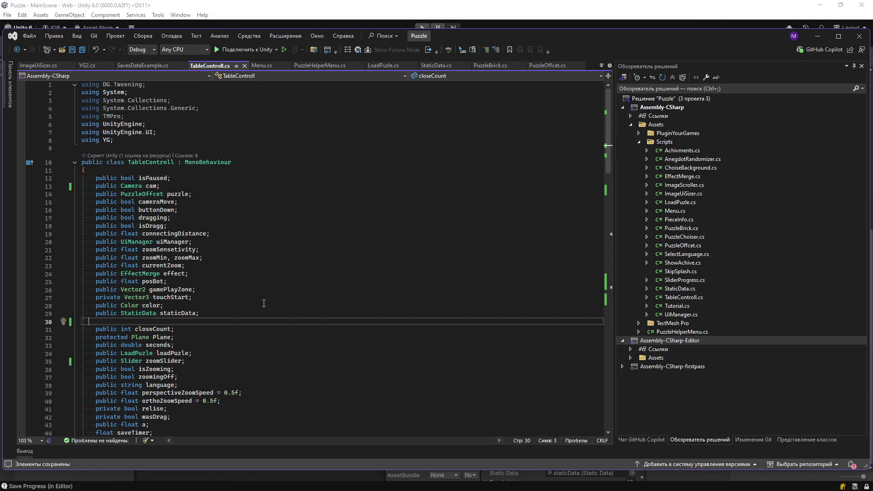
{"action": "scroll", "coordinate": [186, 366], "scroll_direction": "down", "scroll_amount": 18}
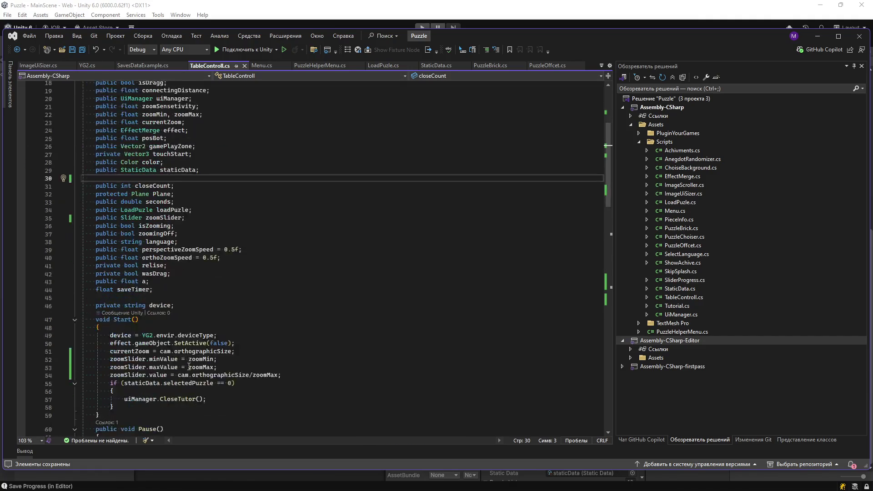
{"action": "scroll", "coordinate": [191, 363], "scroll_direction": "down", "scroll_amount": 20}
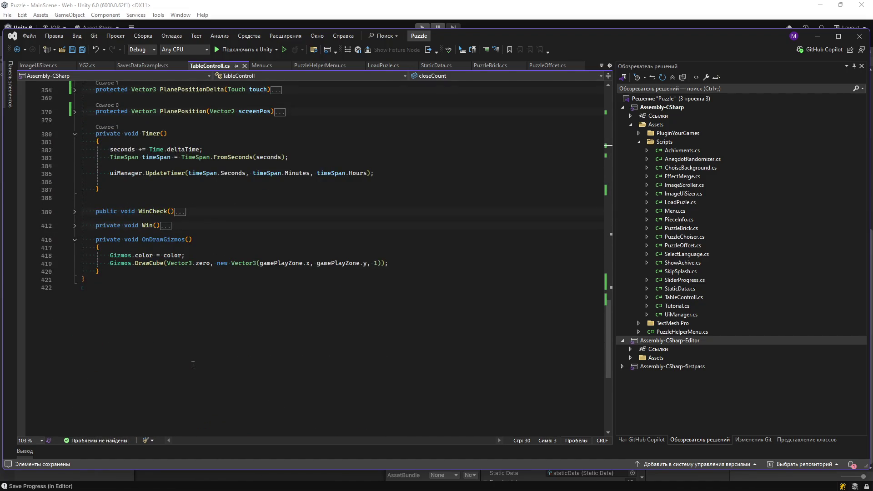
{"action": "scroll", "coordinate": [193, 365], "scroll_direction": "up", "scroll_amount": 9}
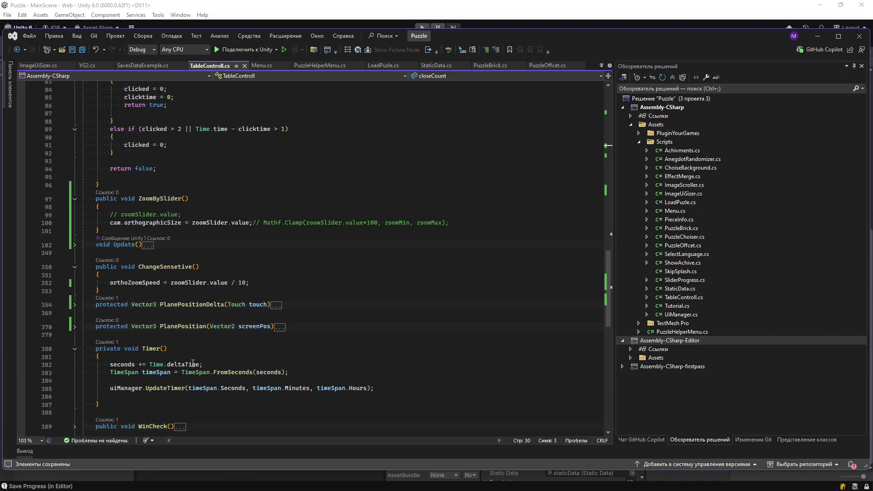
{"action": "scroll", "coordinate": [193, 363], "scroll_direction": "up", "scroll_amount": 11}
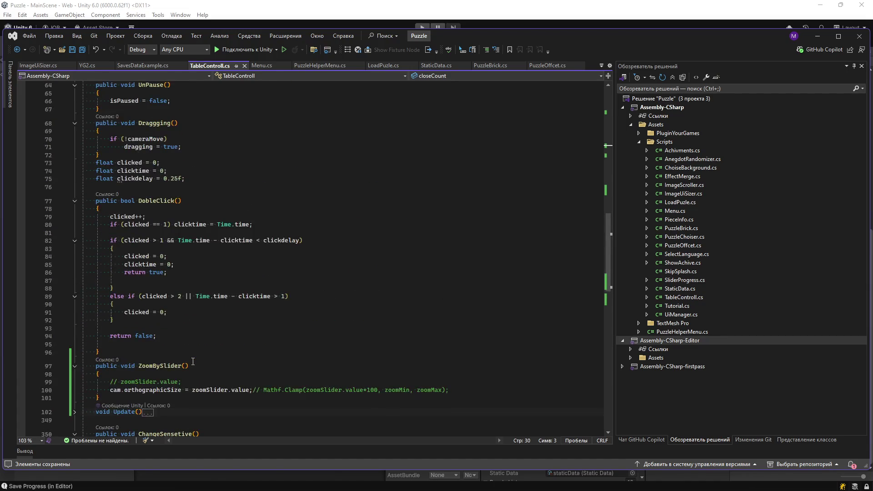
{"action": "scroll", "coordinate": [193, 360], "scroll_direction": "up", "scroll_amount": 4}
{"action": "scroll", "coordinate": [194, 359], "scroll_direction": "up", "scroll_amount": 2}
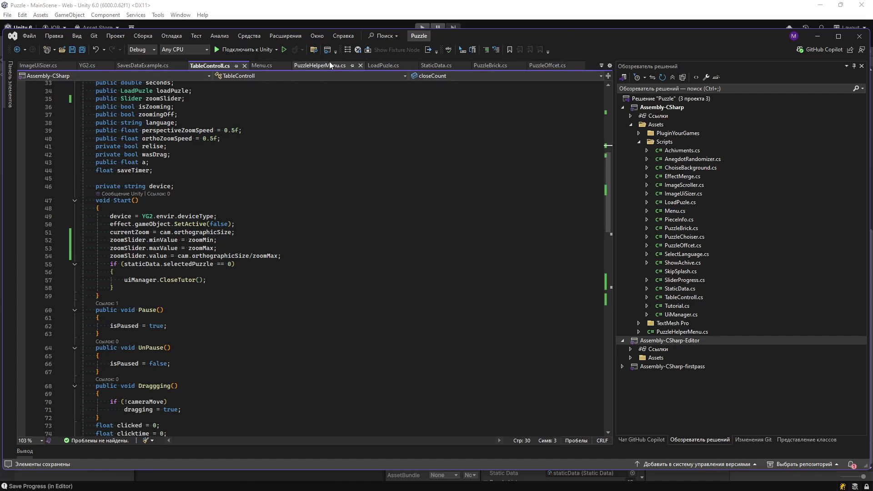
Step: Look over LoadPuzle.cs, then return to Unity so the scripts recompile
{"action": "left_click", "coordinate": [386, 65]}
{"action": "scroll", "coordinate": [221, 226], "scroll_direction": "up", "scroll_amount": 10}
{"action": "scroll", "coordinate": [221, 226], "scroll_direction": "up", "scroll_amount": 20}
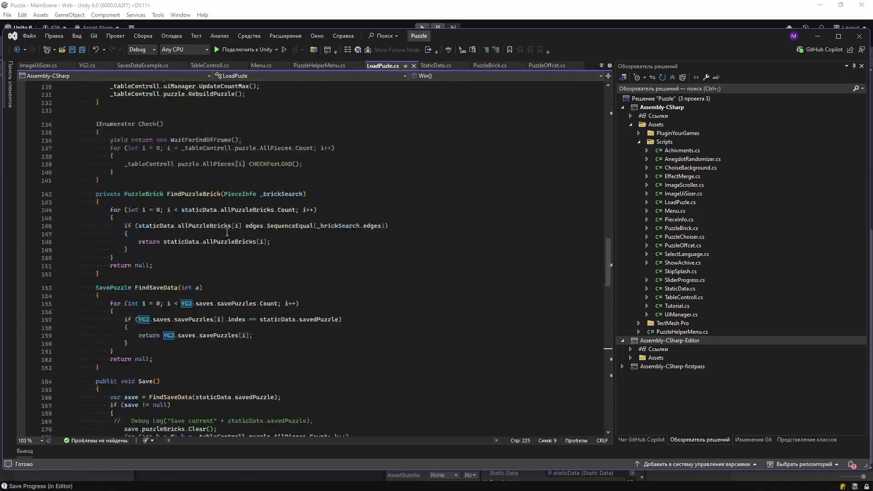
{"action": "scroll", "coordinate": [247, 283], "scroll_direction": "up", "scroll_amount": 4}
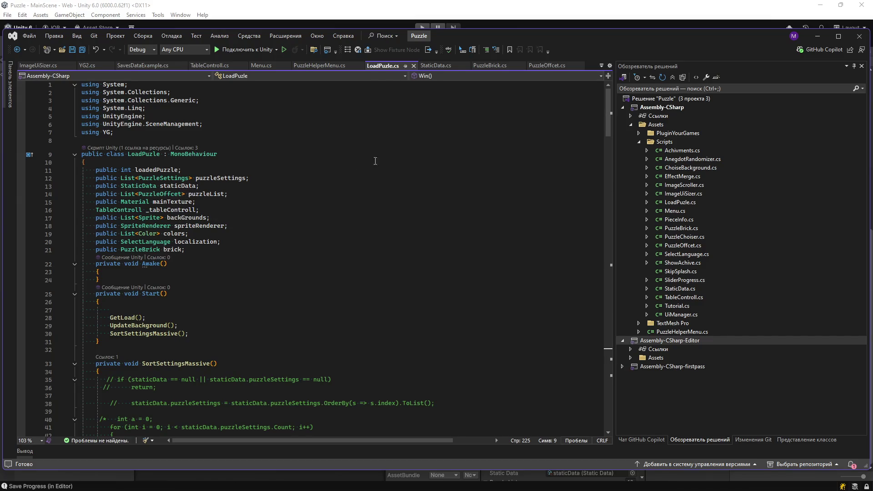
{"action": "left_click", "coordinate": [788, 23]}
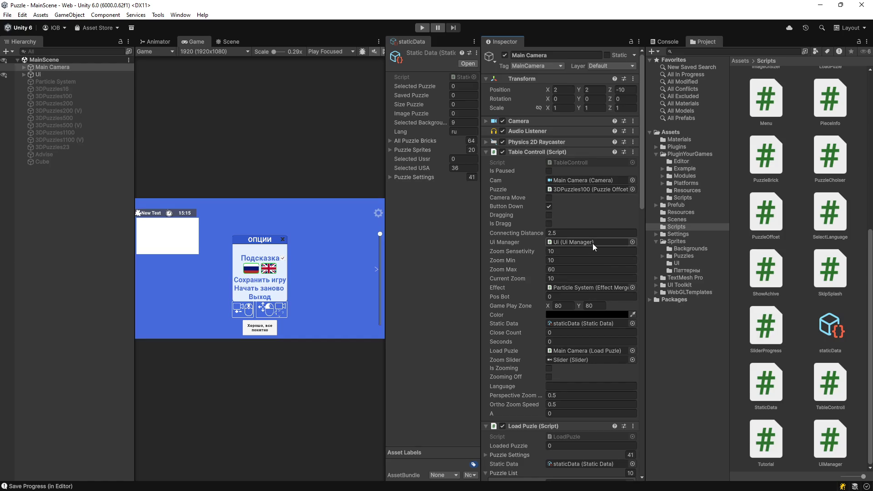
Step: Collapse Load Puzle's Puzzle List, select Ui, and open its UiManager script in Visual Studio
{"action": "scroll", "coordinate": [550, 318], "scroll_direction": "down", "scroll_amount": 3}
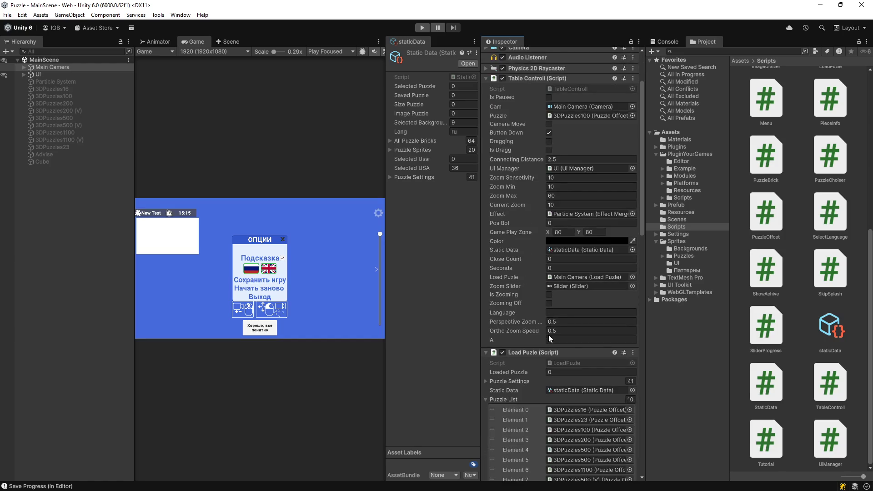
{"action": "left_click", "coordinate": [486, 400]}
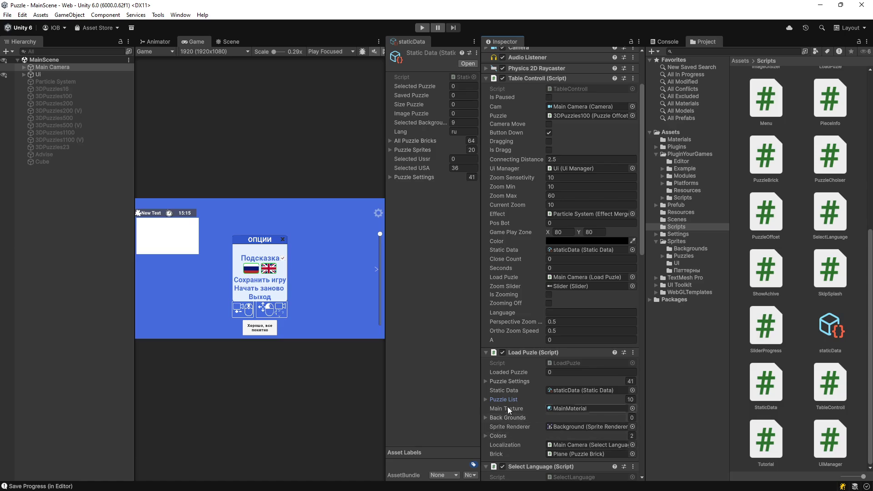
{"action": "left_click", "coordinate": [59, 75]}
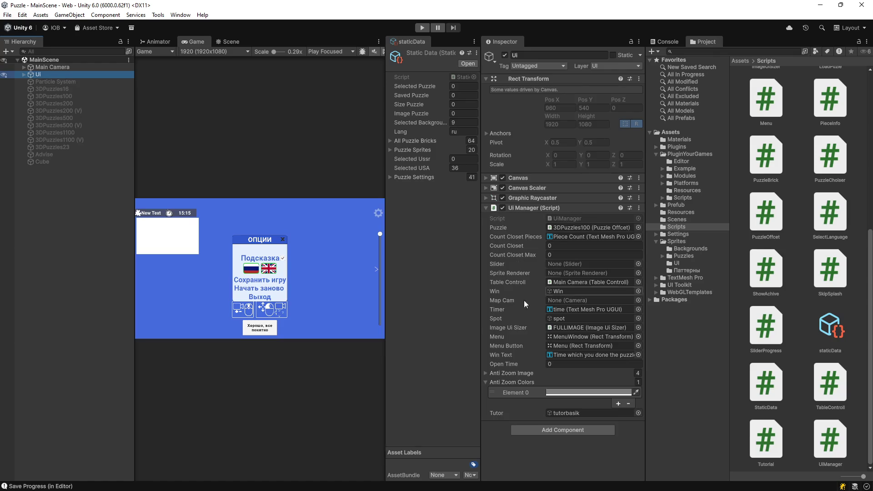
{"action": "double_click", "coordinate": [572, 218]}
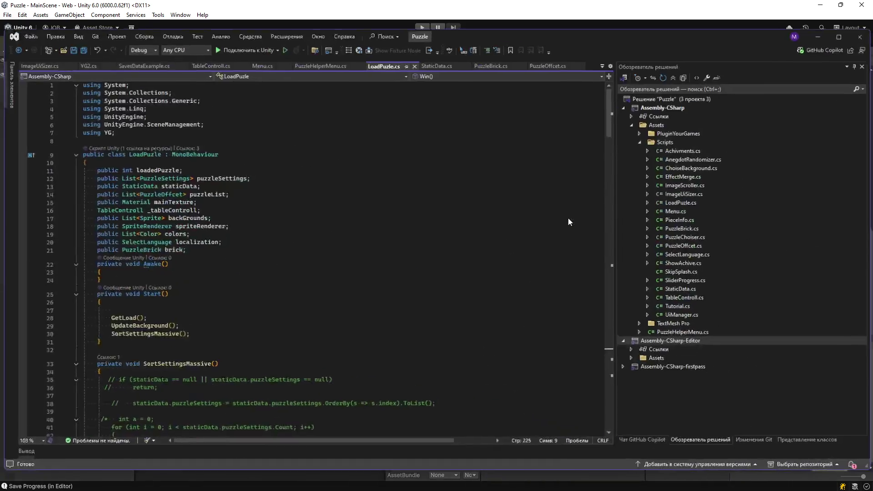
Step: Follow CloseTutor's references to its call in TableControll's Start()
{"action": "left_click", "coordinate": [167, 336]}
{"action": "scroll", "coordinate": [166, 319], "scroll_direction": "down", "scroll_amount": 12}
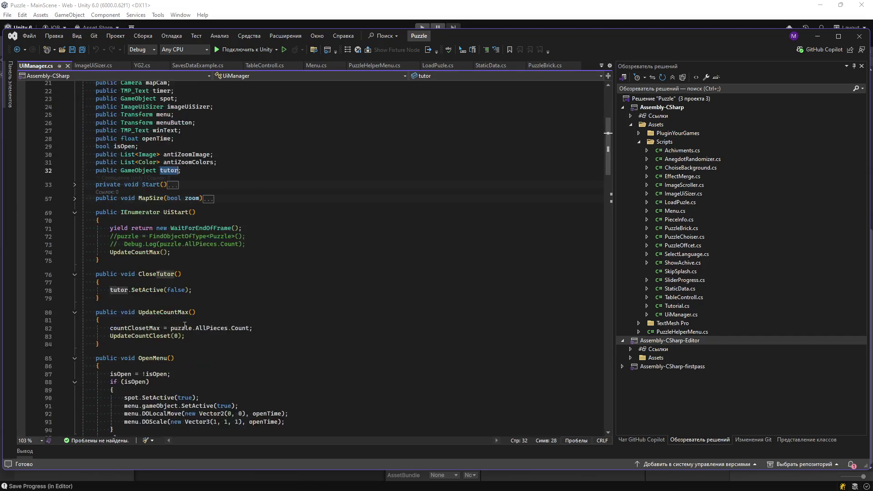
{"action": "left_click", "coordinate": [114, 141]}
{"action": "left_click", "coordinate": [114, 148]}
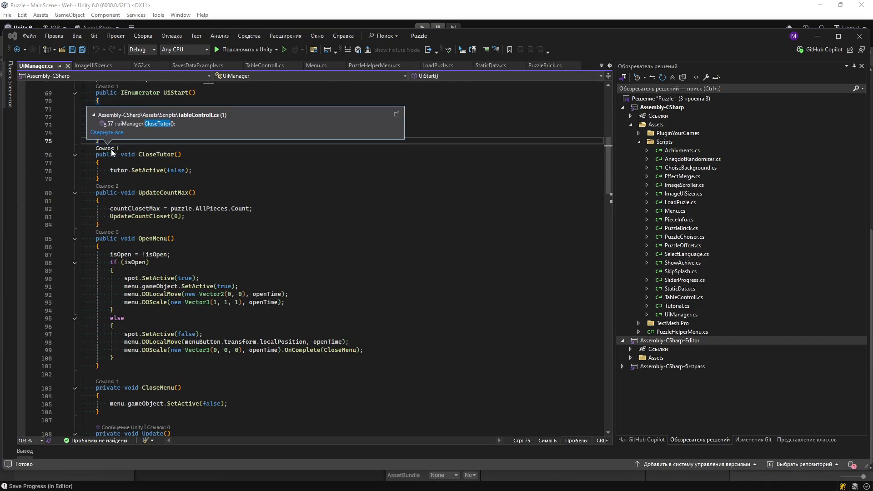
{"action": "double_click", "coordinate": [166, 125]}
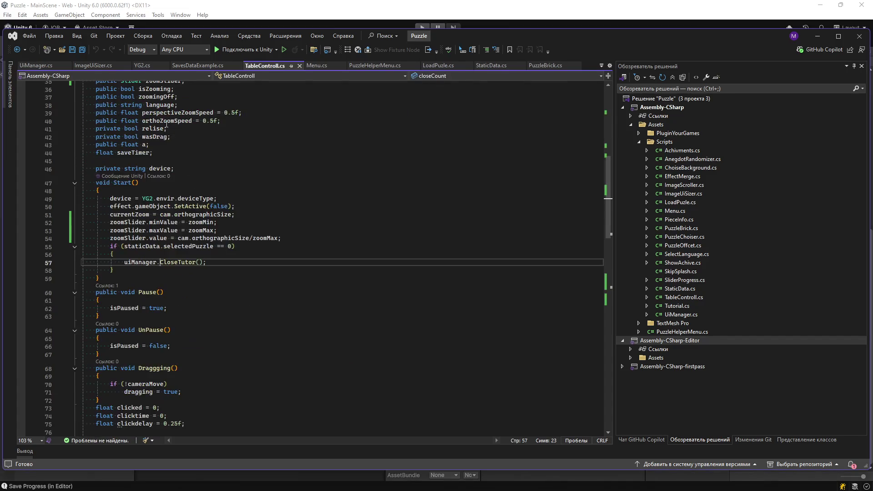
Step: Change the CloseTutor condition to 'staticData.savedPuzzle != 0', save, and return to Unity
{"action": "left_click", "coordinate": [310, 238]}
{"action": "key", "text": "Return"}
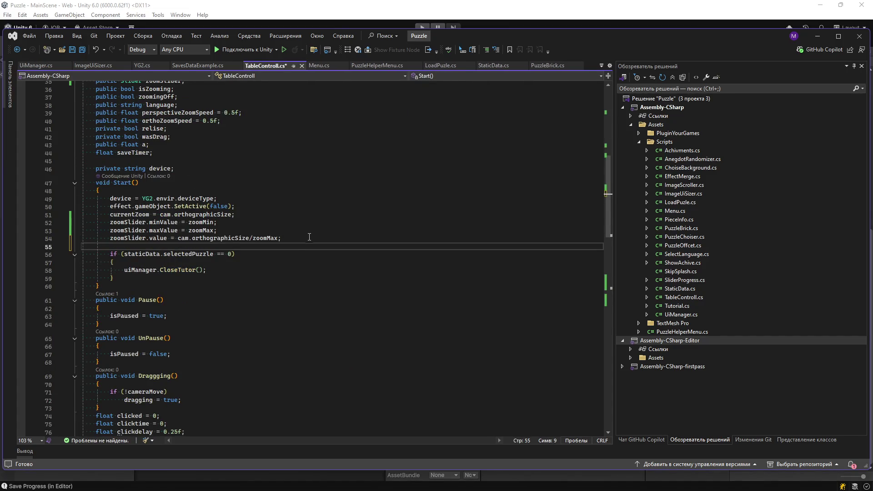
{"action": "double_click", "coordinate": [182, 253]}
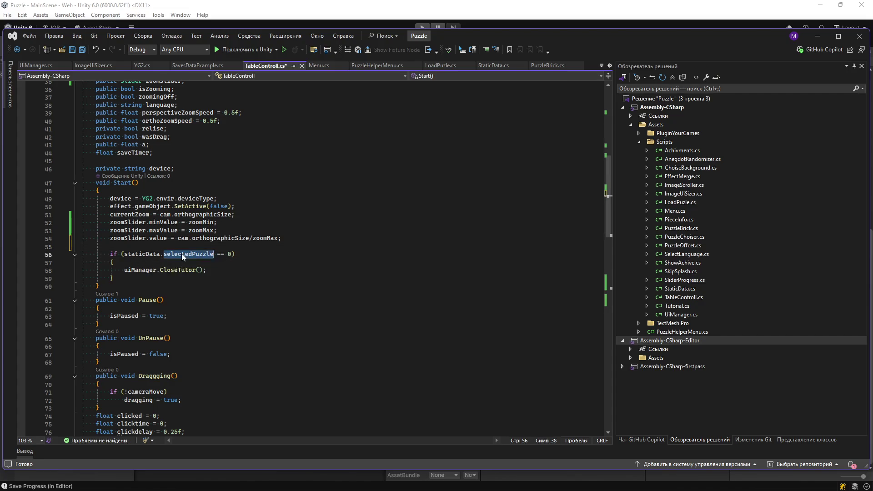
{"action": "left_click", "coordinate": [220, 254]}
{"action": "left_click", "coordinate": [218, 254]}
{"action": "type", "text": "!"}
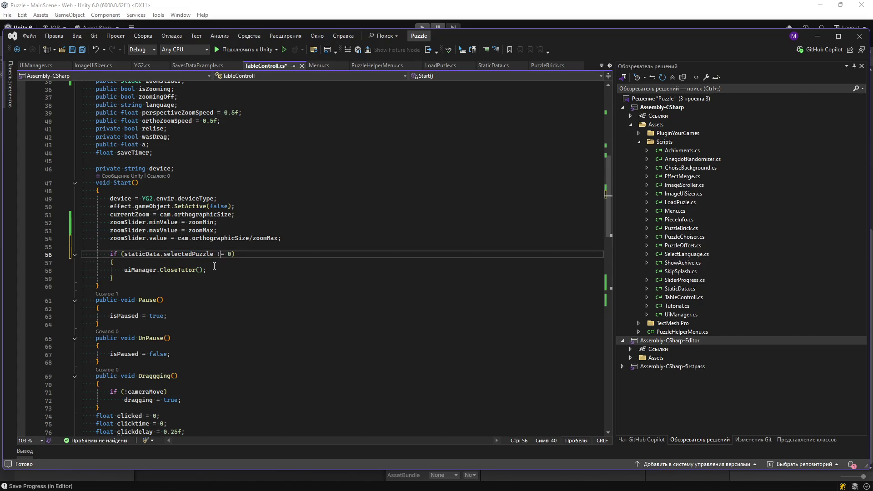
{"action": "key", "text": "ctrl+s"}
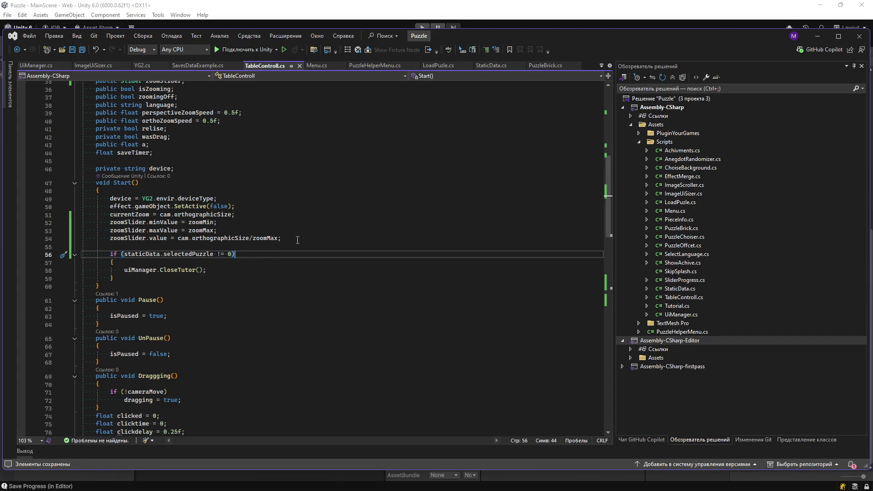
{"action": "double_click", "coordinate": [200, 254]}
{"action": "type", "text": "s"}
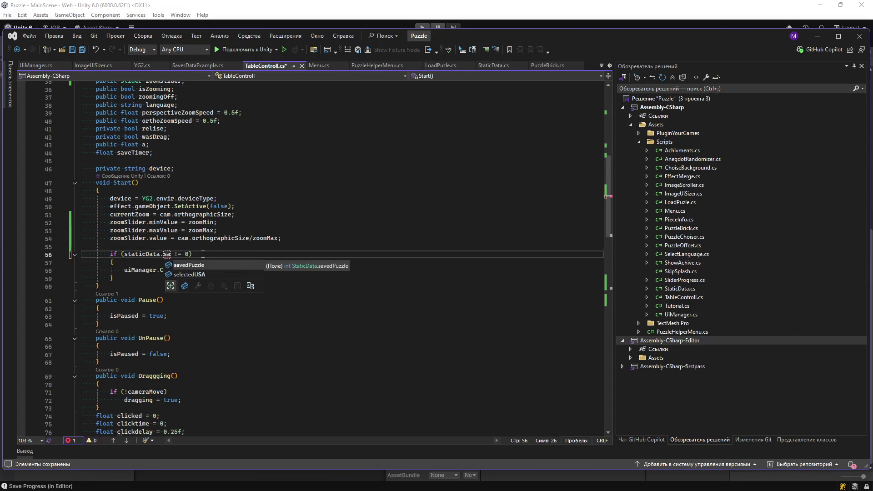
{"action": "key", "text": "Tab"}
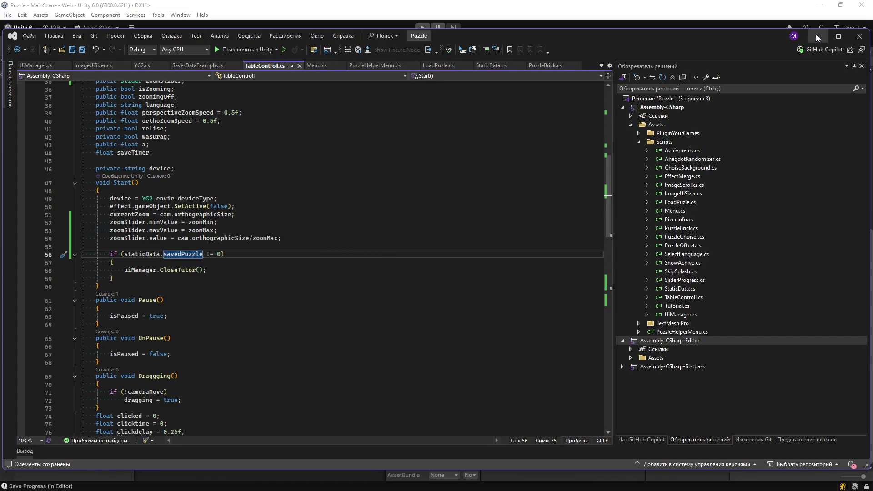
{"action": "left_click", "coordinate": [817, 37]}
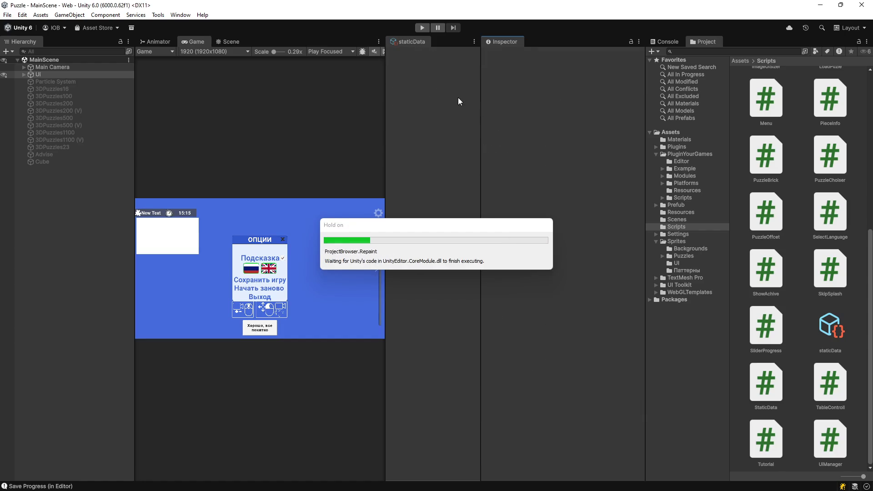
Step: Play the game and trace the console's NullReferenceException to PuzzleOffcet.cs line 259
{"action": "left_click", "coordinate": [419, 28]}
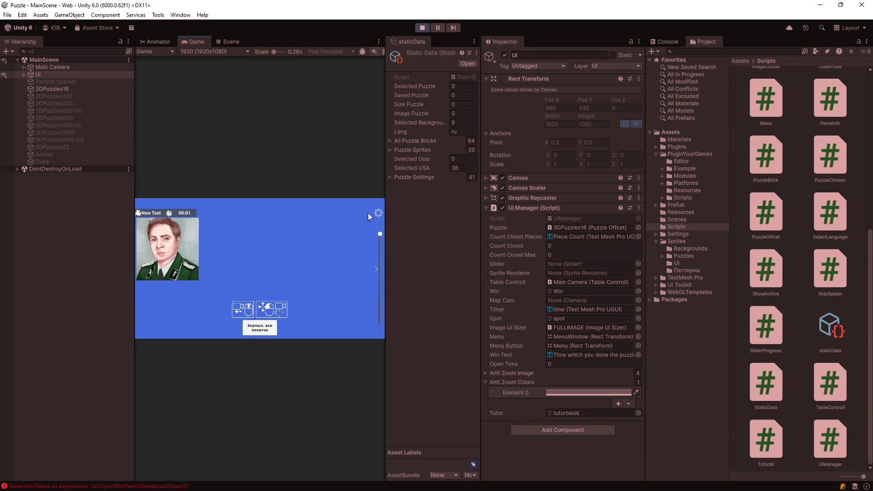
{"action": "left_click", "coordinate": [668, 43]}
{"action": "left_click", "coordinate": [700, 67]}
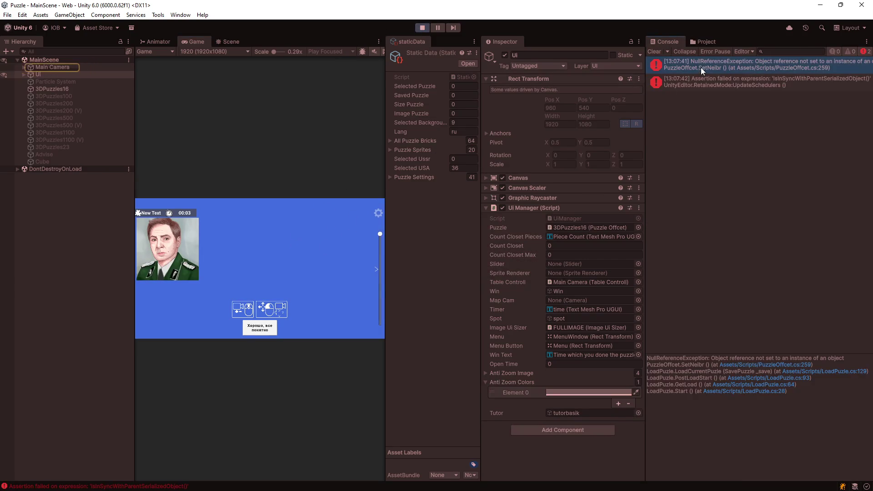
{"action": "left_click", "coordinate": [777, 365]}
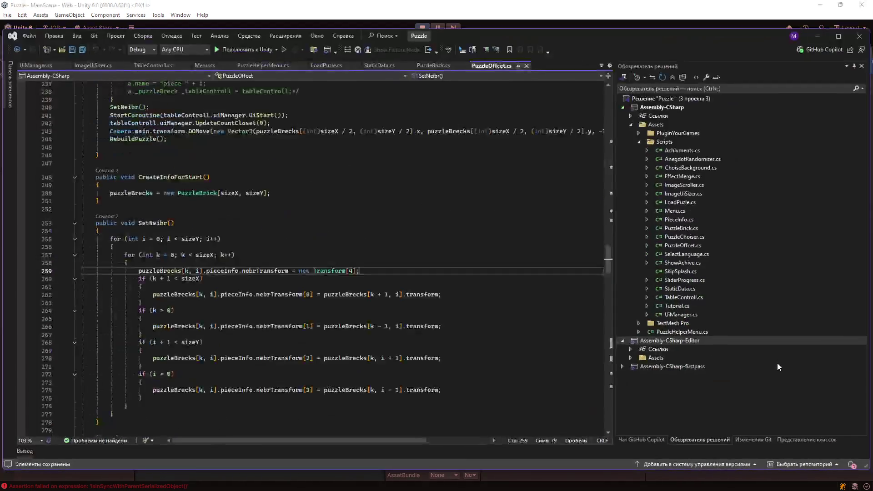
{"action": "key", "text": "alt+Tab"}
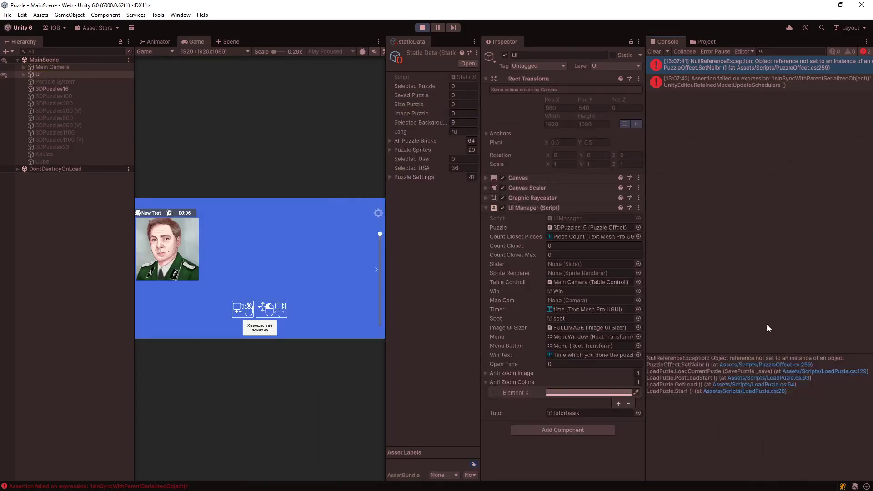
{"action": "left_click", "coordinate": [738, 78]}
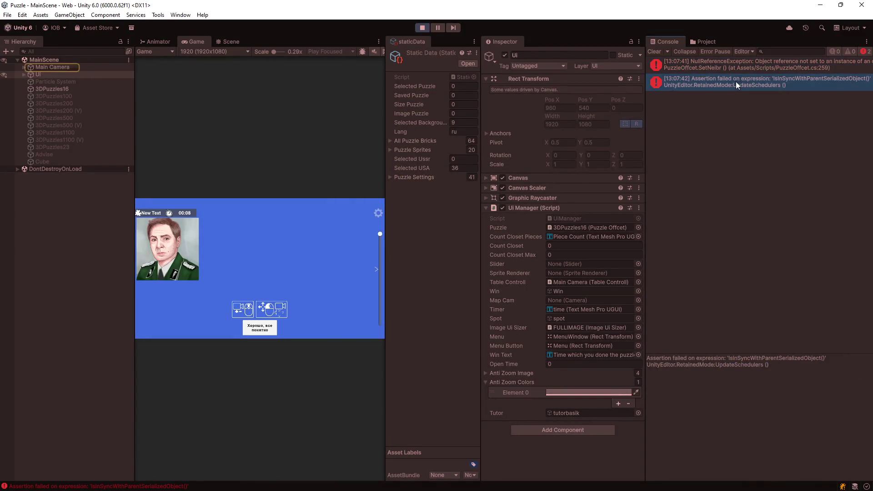
Step: Exit to the menu via settings, relaunch the portrait puzzle, dismiss the hint, and stop play mode
{"action": "left_click", "coordinate": [378, 214]}
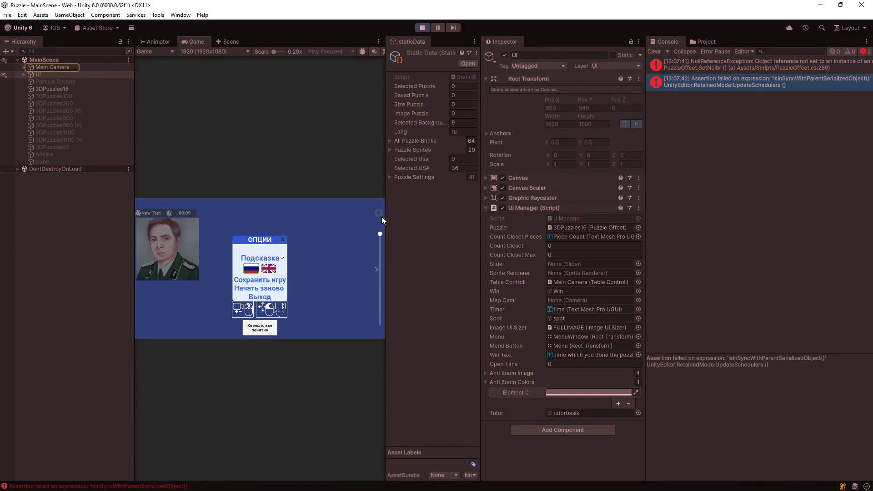
{"action": "left_click", "coordinate": [261, 302]}
{"action": "left_click", "coordinate": [288, 247]}
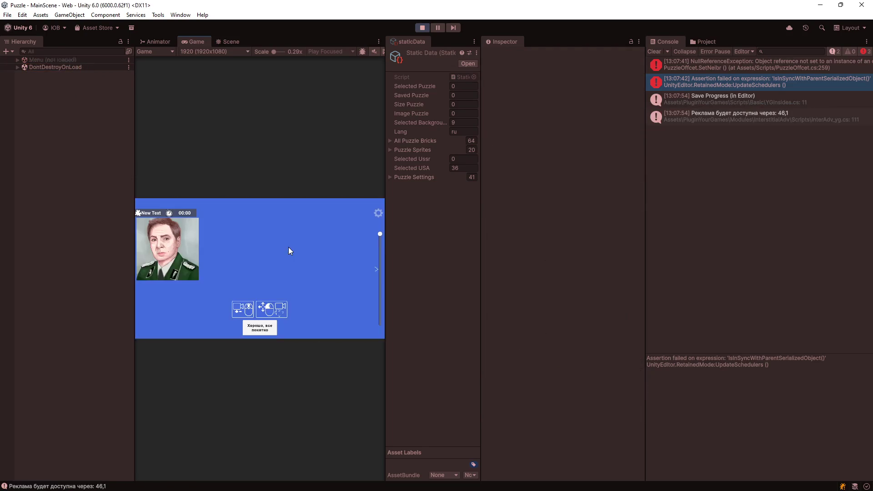
{"action": "left_click", "coordinate": [261, 324]}
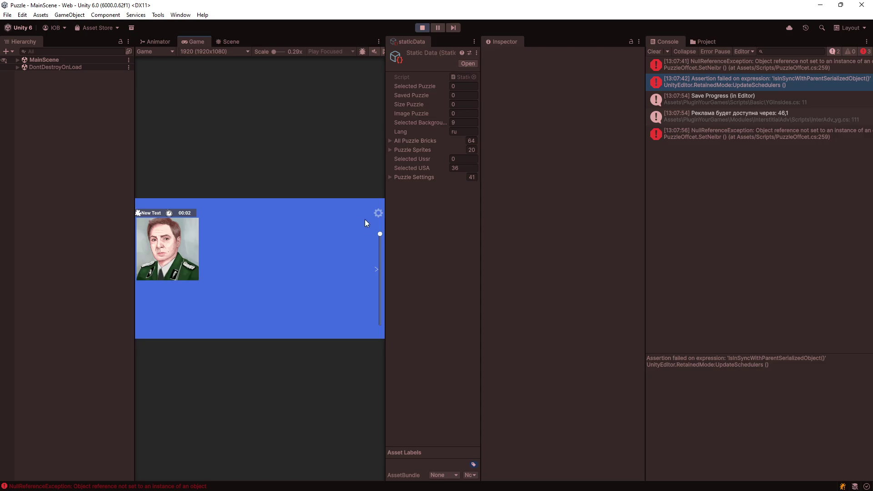
{"action": "left_click", "coordinate": [422, 27]}
{"action": "left_click", "coordinate": [715, 41]}
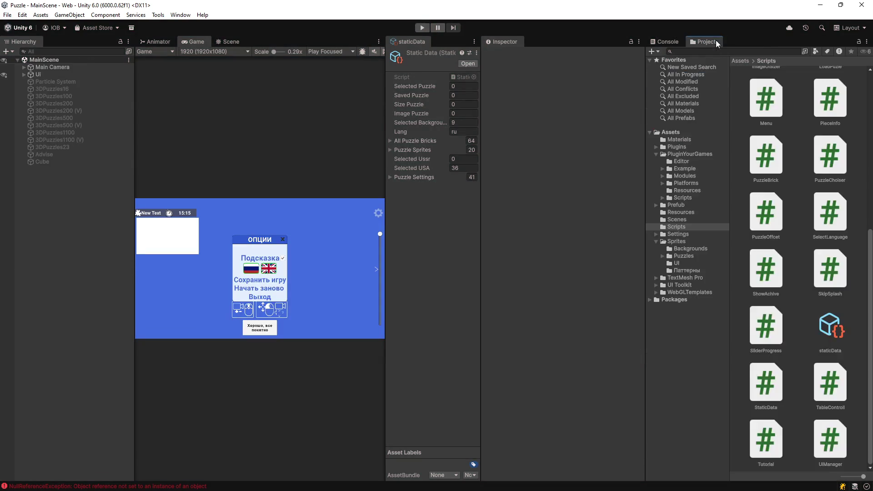
Step: Delete the SavesEditorYG2 save file from PluginYourGames/Editor
{"action": "left_click", "coordinate": [680, 161]}
{"action": "left_click", "coordinate": [819, 157]}
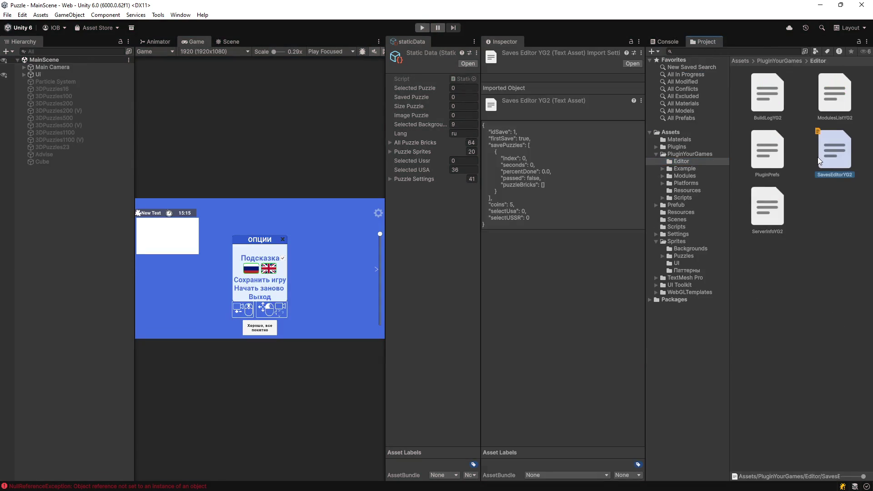
{"action": "key", "text": "Delete"}
{"action": "left_click", "coordinate": [462, 267]}
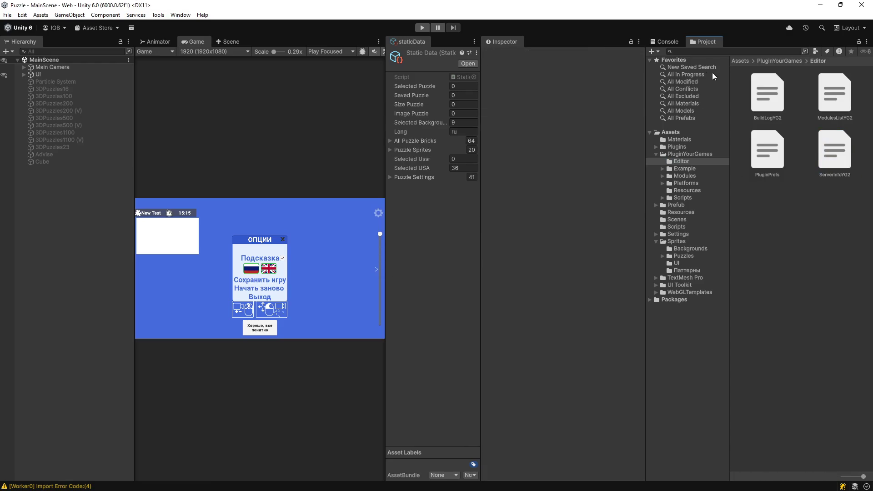
Step: Open the Menu scene from Scenes, run it, and maximize the Game view
{"action": "left_click", "coordinate": [694, 41]}
{"action": "left_click", "coordinate": [683, 176]}
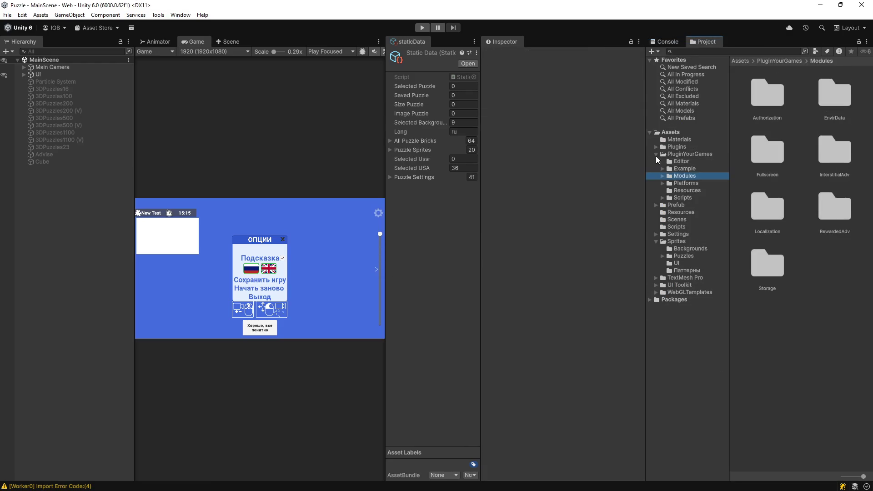
{"action": "left_click", "coordinate": [656, 154]}
{"action": "left_click", "coordinate": [673, 176]}
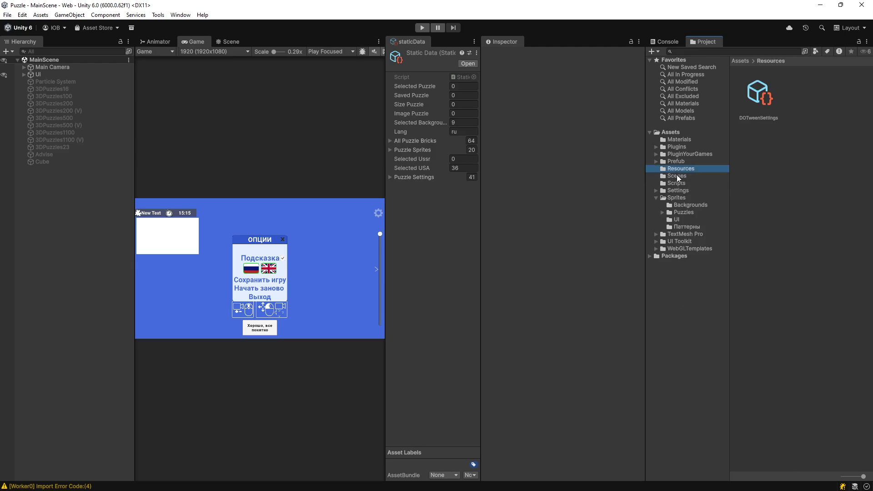
{"action": "double_click", "coordinate": [802, 101]}
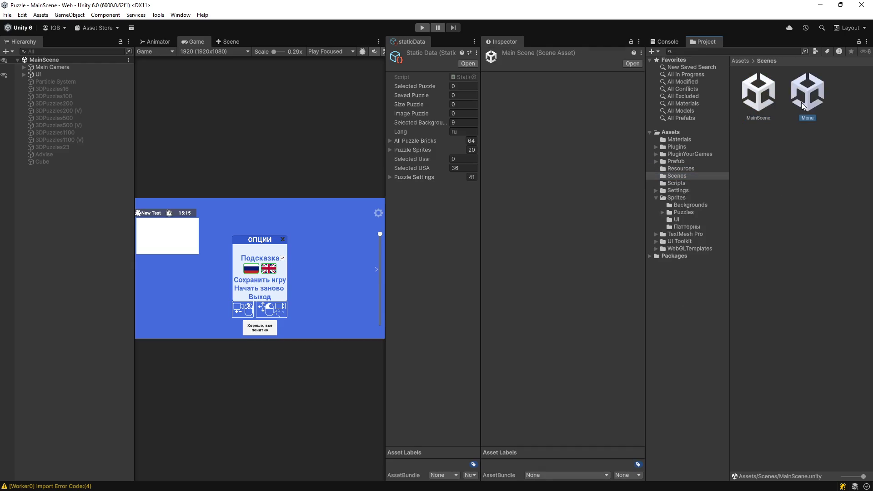
{"action": "left_click", "coordinate": [421, 28]}
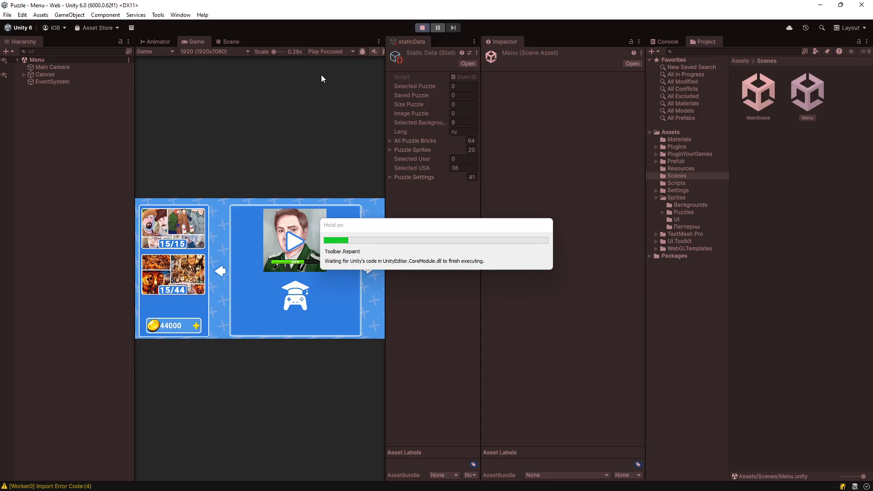
{"action": "double_click", "coordinate": [312, 42]}
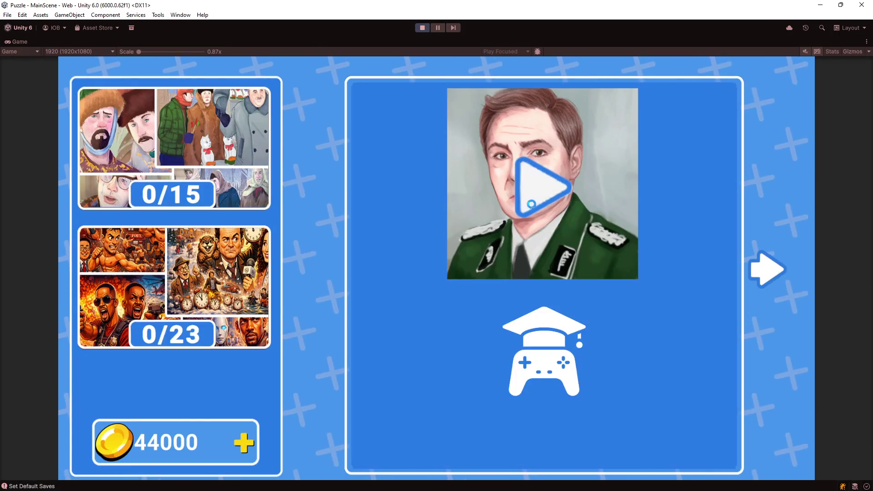
Step: Launch the portrait puzzle and close its help panel
{"action": "left_click", "coordinate": [531, 204]}
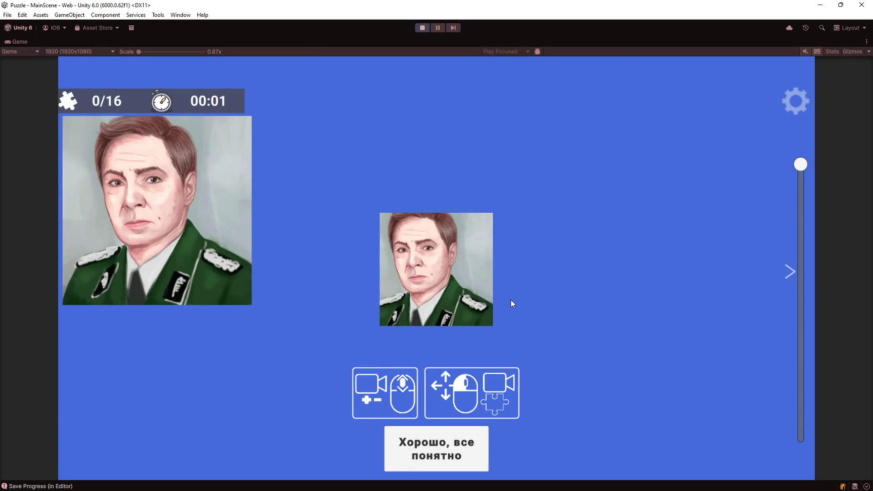
{"action": "left_click", "coordinate": [436, 449]}
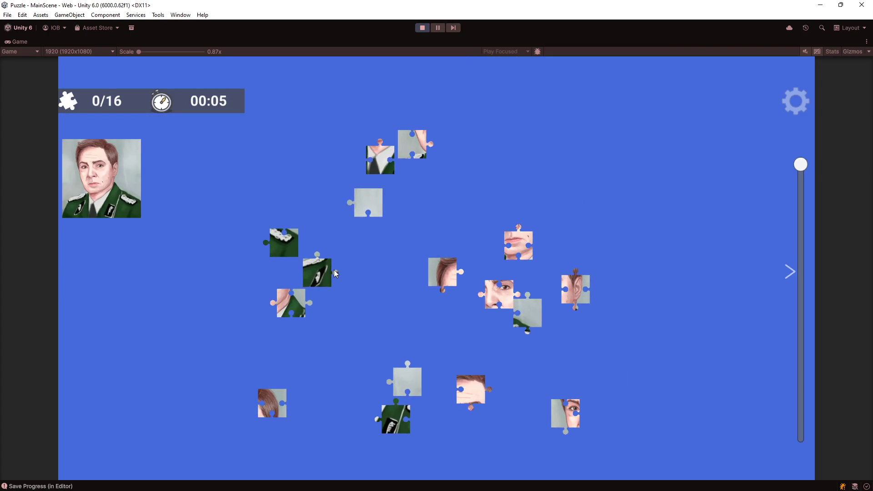
{"action": "scroll", "coordinate": [355, 291], "scroll_direction": "down", "scroll_amount": 3}
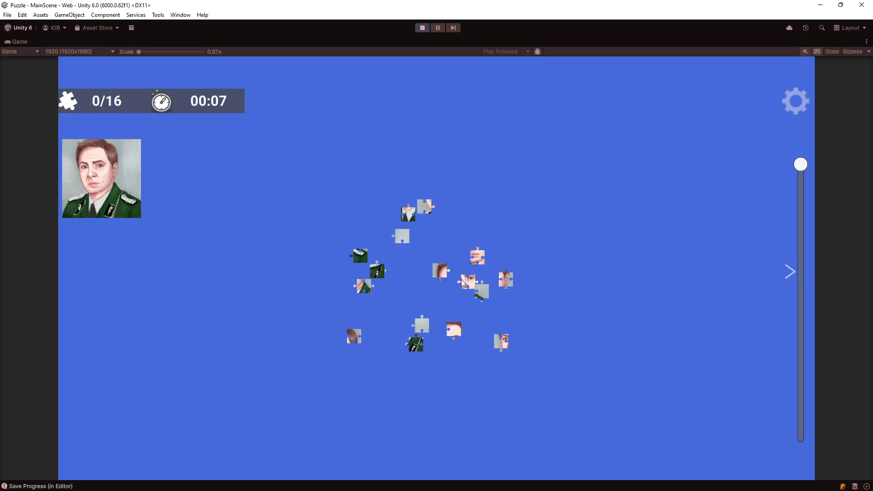
{"action": "scroll", "coordinate": [454, 285], "scroll_direction": "up", "scroll_amount": 3}
Step: Assemble the face group from the eye, mouth, forehead, hair, collar and epaulette pieces
{"action": "left_click_drag", "start_coordinate": [516, 305], "coordinate": [537, 228]}
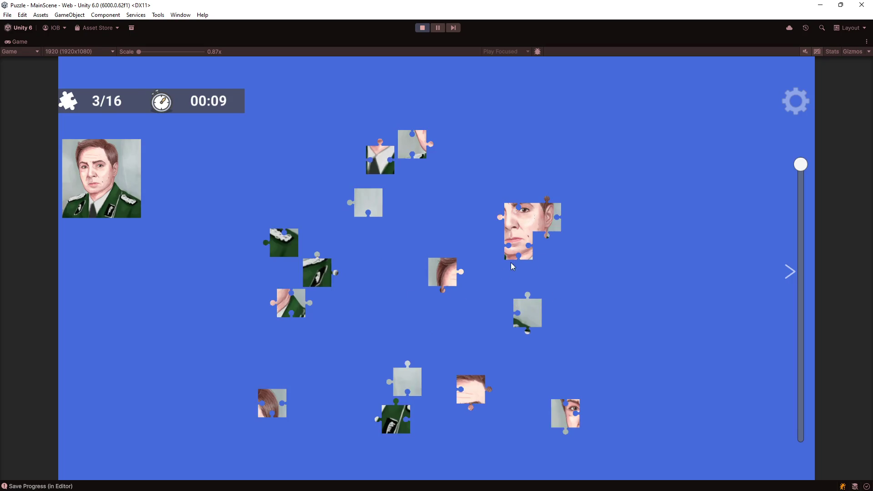
{"action": "mouse_move", "coordinate": [471, 389]}
{"action": "left_mouse_down"}
{"action": "mouse_move", "coordinate": [500, 229]}
{"action": "mouse_move", "coordinate": [490, 190]}
{"action": "left_mouse_up"}
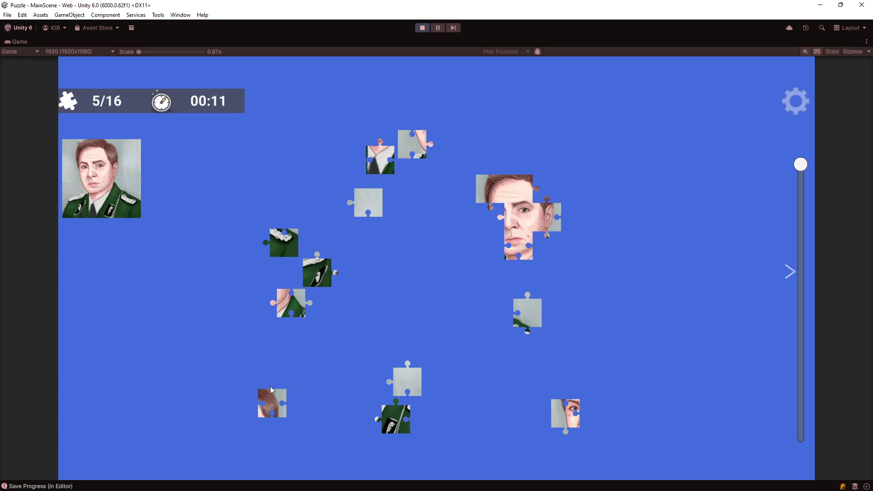
{"action": "left_click_drag", "start_coordinate": [272, 403], "coordinate": [547, 189]}
{"action": "mouse_move", "coordinate": [313, 274]}
{"action": "left_mouse_down"}
{"action": "mouse_move", "coordinate": [366, 317]}
{"action": "mouse_move", "coordinate": [254, 356]}
{"action": "left_mouse_up"}
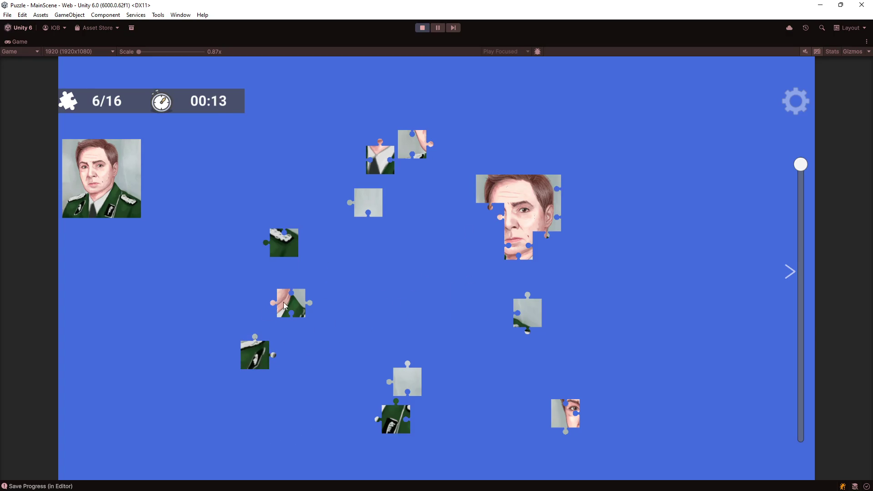
{"action": "left_click_drag", "start_coordinate": [291, 302], "coordinate": [505, 264]}
{"action": "left_click_drag", "start_coordinate": [284, 243], "coordinate": [535, 268]}
{"action": "left_click_drag", "start_coordinate": [517, 335], "coordinate": [566, 269]}
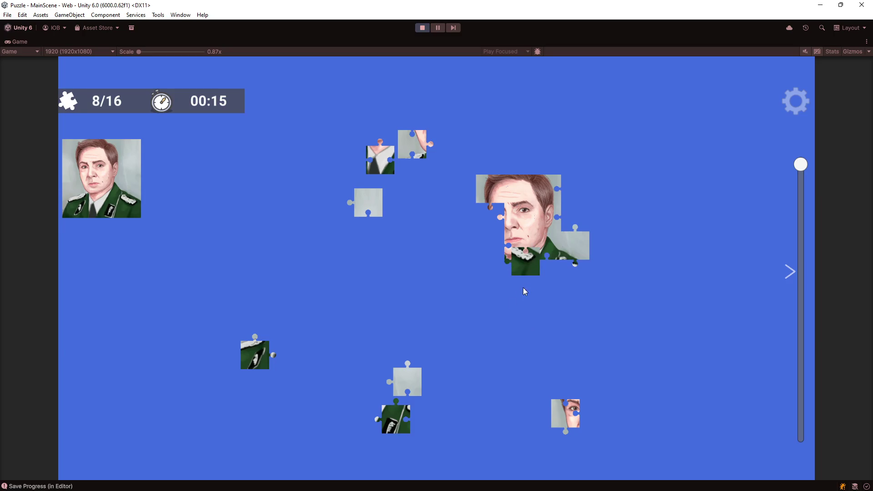
{"action": "left_click_drag", "start_coordinate": [565, 416], "coordinate": [501, 268]}
{"action": "mouse_move", "coordinate": [368, 202]}
{"action": "left_mouse_down"}
{"action": "mouse_move", "coordinate": [537, 221]}
{"action": "mouse_move", "coordinate": [621, 210]}
{"action": "left_mouse_up"}
{"action": "mouse_move", "coordinate": [382, 154]}
{"action": "left_mouse_down"}
{"action": "mouse_move", "coordinate": [466, 210]}
{"action": "mouse_move", "coordinate": [470, 228]}
{"action": "left_mouse_up"}
Step: Fit the remaining collar and grey pieces to complete the 16-piece portrait
{"action": "left_click_drag", "start_coordinate": [428, 145], "coordinate": [502, 256]}
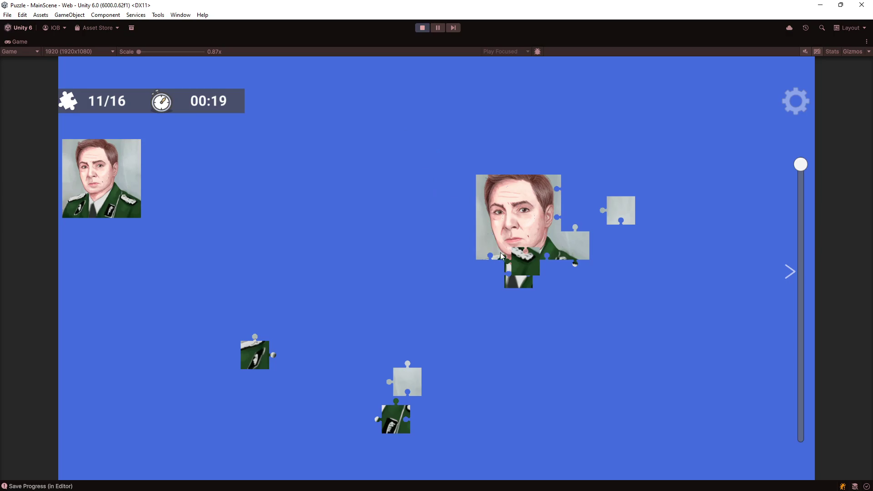
{"action": "left_click_drag", "start_coordinate": [254, 370], "coordinate": [541, 295]}
{"action": "mouse_move", "coordinate": [395, 418]}
{"action": "left_mouse_down"}
{"action": "mouse_move", "coordinate": [468, 313]}
{"action": "mouse_move", "coordinate": [546, 304]}
{"action": "mouse_move", "coordinate": [505, 278]}
{"action": "left_mouse_up"}
{"action": "left_click_drag", "start_coordinate": [407, 381], "coordinate": [554, 234]}
{"action": "mouse_move", "coordinate": [621, 210]}
{"action": "left_mouse_down"}
{"action": "mouse_move", "coordinate": [568, 199]}
{"action": "mouse_move", "coordinate": [575, 190]}
{"action": "left_mouse_up"}
{"action": "left_click_drag", "start_coordinate": [521, 282], "coordinate": [482, 273]}
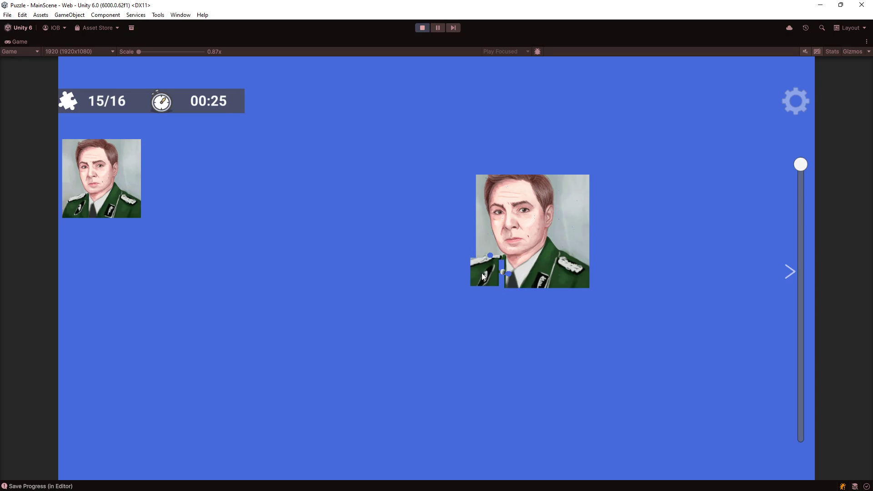
{"action": "left_click_drag", "start_coordinate": [544, 217], "coordinate": [537, 216]}
{"action": "left_click_drag", "start_coordinate": [488, 271], "coordinate": [442, 326]}
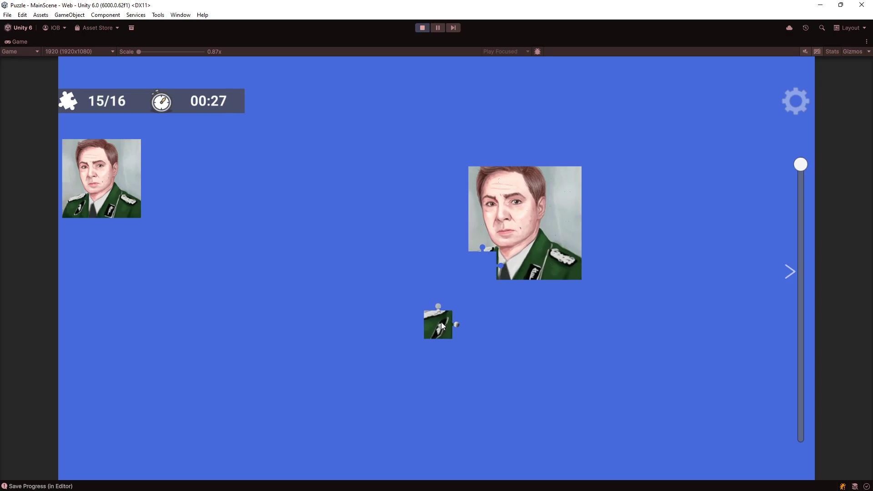
{"action": "left_click_drag", "start_coordinate": [483, 267], "coordinate": [486, 265]}
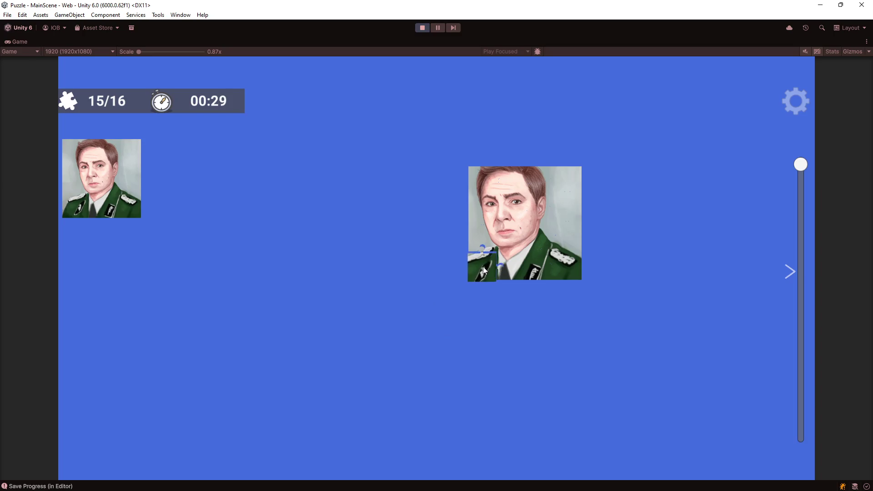
{"action": "mouse_move", "coordinate": [506, 257]}
{"action": "left_mouse_down"}
{"action": "mouse_move", "coordinate": [509, 225]}
{"action": "mouse_move", "coordinate": [610, 197]}
{"action": "mouse_move", "coordinate": [473, 238]}
{"action": "mouse_move", "coordinate": [479, 247]}
{"action": "left_mouse_up"}
Step: Close the victory dialog and page forward through the puzzle list
{"action": "left_click", "coordinate": [443, 350]}
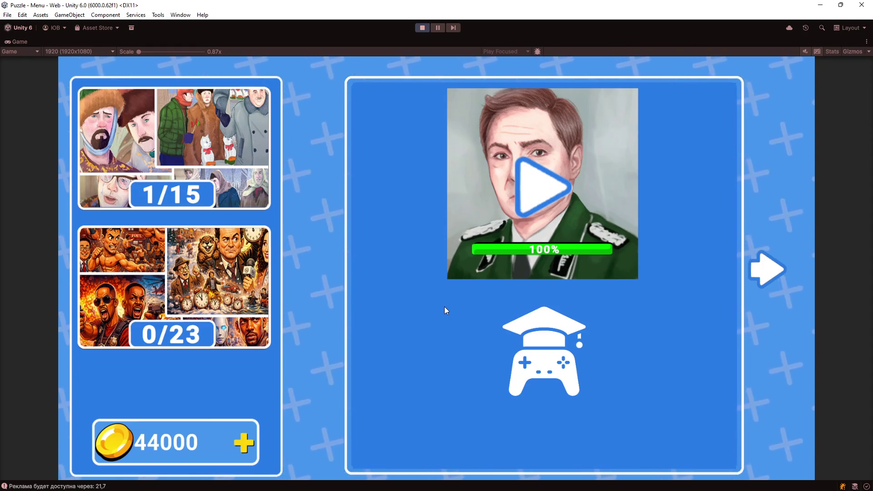
{"action": "left_click", "coordinate": [769, 275]}
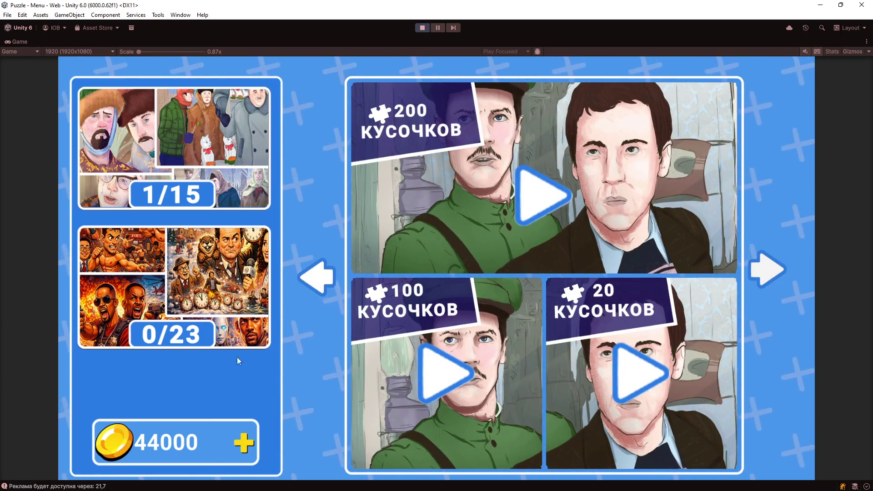
{"action": "left_click", "coordinate": [759, 272]}
{"action": "left_click", "coordinate": [756, 274]}
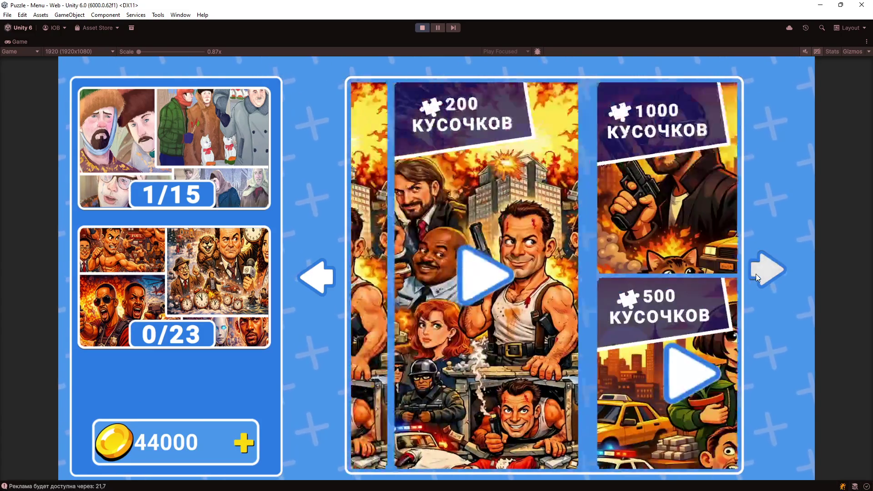
Step: Page through the puzzle list back to the first page and start the robot puzzle
{"action": "left_click", "coordinate": [755, 274]}
{"action": "left_click", "coordinate": [756, 274]}
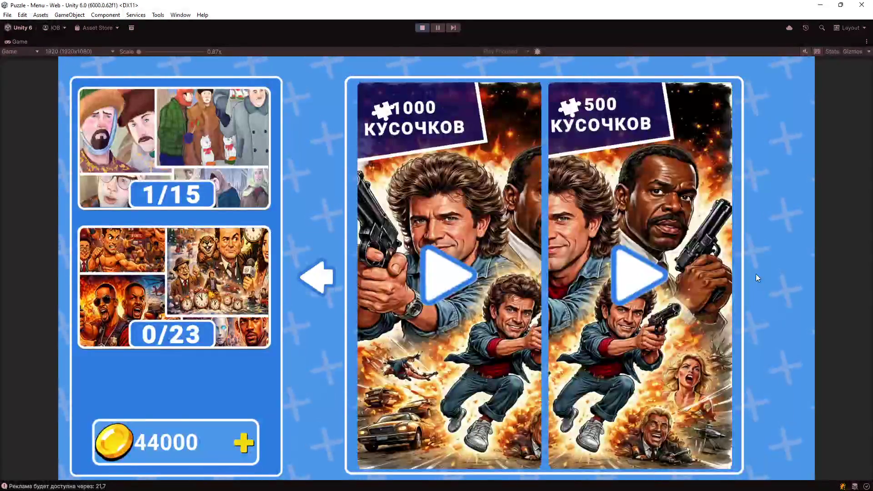
{"action": "left_click", "coordinate": [318, 286]}
{"action": "left_click", "coordinate": [319, 286]}
{"action": "left_click", "coordinate": [320, 287]}
{"action": "left_click", "coordinate": [319, 287]}
{"action": "left_click", "coordinate": [319, 286]}
{"action": "left_click", "coordinate": [319, 286]}
{"action": "left_click", "coordinate": [319, 286]}
{"action": "left_click", "coordinate": [319, 286]}
{"action": "left_click", "coordinate": [320, 287]}
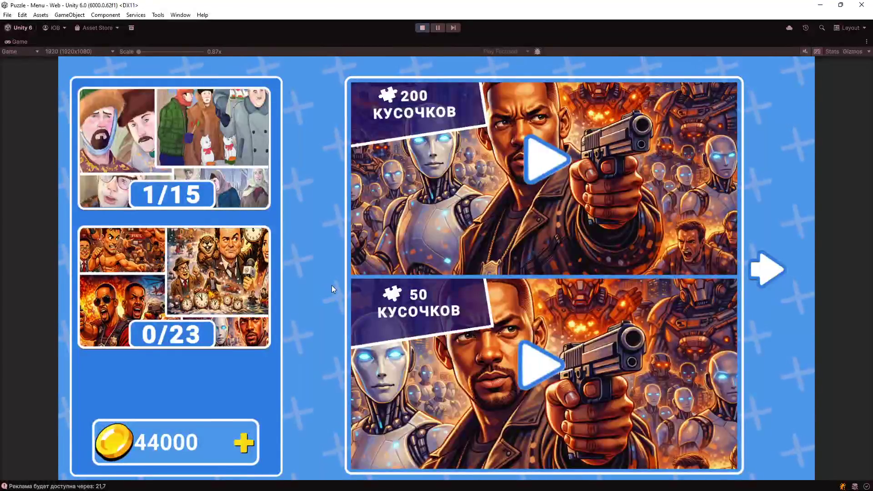
{"action": "left_click", "coordinate": [537, 374]}
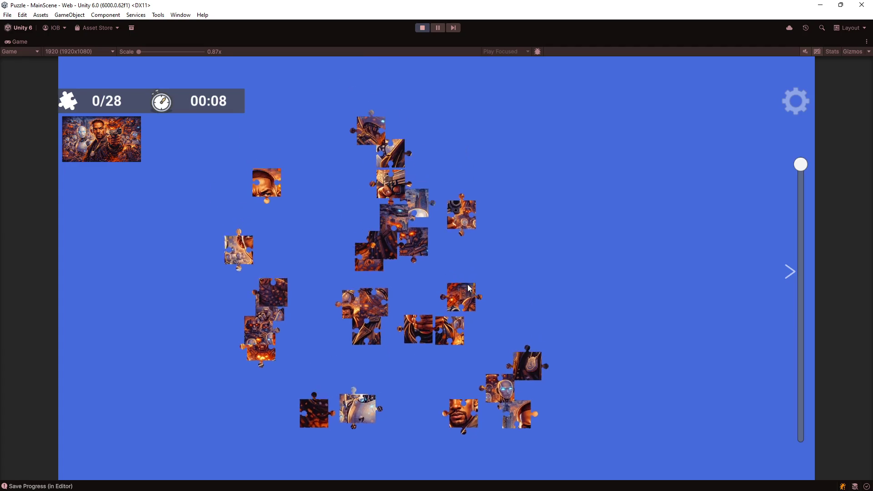
Step: Build up the right-hand robot cluster by dragging loose pieces onto it
{"action": "left_click_drag", "start_coordinate": [430, 270], "coordinate": [558, 240]}
{"action": "left_click_drag", "start_coordinate": [386, 257], "coordinate": [573, 237]}
{"action": "left_click_drag", "start_coordinate": [465, 308], "coordinate": [562, 256]}
{"action": "left_click_drag", "start_coordinate": [398, 229], "coordinate": [561, 240]}
{"action": "left_click_drag", "start_coordinate": [379, 284], "coordinate": [554, 267]}
{"action": "left_click_drag", "start_coordinate": [443, 348], "coordinate": [569, 221]}
{"action": "mouse_move", "coordinate": [420, 329]}
{"action": "left_mouse_down"}
{"action": "mouse_move", "coordinate": [536, 258]}
{"action": "mouse_move", "coordinate": [551, 211]}
{"action": "left_mouse_up"}
{"action": "left_click_drag", "start_coordinate": [524, 390], "coordinate": [536, 250]}
{"action": "left_click_drag", "start_coordinate": [523, 426], "coordinate": [533, 200]}
{"action": "left_click_drag", "start_coordinate": [503, 399], "coordinate": [514, 260]}
{"action": "left_click_drag", "start_coordinate": [466, 425], "coordinate": [548, 187]}
{"action": "mouse_move", "coordinate": [359, 318]}
{"action": "left_mouse_down"}
{"action": "mouse_move", "coordinate": [546, 193]}
{"action": "mouse_move", "coordinate": [553, 222]}
{"action": "left_mouse_up"}
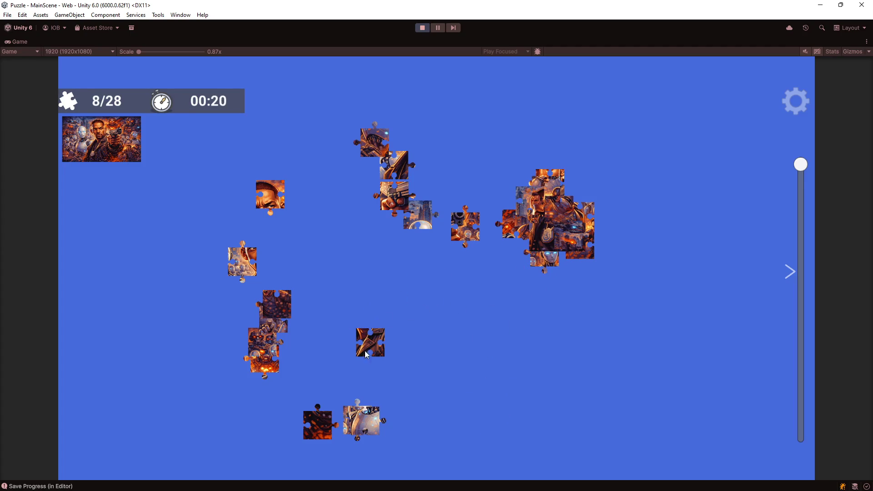
{"action": "left_click_drag", "start_coordinate": [366, 354], "coordinate": [533, 221]}
{"action": "left_click_drag", "start_coordinate": [271, 196], "coordinate": [554, 187]}
{"action": "left_click_drag", "start_coordinate": [395, 166], "coordinate": [549, 215]}
{"action": "mouse_move", "coordinate": [395, 196]}
{"action": "left_mouse_down"}
{"action": "mouse_move", "coordinate": [428, 207]}
{"action": "mouse_move", "coordinate": [600, 187]}
{"action": "left_mouse_up"}
{"action": "left_click_drag", "start_coordinate": [465, 227], "coordinate": [511, 223]}
Step: Fit the remaining pieces to reach 28/28 and dismiss the victory dialog with Хорошо
{"action": "left_click_drag", "start_coordinate": [419, 213], "coordinate": [537, 220]}
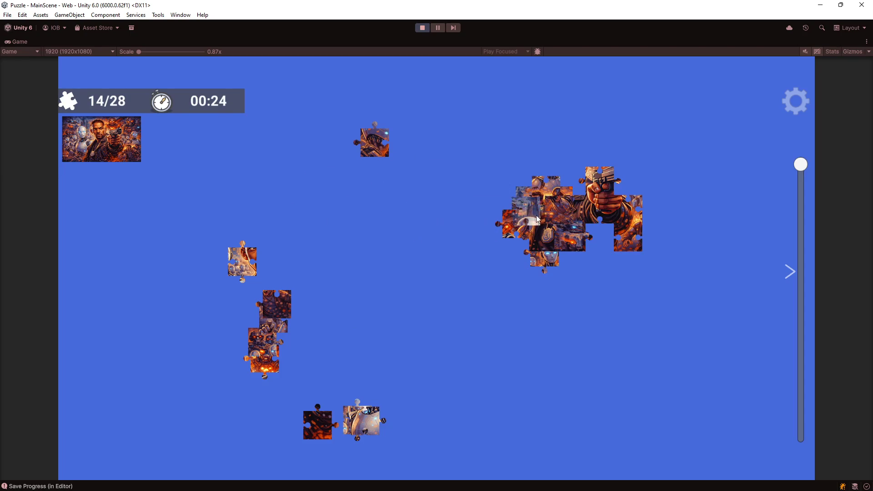
{"action": "left_click_drag", "start_coordinate": [375, 141], "coordinate": [539, 199]}
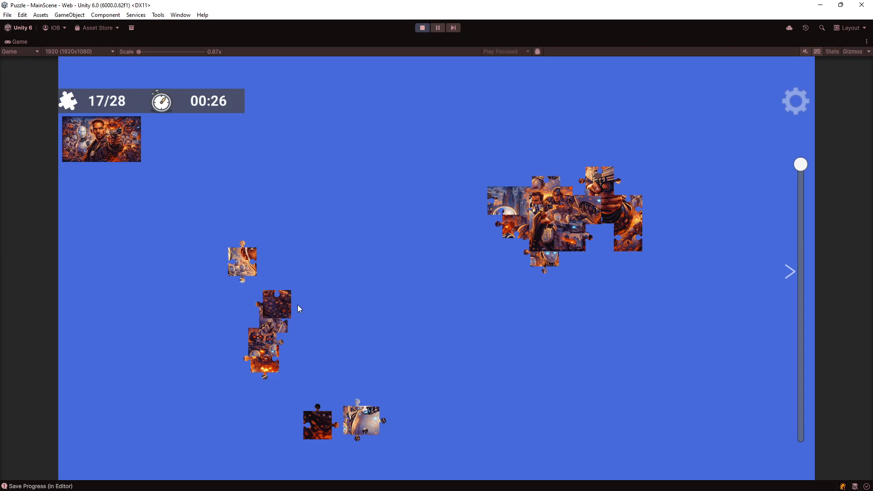
{"action": "left_click_drag", "start_coordinate": [287, 306], "coordinate": [523, 227]}
{"action": "mouse_move", "coordinate": [292, 341]}
{"action": "left_mouse_down"}
{"action": "mouse_move", "coordinate": [298, 330]}
{"action": "mouse_move", "coordinate": [547, 243]}
{"action": "left_mouse_up"}
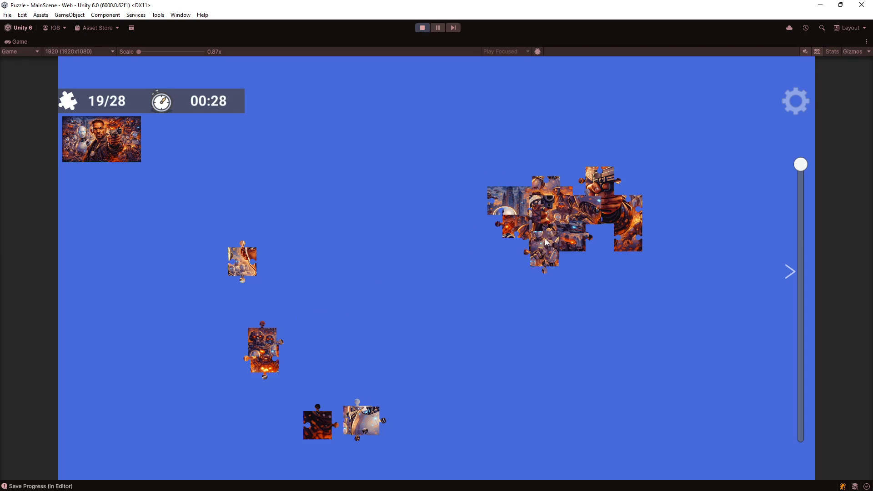
{"action": "left_click_drag", "start_coordinate": [250, 342], "coordinate": [546, 252]}
{"action": "mouse_move", "coordinate": [228, 264]}
{"action": "left_mouse_down"}
{"action": "mouse_move", "coordinate": [307, 250]}
{"action": "mouse_move", "coordinate": [529, 168]}
{"action": "left_mouse_up"}
{"action": "left_click_drag", "start_coordinate": [264, 359], "coordinate": [607, 199]}
{"action": "left_click_drag", "start_coordinate": [363, 429], "coordinate": [548, 202]}
{"action": "left_click_drag", "start_coordinate": [369, 418], "coordinate": [596, 253]}
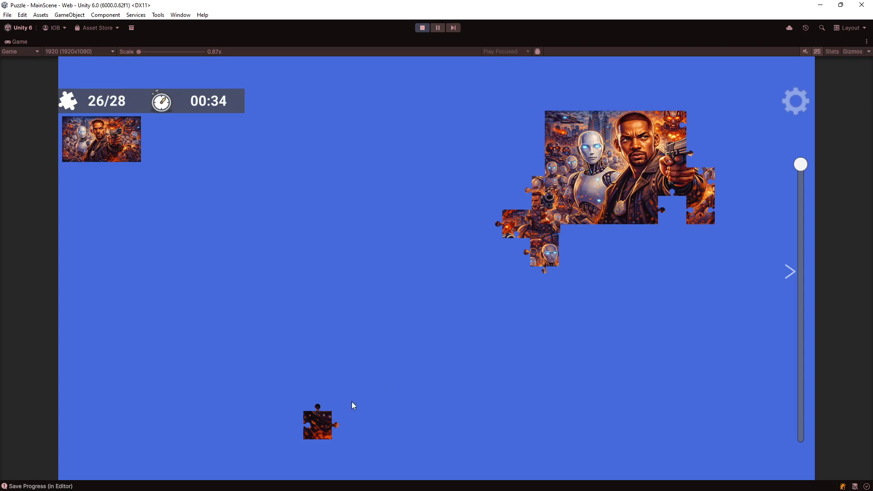
{"action": "mouse_move", "coordinate": [520, 261]}
{"action": "left_mouse_down"}
{"action": "mouse_move", "coordinate": [582, 198]}
{"action": "mouse_move", "coordinate": [323, 207]}
{"action": "mouse_move", "coordinate": [310, 232]}
{"action": "left_mouse_up"}
{"action": "left_click_drag", "start_coordinate": [505, 229], "coordinate": [396, 171]}
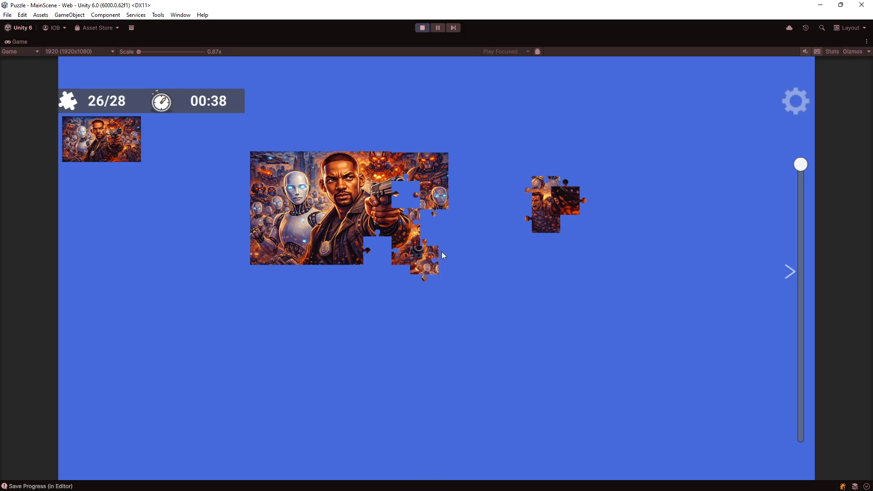
{"action": "left_click_drag", "start_coordinate": [417, 241], "coordinate": [574, 249]}
{"action": "left_click_drag", "start_coordinate": [389, 246], "coordinate": [391, 241]}
{"action": "left_click_drag", "start_coordinate": [529, 205], "coordinate": [423, 243]}
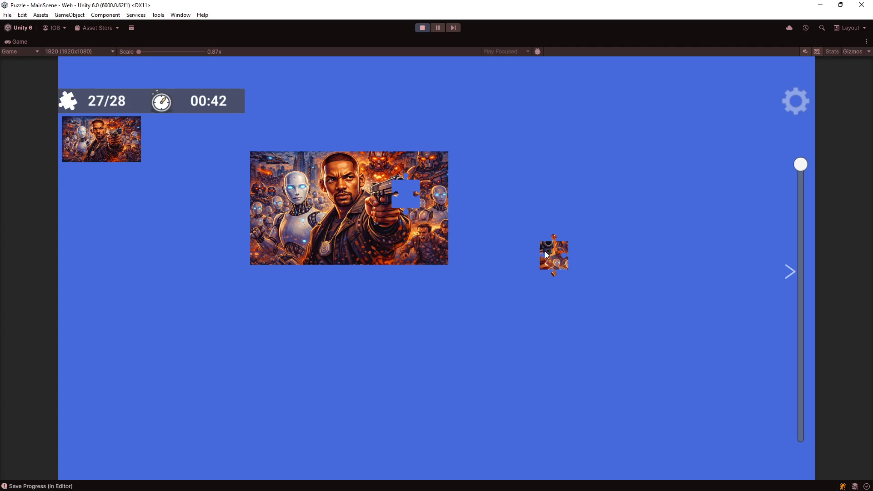
{"action": "left_click_drag", "start_coordinate": [413, 200], "coordinate": [424, 205]}
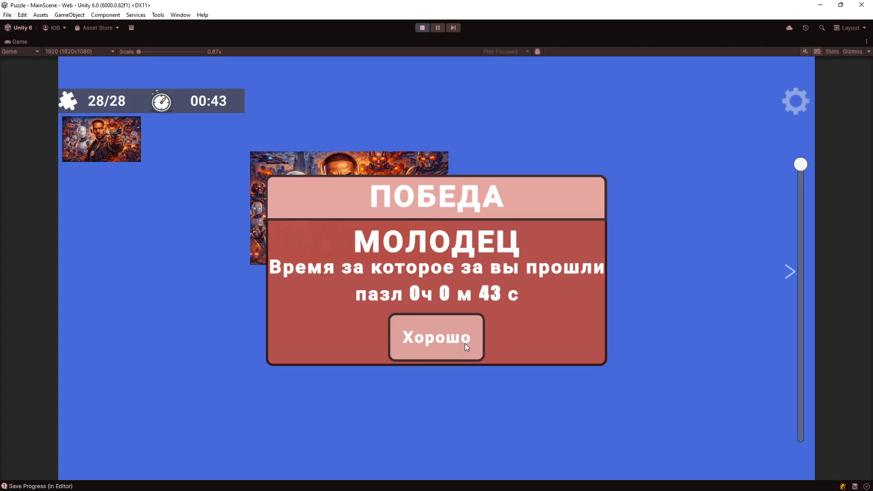
{"action": "left_click", "coordinate": [465, 342]}
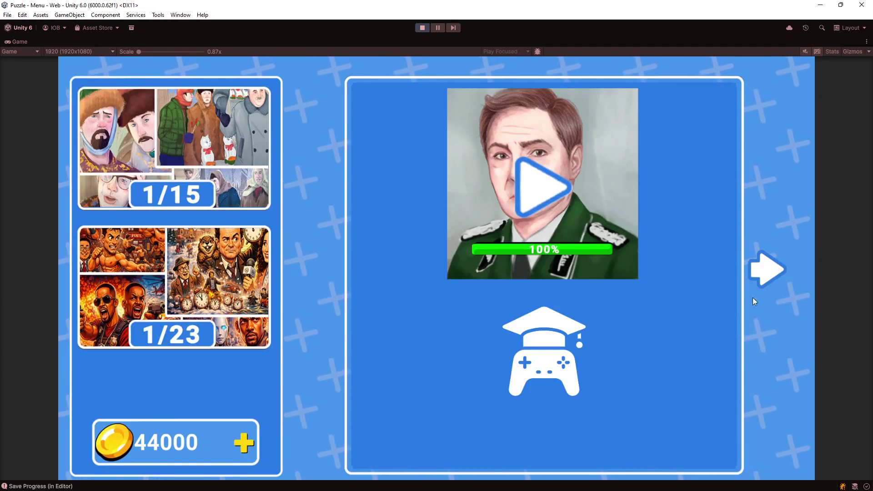
Step: Browse the portrait and robot puzzles and their piece-count choices in the menu
{"action": "left_click", "coordinate": [769, 273]}
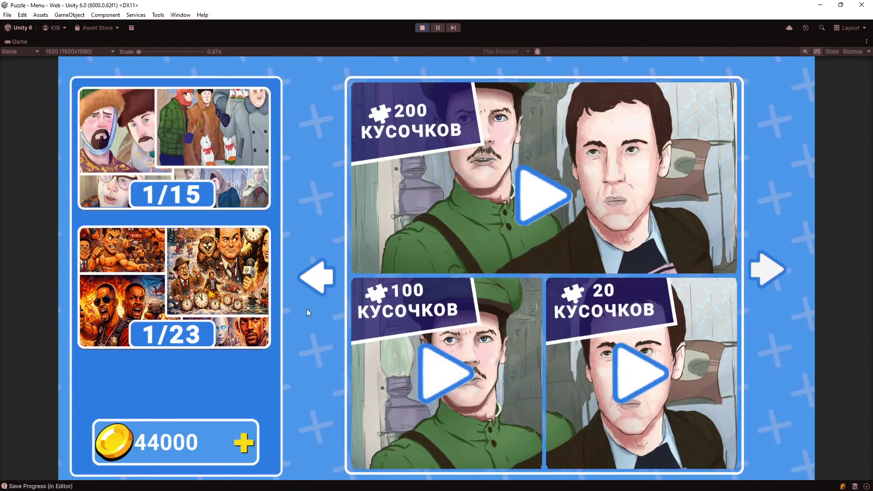
{"action": "left_click", "coordinate": [314, 278]}
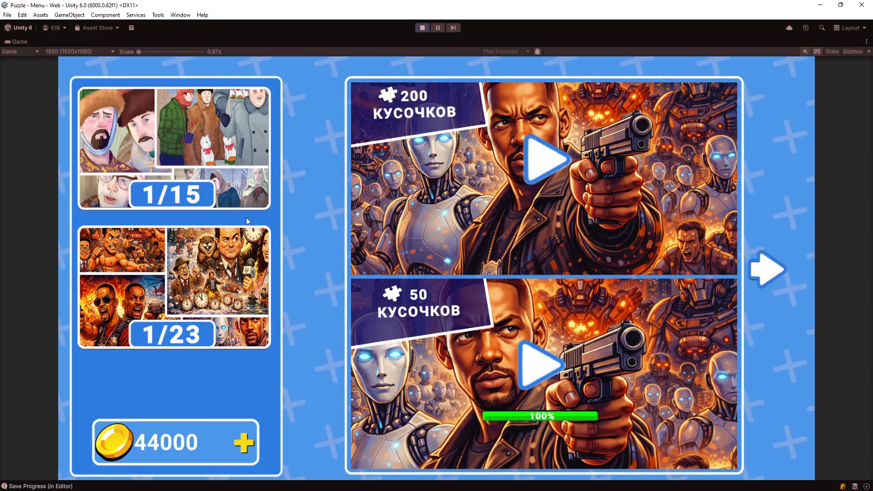
{"action": "left_click", "coordinate": [218, 154]}
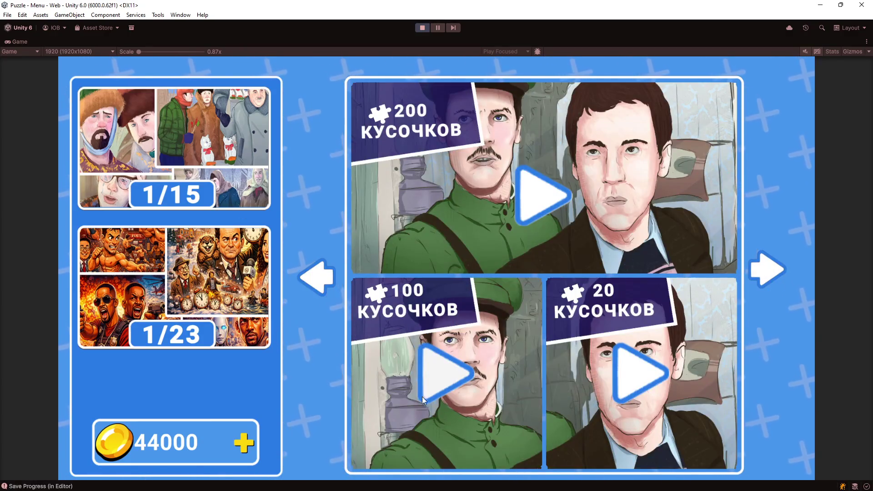
{"action": "left_click", "coordinate": [165, 273]}
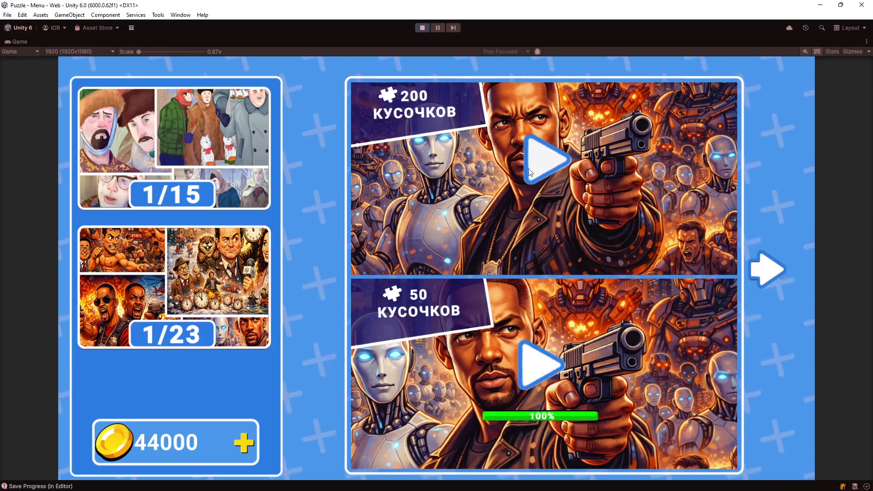
Step: Flip forward through several puzzle sets, then stop Play mode
{"action": "left_click", "coordinate": [754, 267]}
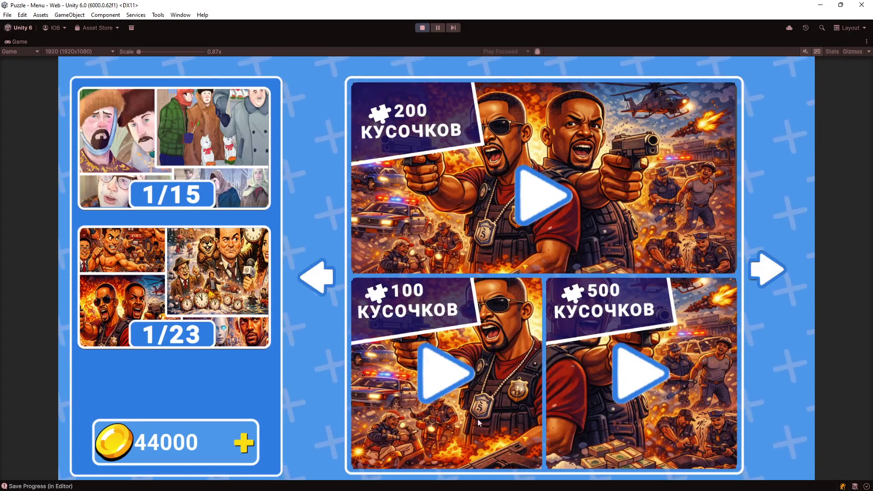
{"action": "left_click_drag", "start_coordinate": [631, 363], "coordinate": [521, 362]}
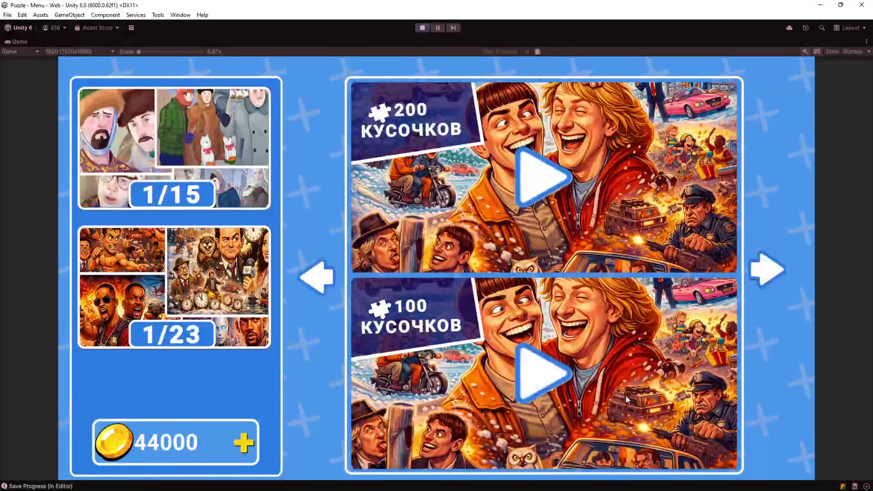
{"action": "left_click", "coordinate": [770, 271]}
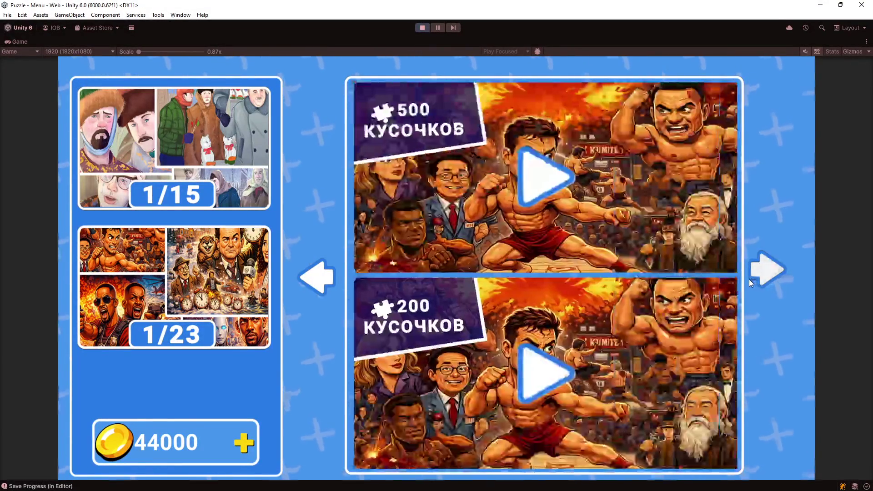
{"action": "left_click", "coordinate": [748, 275]}
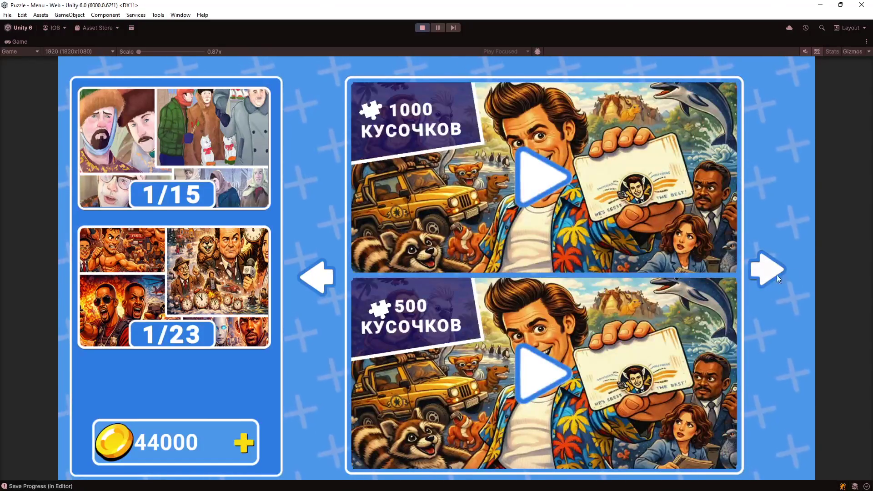
{"action": "left_click", "coordinate": [773, 275]}
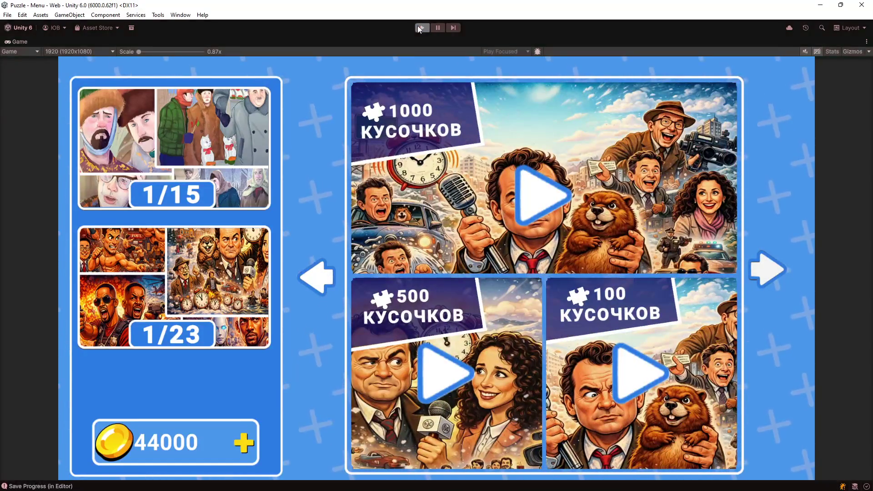
{"action": "left_click", "coordinate": [417, 25]}
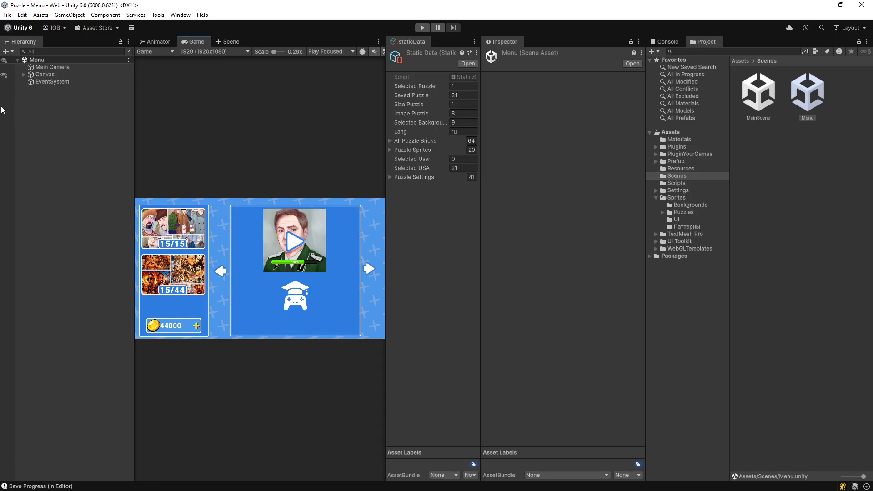
Step: Expand Canvas > Image > Select Type Puzzle > Coins, check Text (TMP) (1)'s On Click, and enter Play mode
{"action": "left_click", "coordinate": [23, 75]}
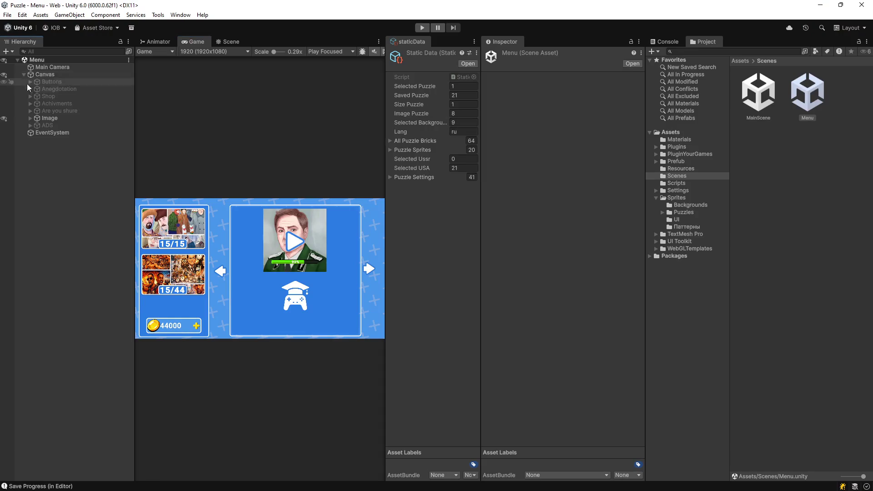
{"action": "left_click", "coordinate": [29, 118]}
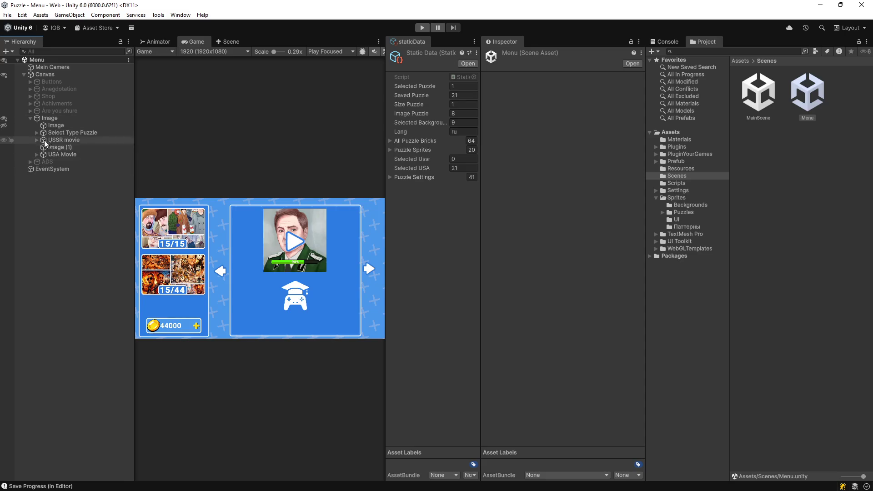
{"action": "left_click", "coordinate": [36, 133]}
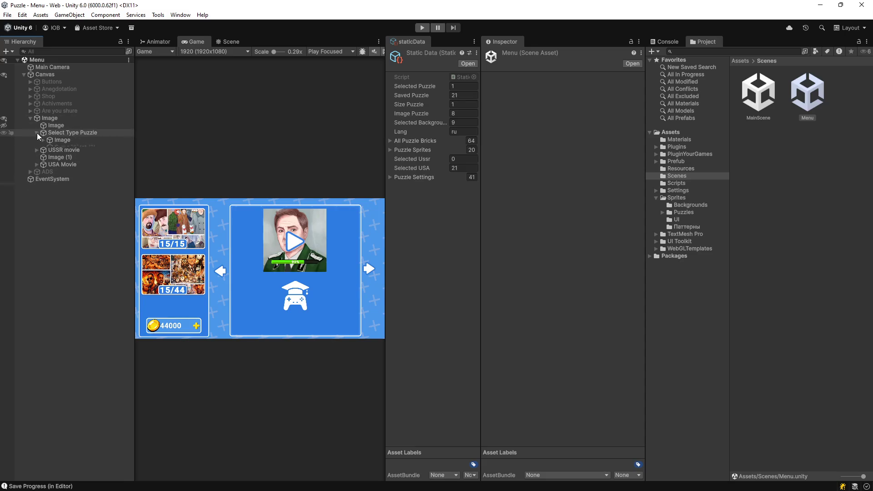
{"action": "left_click", "coordinate": [44, 155]}
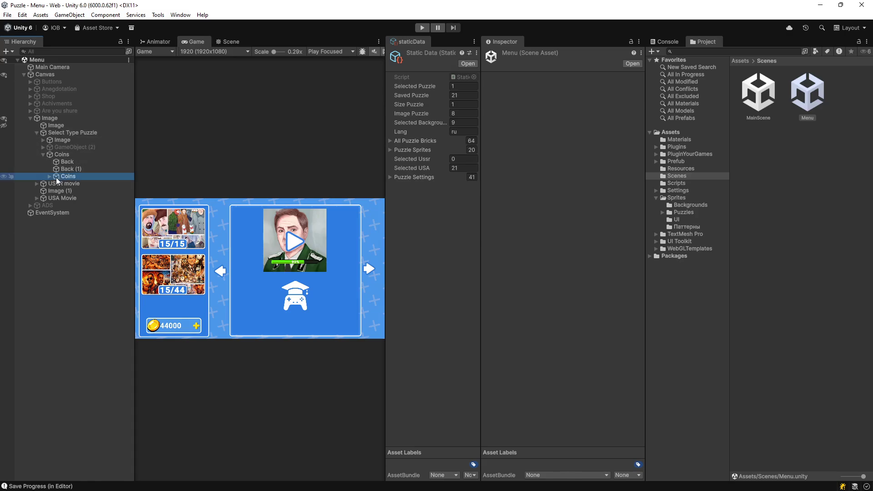
{"action": "left_click", "coordinate": [56, 177]}
{"action": "left_click", "coordinate": [50, 177]}
{"action": "left_click", "coordinate": [80, 184]}
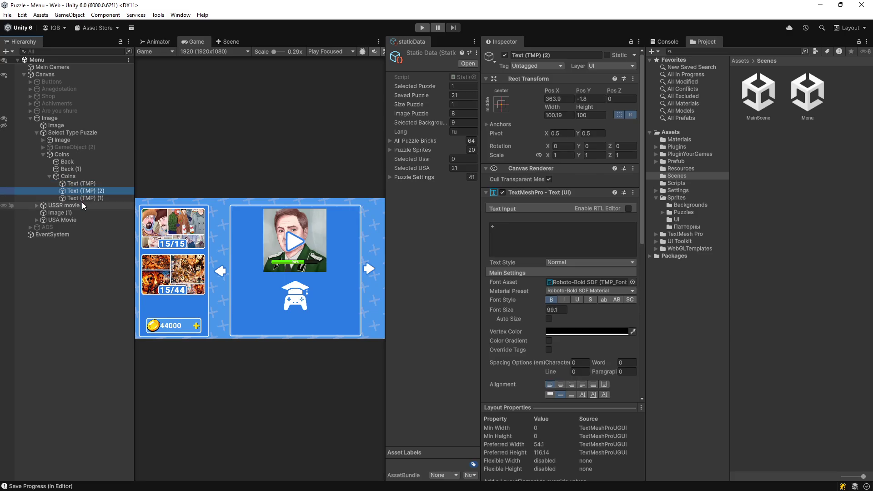
{"action": "left_click", "coordinate": [83, 200]}
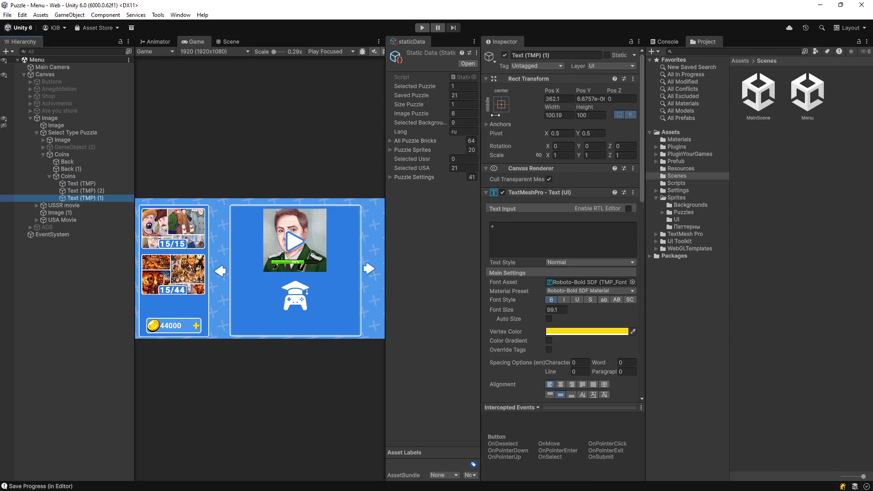
{"action": "scroll", "coordinate": [558, 357], "scroll_direction": "down", "scroll_amount": 5}
{"action": "scroll", "coordinate": [567, 348], "scroll_direction": "down", "scroll_amount": 3}
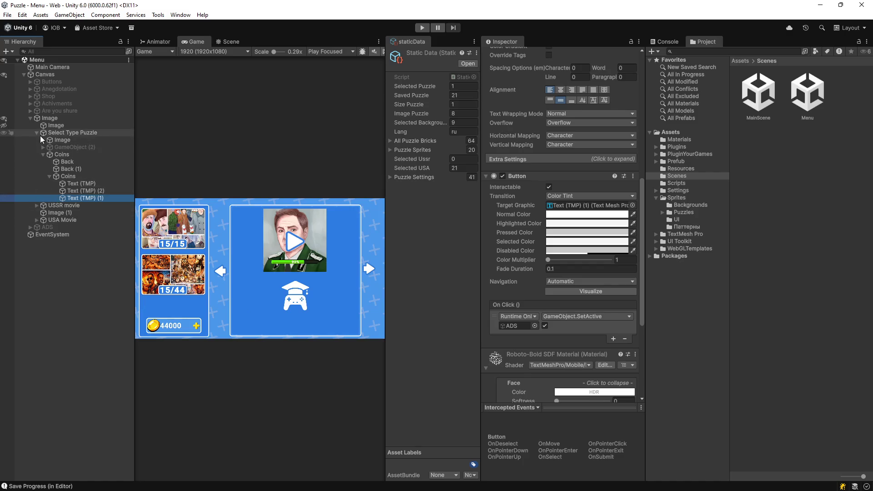
{"action": "left_click", "coordinate": [423, 29]}
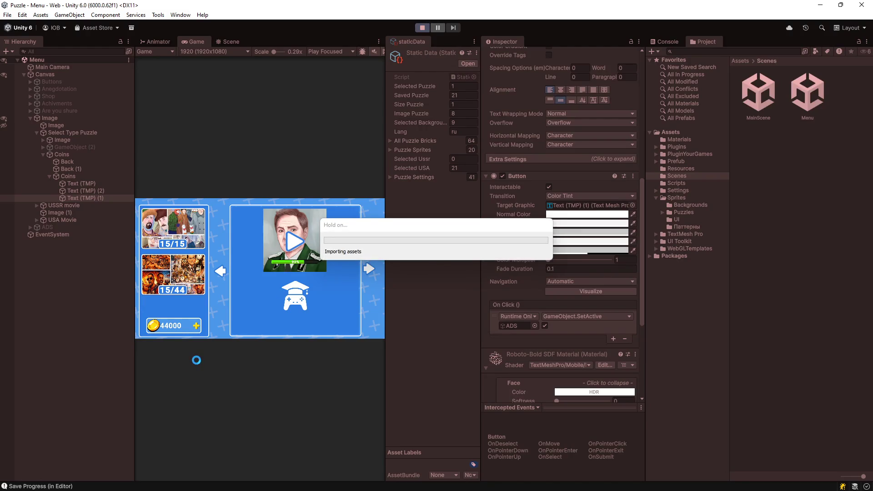
Step: Open the +100 reward popup in the running game, select ADS, and stop Play mode
{"action": "left_click", "coordinate": [190, 330]}
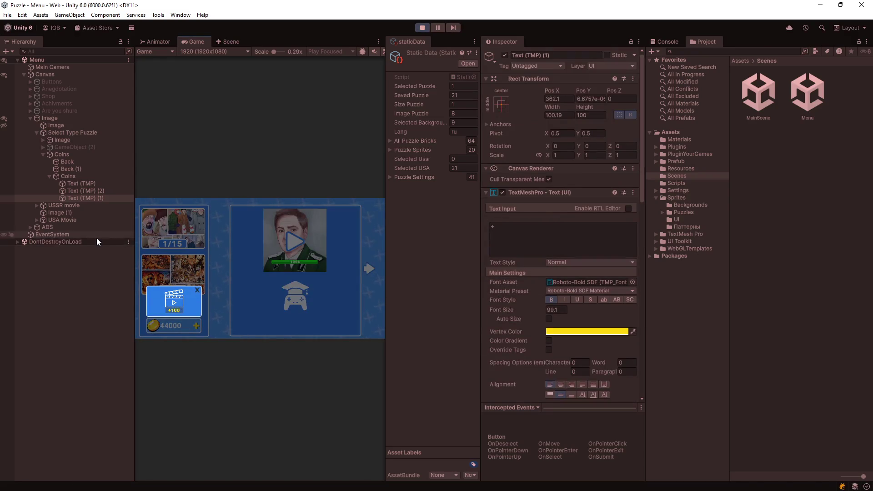
{"action": "left_click", "coordinate": [89, 227]}
{"action": "left_click", "coordinate": [422, 27]}
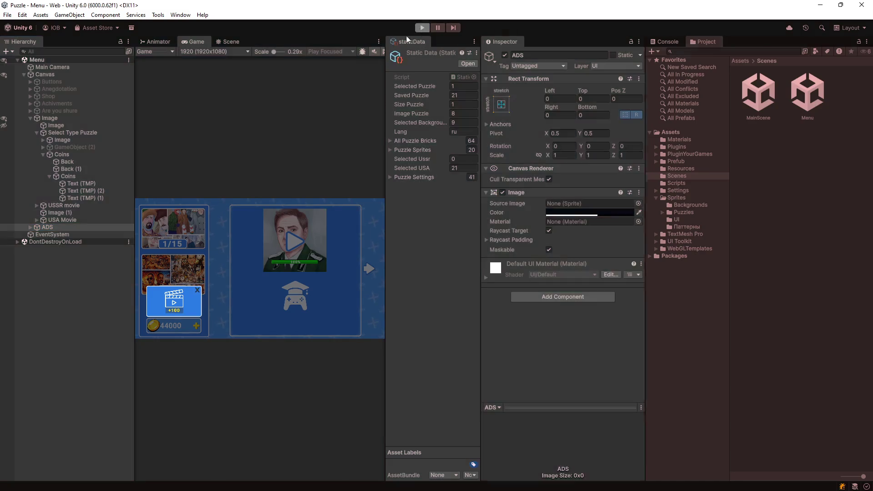
Step: Enable the ADS object, expand it down to its background Image, and switch to the Scene view
{"action": "left_click", "coordinate": [505, 55]}
{"action": "left_click", "coordinate": [30, 227]}
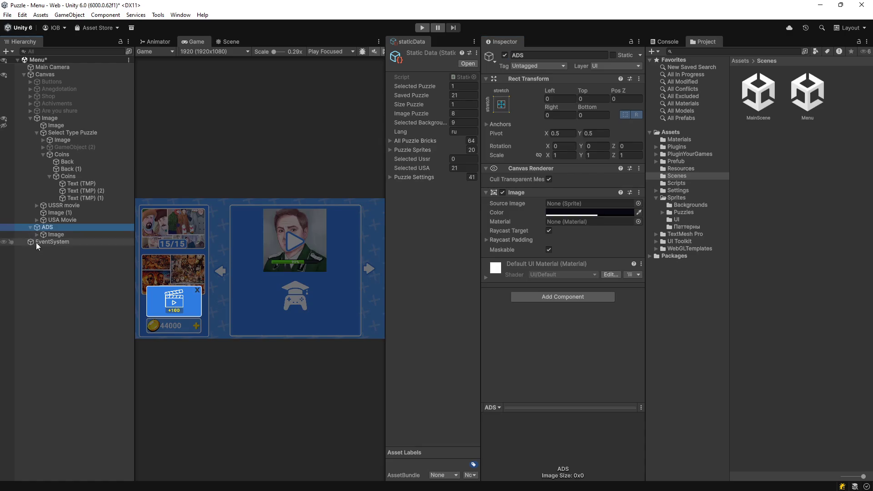
{"action": "left_click", "coordinate": [36, 235]}
{"action": "left_click", "coordinate": [50, 234]}
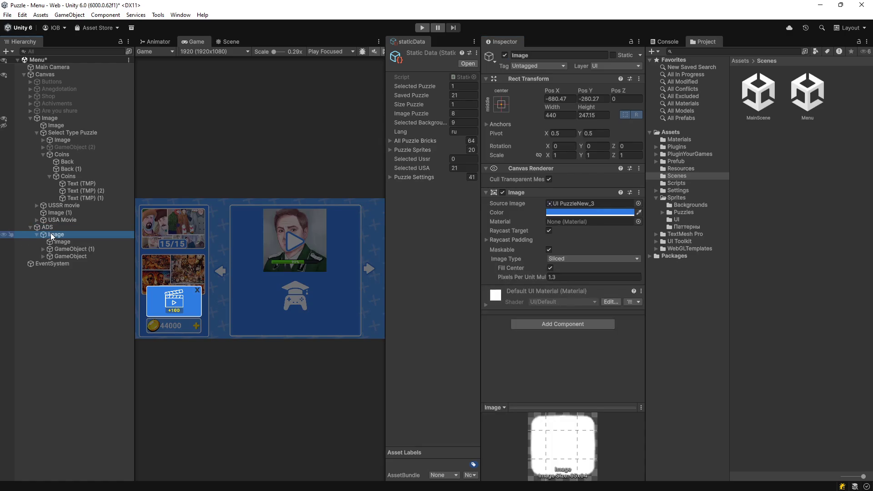
{"action": "left_click", "coordinate": [232, 41]}
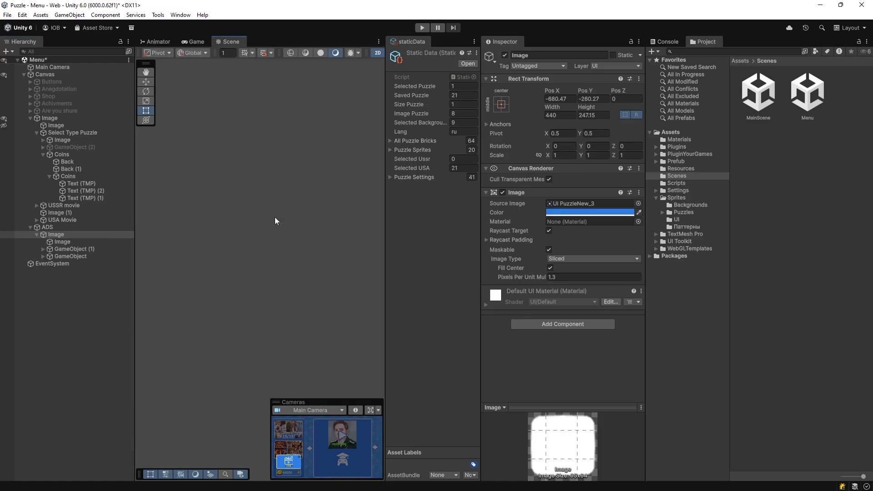
Step: Frame the popup in the Scene view and select the GameObject (1) reward item
{"action": "key", "text": "f"}
{"action": "left_click", "coordinate": [57, 242]}
{"action": "left_click", "coordinate": [62, 249]}
{"action": "left_click", "coordinate": [66, 256]}
{"action": "left_click", "coordinate": [70, 250]}
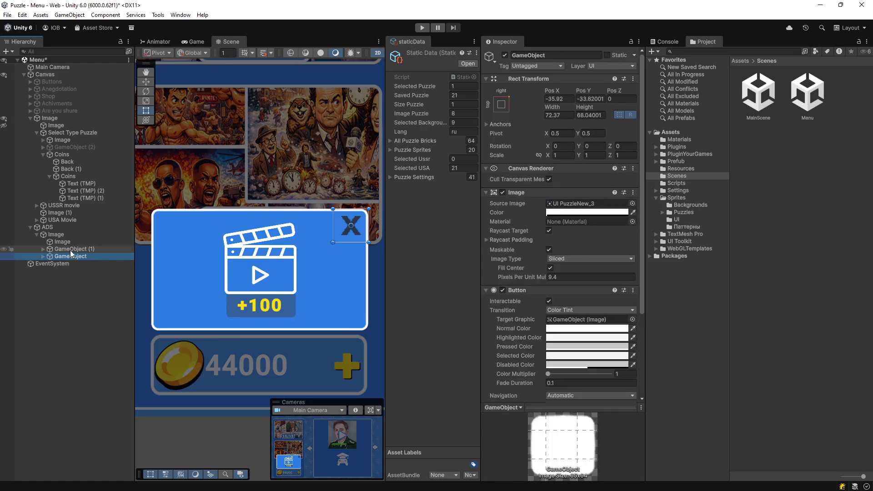
{"action": "left_click", "coordinate": [70, 243]}
{"action": "left_click", "coordinate": [70, 250]}
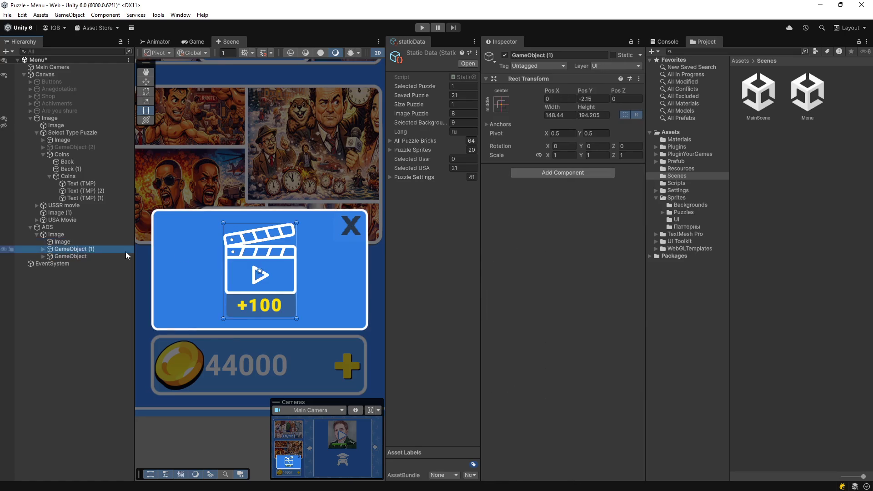
Step: Add Button and Image components to GameObject (1) and trim its left edge slightly
{"action": "left_click", "coordinate": [527, 173]}
{"action": "type", "text": "bu"}
{"action": "left_click", "coordinate": [543, 213]}
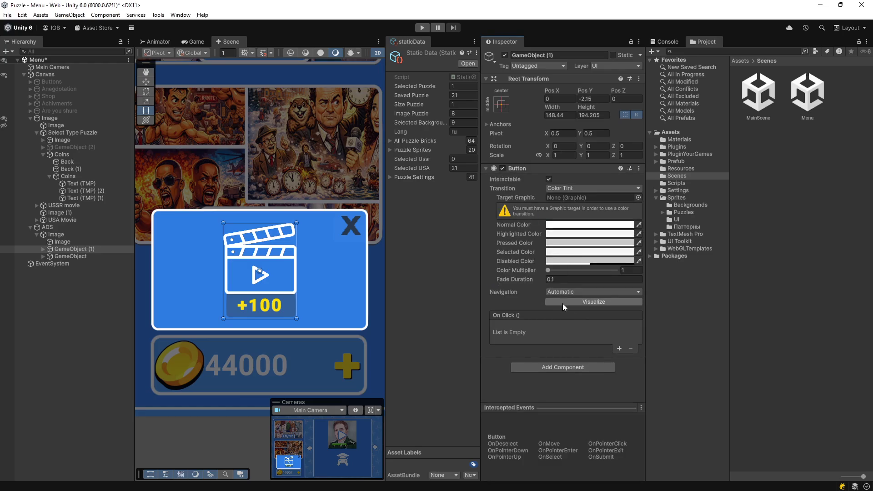
{"action": "left_click", "coordinate": [552, 366]}
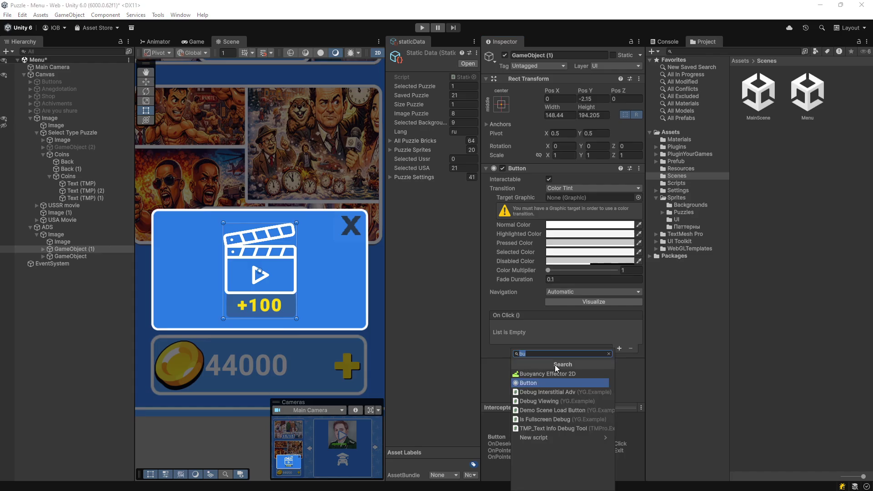
{"action": "type", "text": "image"}
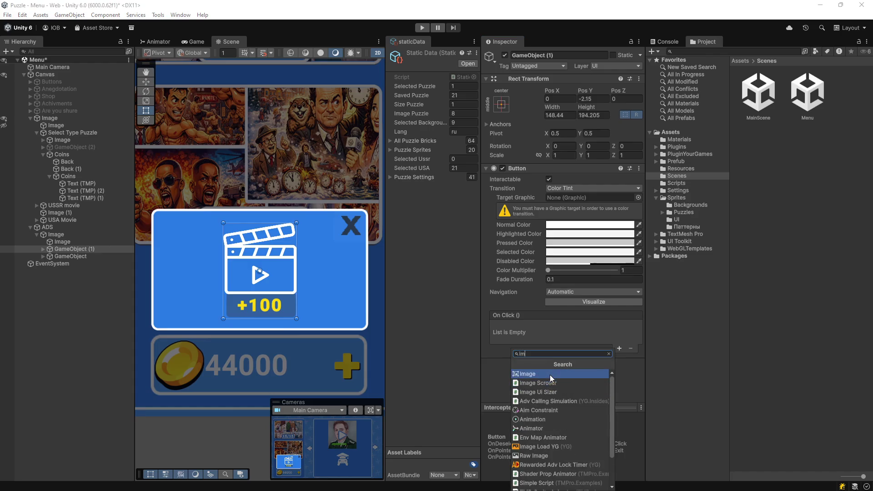
{"action": "left_click", "coordinate": [550, 375]}
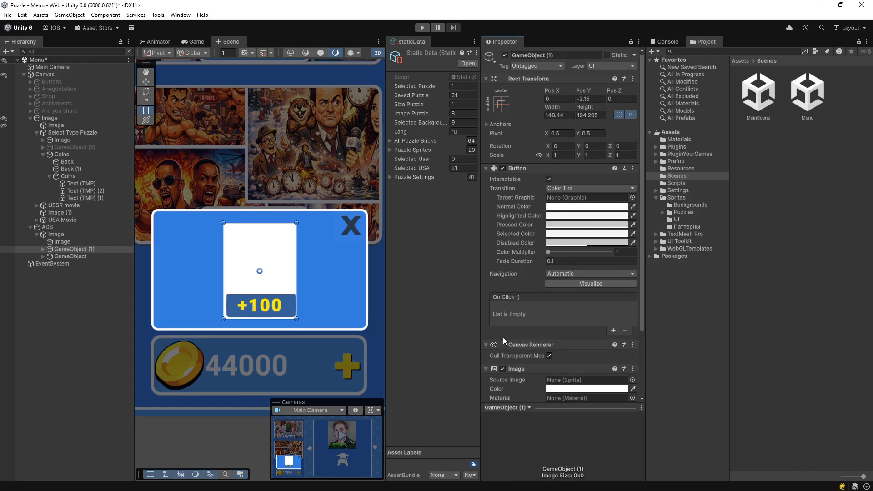
{"action": "left_click_drag", "start_coordinate": [223, 272], "coordinate": [229, 271]}
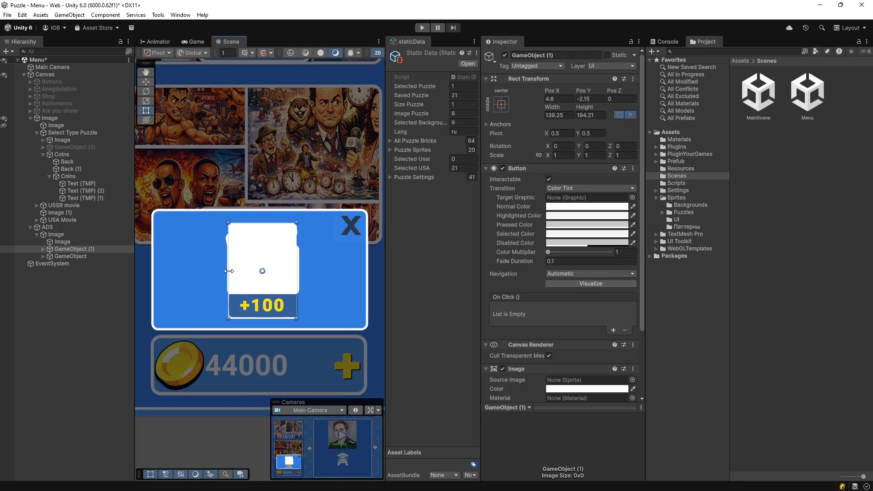
Step: Trim the clapperboard Image child from the left to about 138×137, then reselect GameObject (1)
{"action": "left_click", "coordinate": [42, 249]}
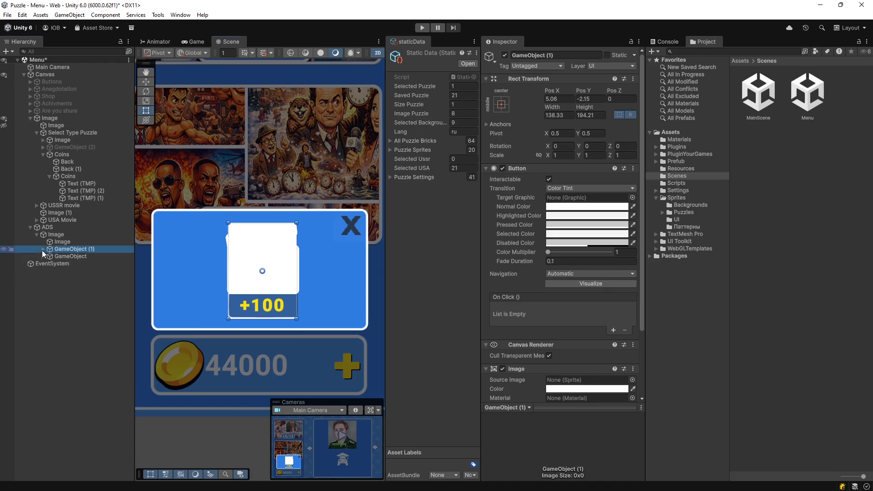
{"action": "left_click", "coordinate": [64, 257]}
{"action": "left_click", "coordinate": [66, 263]}
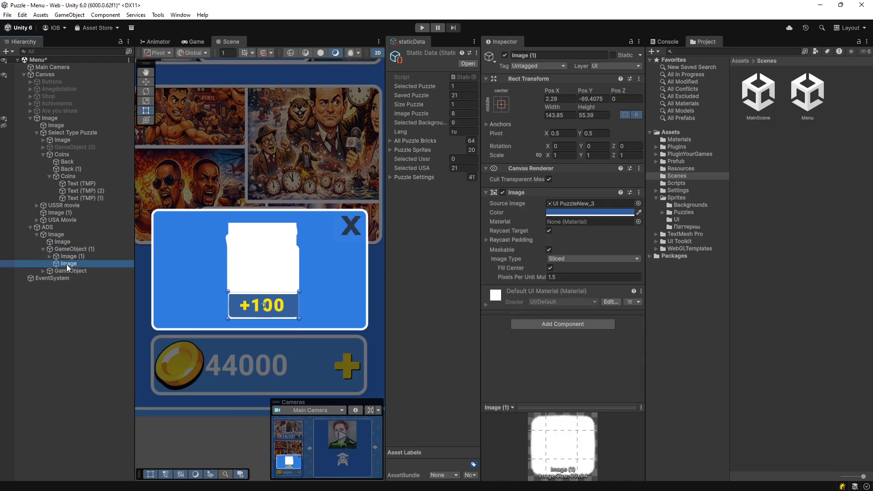
{"action": "left_click_drag", "start_coordinate": [223, 254], "coordinate": [224, 254]}
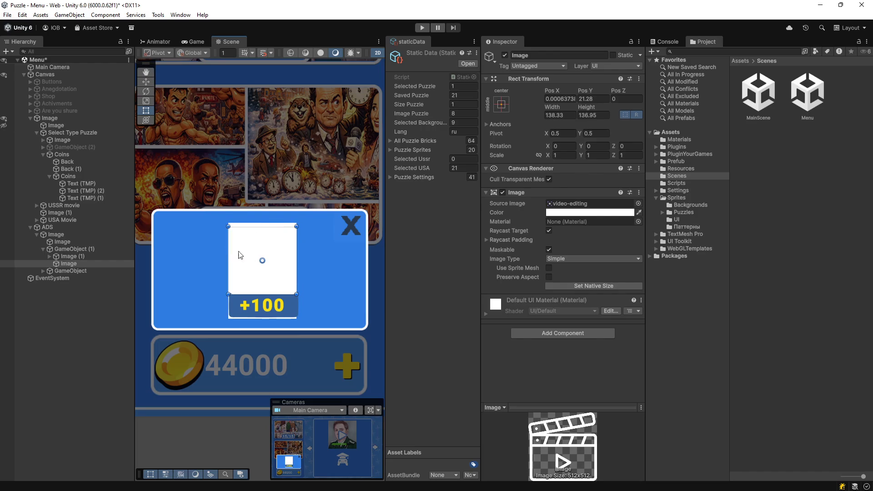
{"action": "left_click", "coordinate": [69, 256]}
{"action": "left_click", "coordinate": [74, 249]}
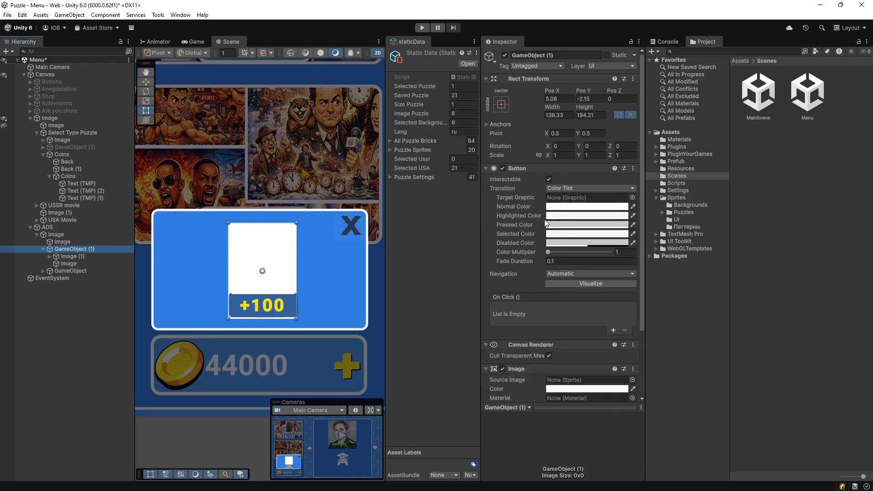
{"action": "scroll", "coordinate": [588, 359], "scroll_direction": "down", "scroll_amount": 2}
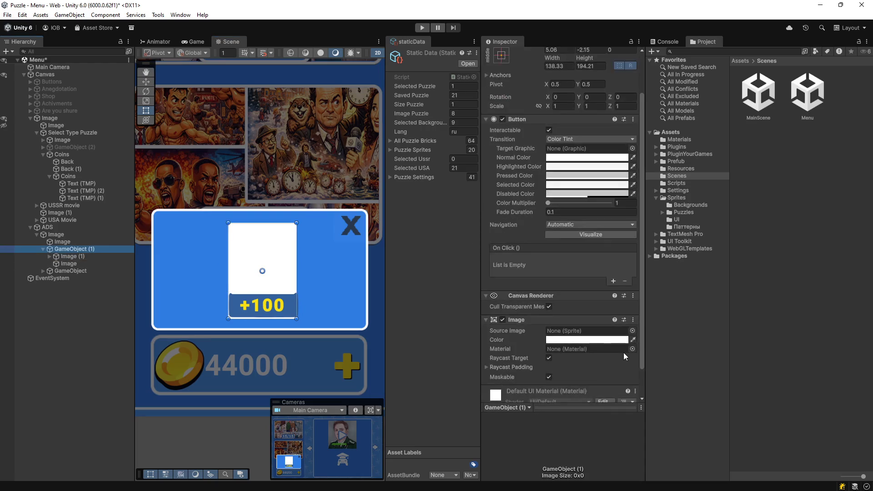
Step: Set the button's Source Image to the UI PuzzleNew_3 rounded sprite
{"action": "left_click", "coordinate": [632, 330]}
{"action": "type", "text": "2"}
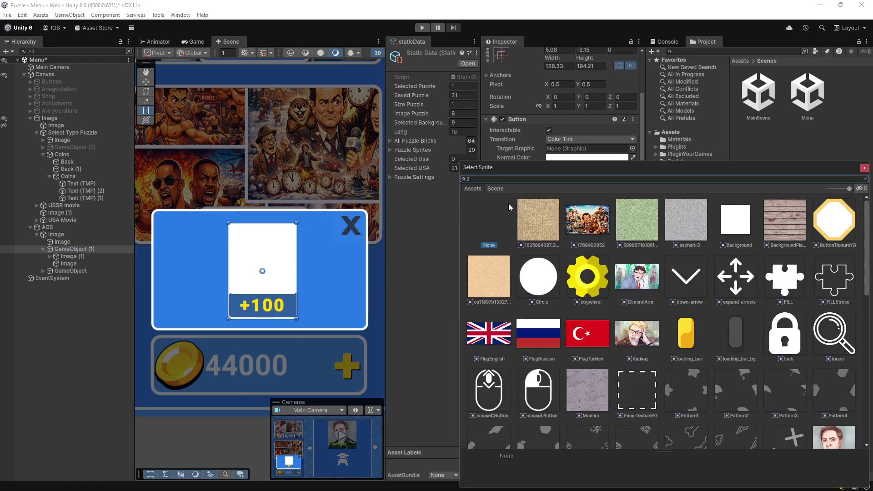
{"action": "key", "text": "BackSpace"}
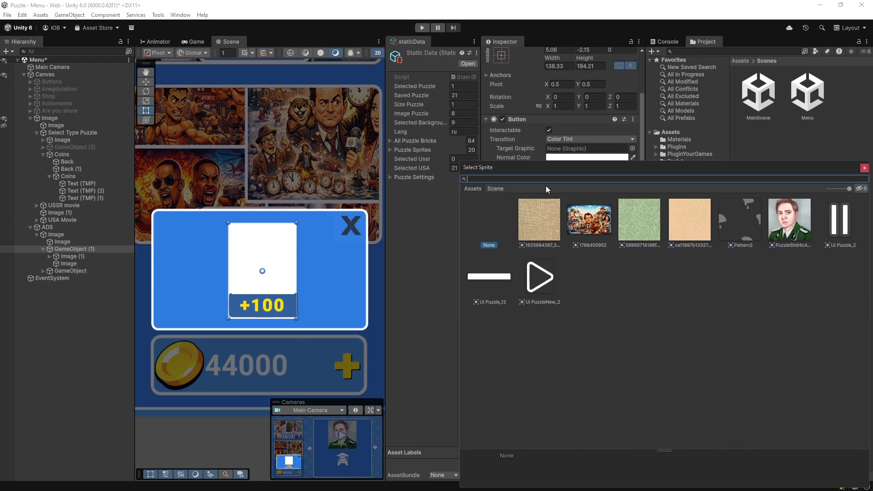
{"action": "scroll", "coordinate": [673, 315], "scroll_direction": "down", "scroll_amount": 3}
{"action": "scroll", "coordinate": [673, 315], "scroll_direction": "down", "scroll_amount": 1}
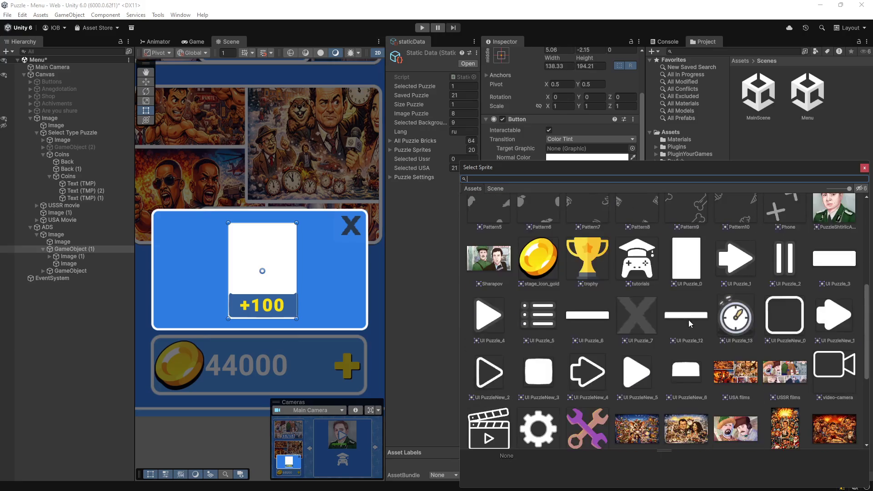
{"action": "left_click", "coordinate": [548, 371]}
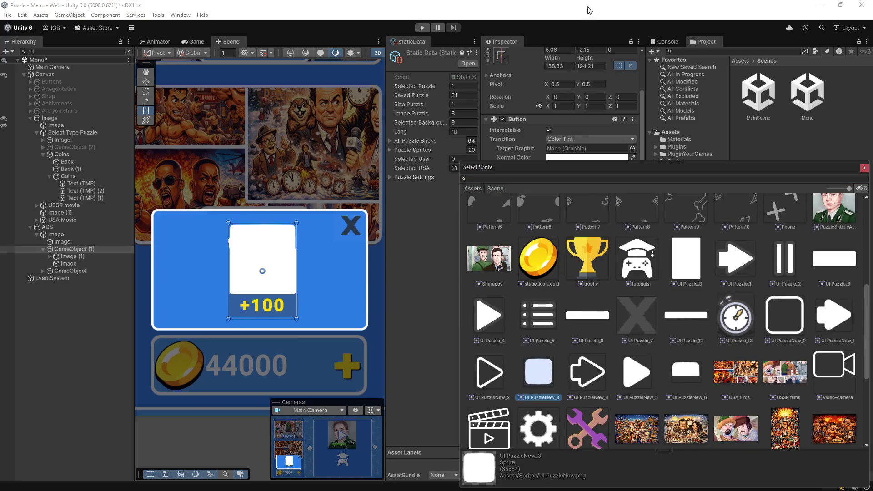
{"action": "left_click", "coordinate": [863, 168]}
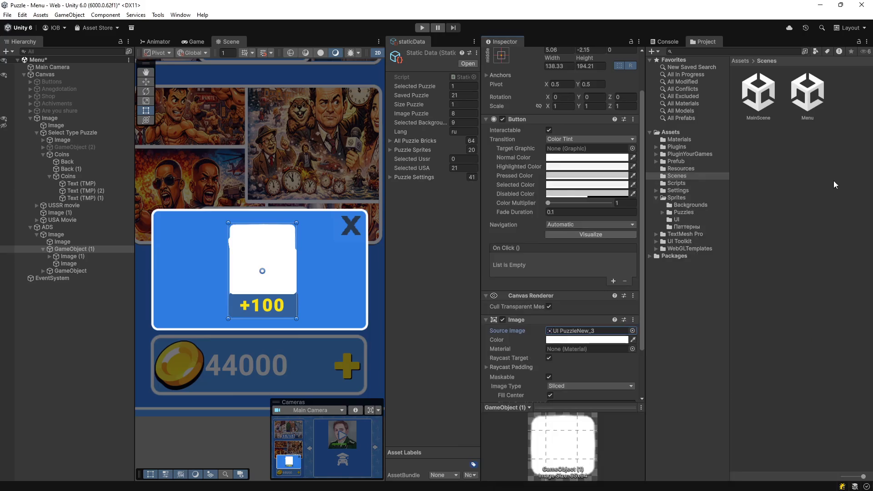
Step: Tint the button background a mostly transparent blue sampled from the screen
{"action": "left_click", "coordinate": [633, 339]}
{"action": "left_click", "coordinate": [381, 323]}
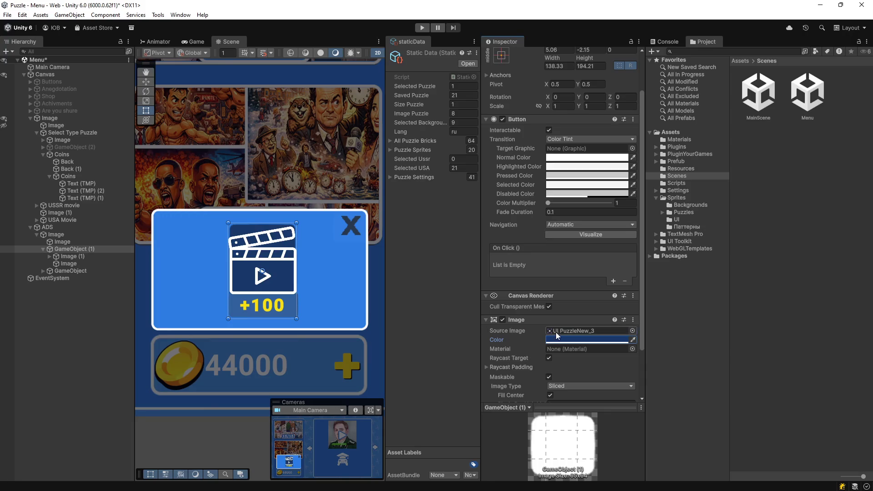
{"action": "left_click", "coordinate": [566, 341]}
{"action": "mouse_move", "coordinate": [619, 345]}
{"action": "left_mouse_down"}
{"action": "mouse_move", "coordinate": [622, 328]}
{"action": "mouse_move", "coordinate": [637, 337]}
{"action": "left_mouse_up"}
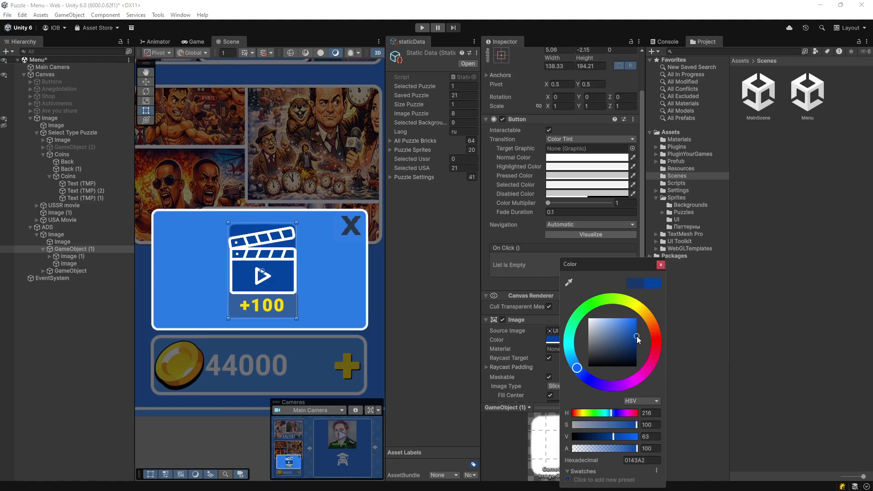
{"action": "mouse_move", "coordinate": [613, 447]}
{"action": "left_mouse_down"}
{"action": "mouse_move", "coordinate": [576, 446]}
{"action": "mouse_move", "coordinate": [590, 444]}
{"action": "left_mouse_up"}
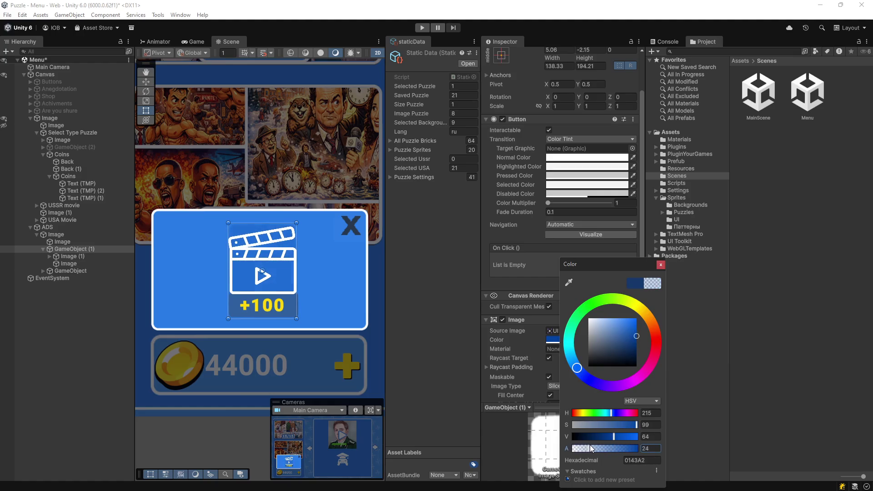
{"action": "left_click", "coordinate": [660, 265]}
{"action": "scroll", "coordinate": [567, 328], "scroll_direction": "down", "scroll_amount": 3}
Step: Set Pixels Per Unit Multiplier to 1.99 and darken the translucent blue tint further
{"action": "left_click_drag", "start_coordinate": [513, 346], "coordinate": [525, 344]}
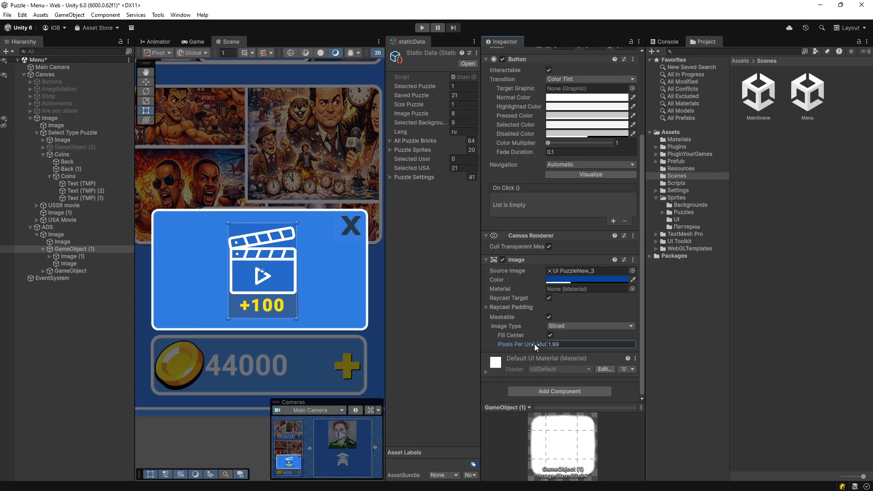
{"action": "left_click", "coordinate": [612, 280]}
{"action": "mouse_move", "coordinate": [670, 334]}
{"action": "left_mouse_down"}
{"action": "mouse_move", "coordinate": [671, 326]}
{"action": "mouse_move", "coordinate": [665, 340]}
{"action": "left_mouse_up"}
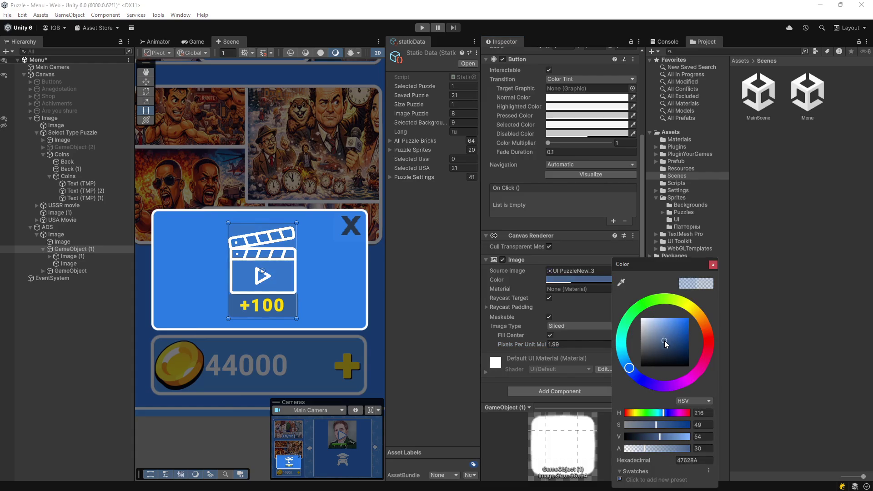
{"action": "left_click_drag", "start_coordinate": [655, 435], "coordinate": [646, 436]}
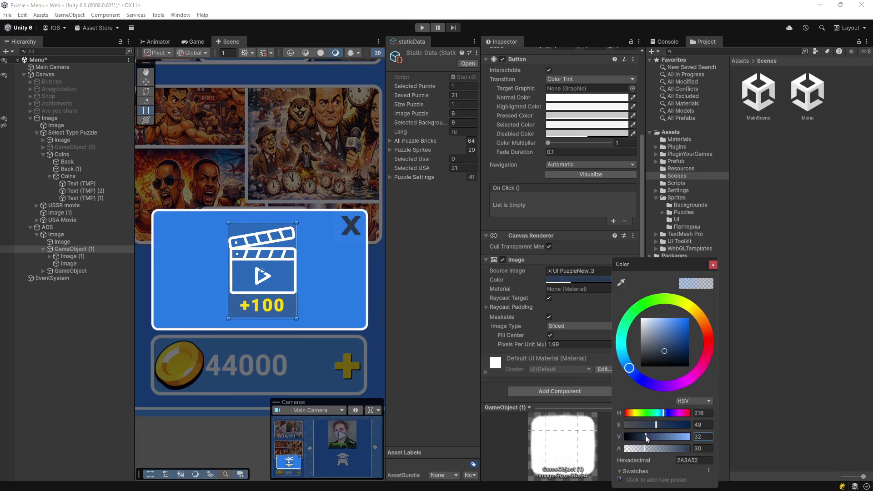
{"action": "left_click", "coordinate": [713, 264]}
{"action": "left_click", "coordinate": [378, 282]}
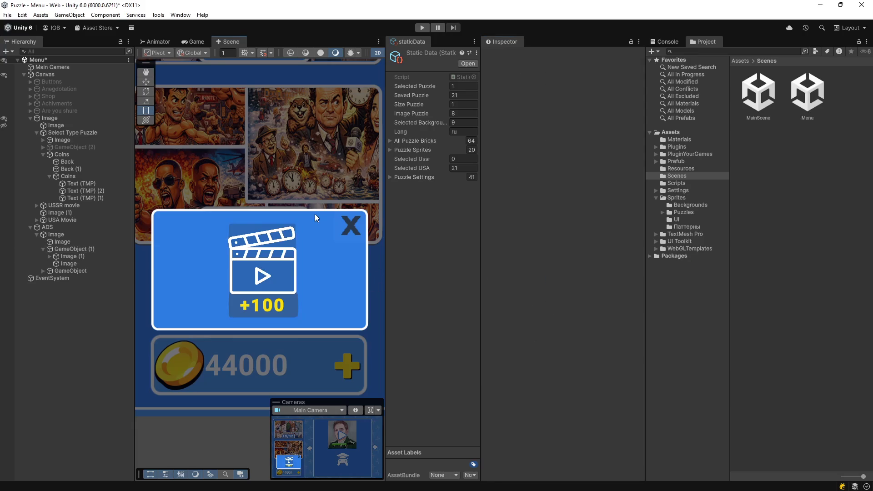
Step: Widen the GameObject (1) reward button slightly from its left edge
{"action": "left_click", "coordinate": [69, 249]}
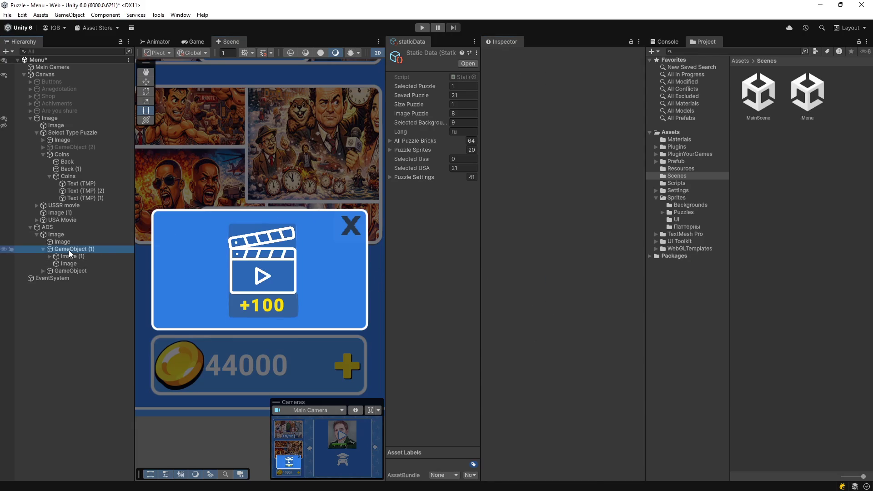
{"action": "left_click_drag", "start_coordinate": [228, 266], "coordinate": [224, 268]}
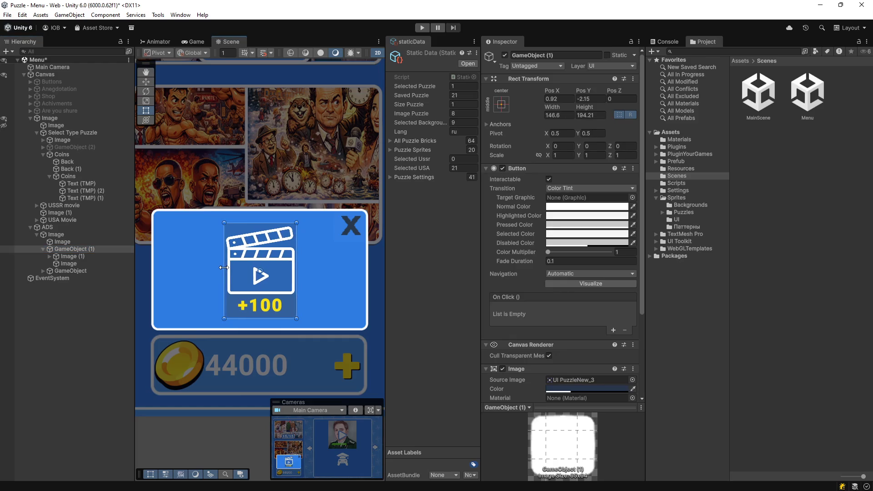
{"action": "left_click", "coordinate": [326, 290]}
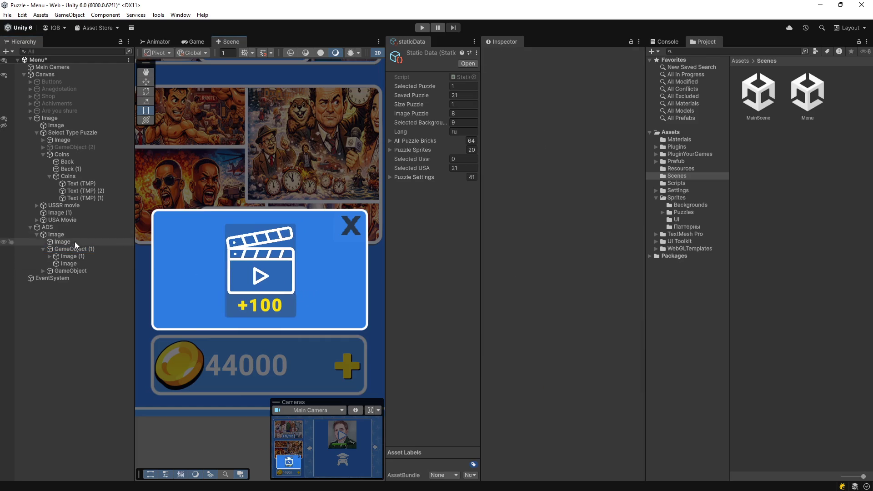
Step: Stretch the +100 label horizontally across the button using Anchor Presets
{"action": "left_click", "coordinate": [67, 260]}
{"action": "left_click", "coordinate": [69, 264]}
{"action": "left_click", "coordinate": [70, 258]}
{"action": "left_click", "coordinate": [500, 101]}
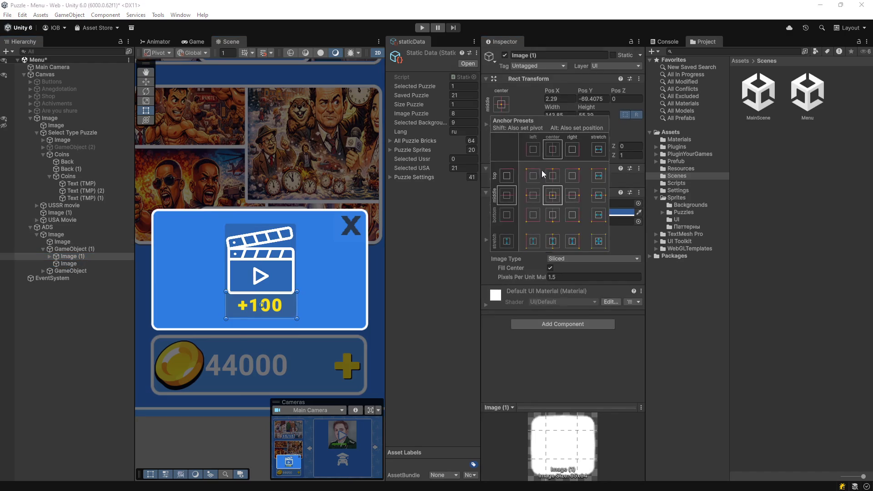
{"action": "left_click", "coordinate": [598, 218]}
{"action": "left_click", "coordinate": [353, 279]}
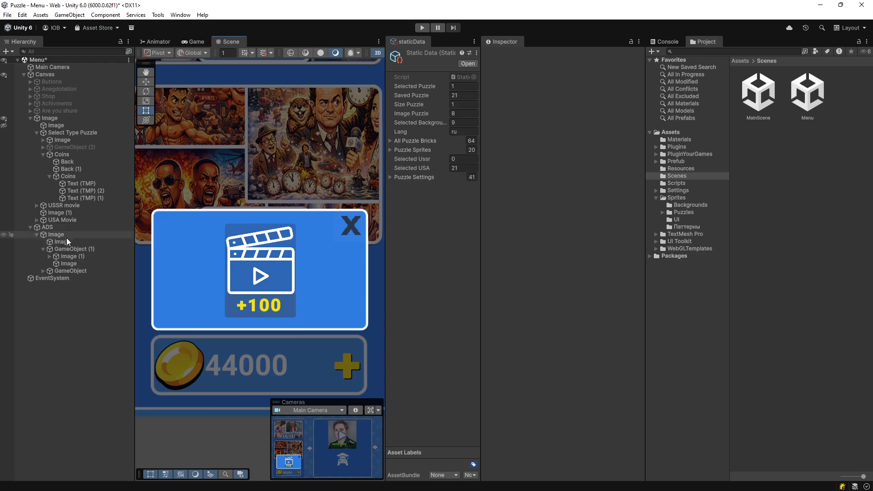
Step: Set the clapperboard icon's Pos X to 0, then nudge it to about -0.9
{"action": "left_click", "coordinate": [68, 264]}
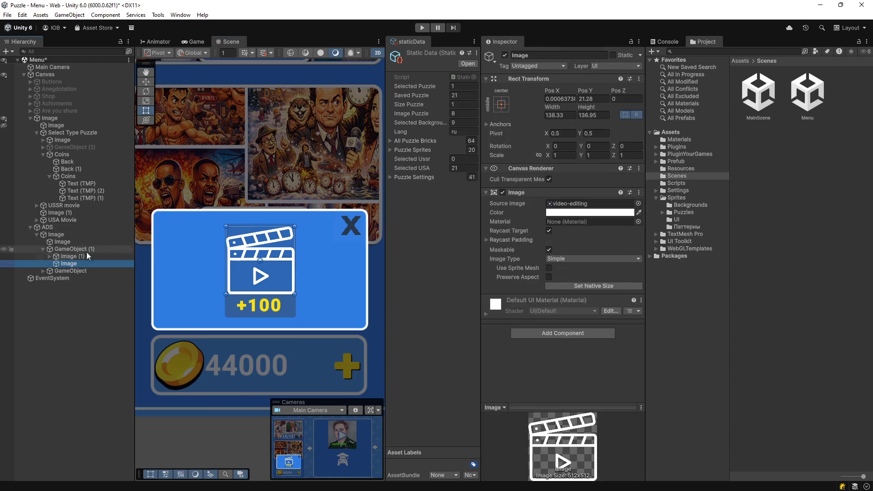
{"action": "left_click", "coordinate": [556, 99]}
{"action": "type", "text": "0"}
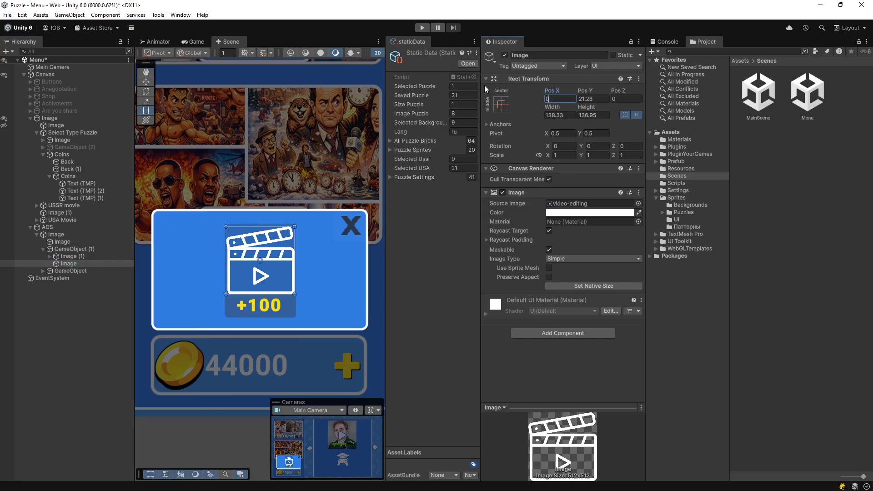
{"action": "left_click", "coordinate": [146, 82]}
{"action": "left_click_drag", "start_coordinate": [288, 261], "coordinate": [296, 261]}
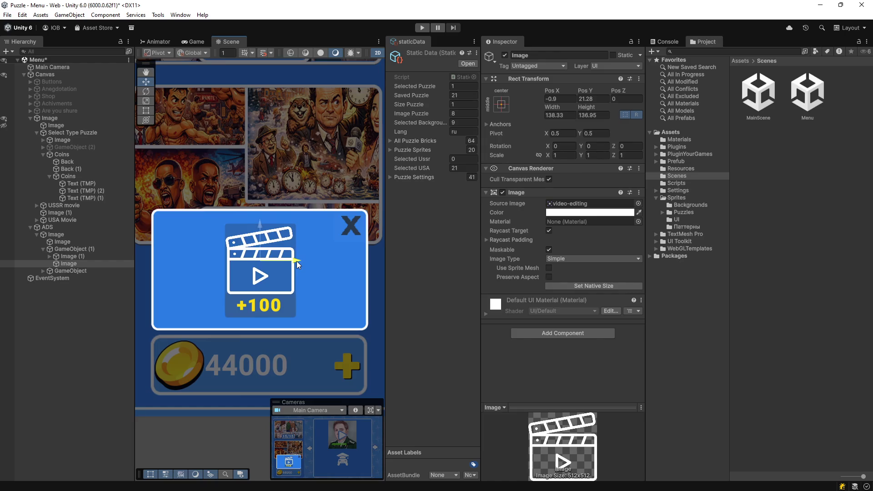
Step: Select the popup panel and reward button in turn, ending on Main Camera
{"action": "left_click", "coordinate": [98, 236]}
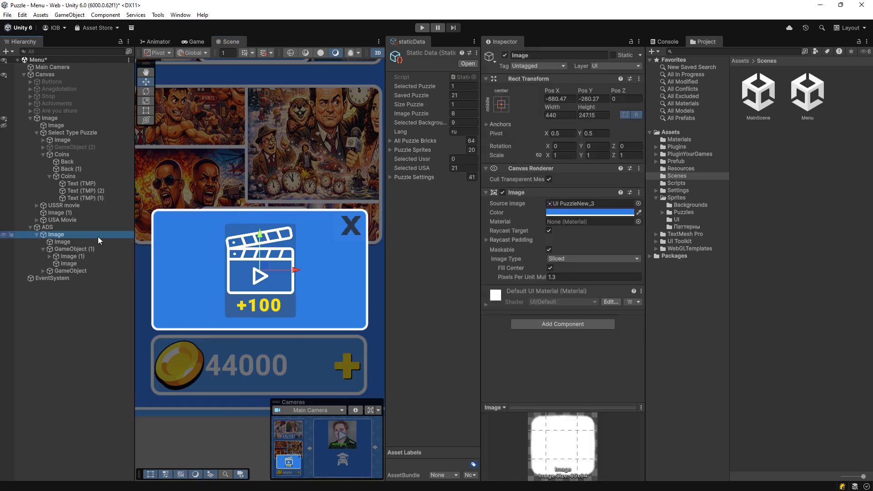
{"action": "left_click", "coordinate": [53, 251]}
{"action": "left_click", "coordinate": [43, 250]}
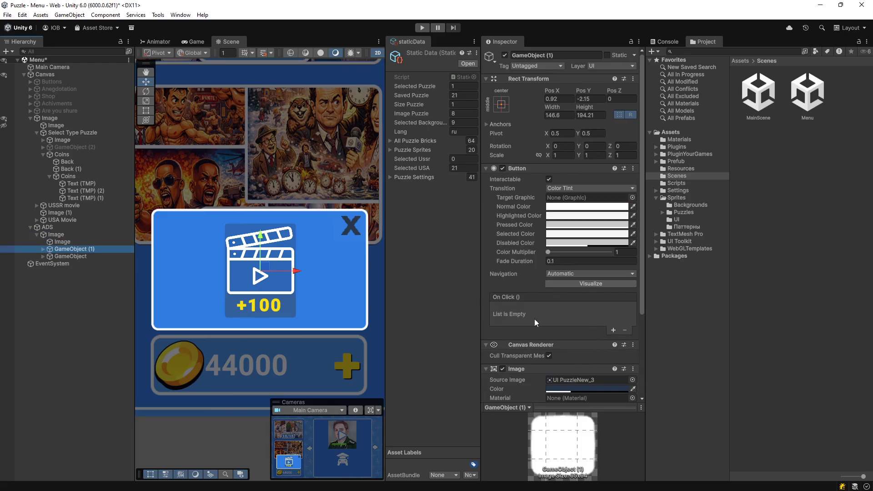
{"action": "left_click", "coordinate": [63, 68]}
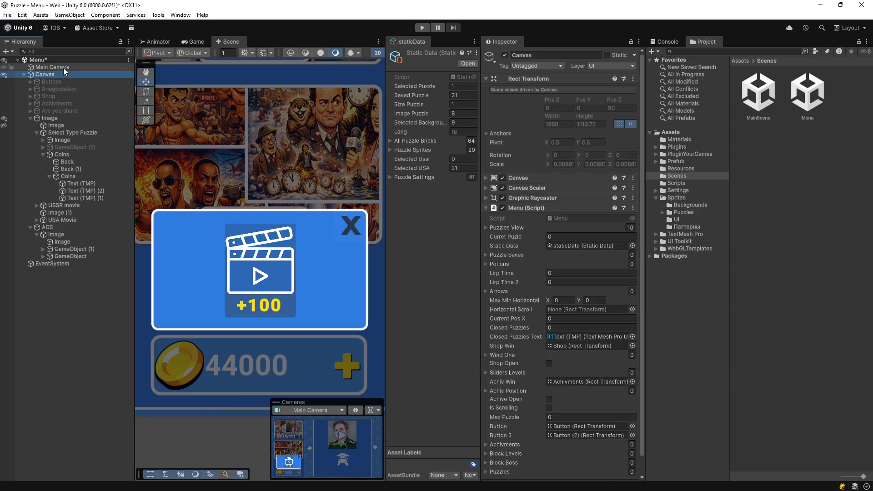
Step: Open the Menu script from the Canvas in Visual Studio
{"action": "left_click", "coordinate": [62, 73]}
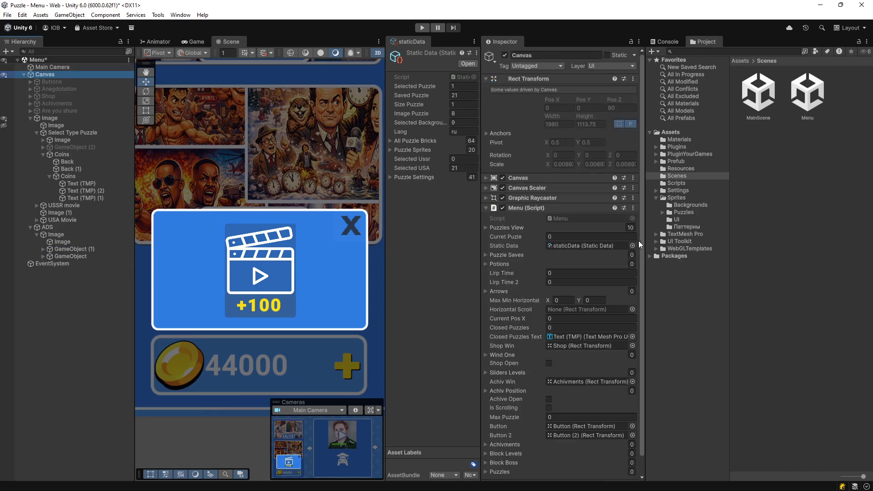
{"action": "left_click", "coordinate": [568, 217]}
{"action": "double_click", "coordinate": [568, 219]}
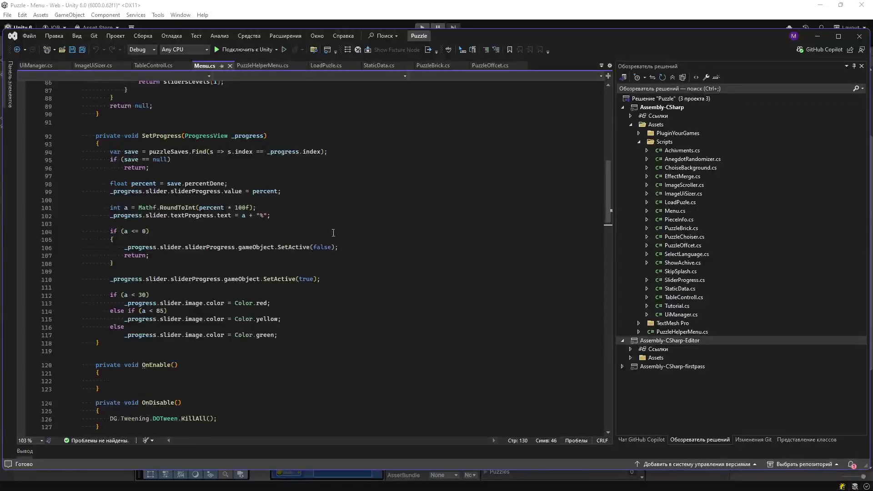
Step: Collapse FindProgressView and SetProgress, paste a RequestReward() method calling YG2.RewardedAdvShow(), and save
{"action": "left_click", "coordinate": [75, 321]}
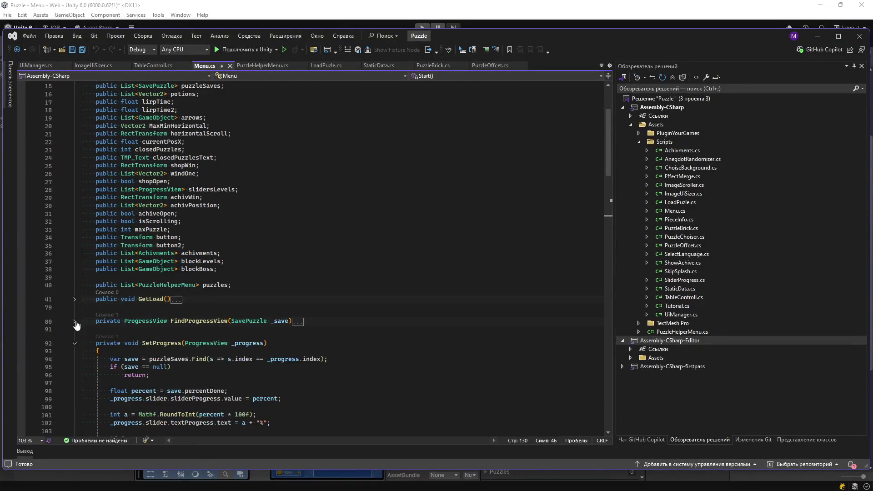
{"action": "left_click", "coordinate": [70, 344]}
{"action": "left_click", "coordinate": [74, 344]}
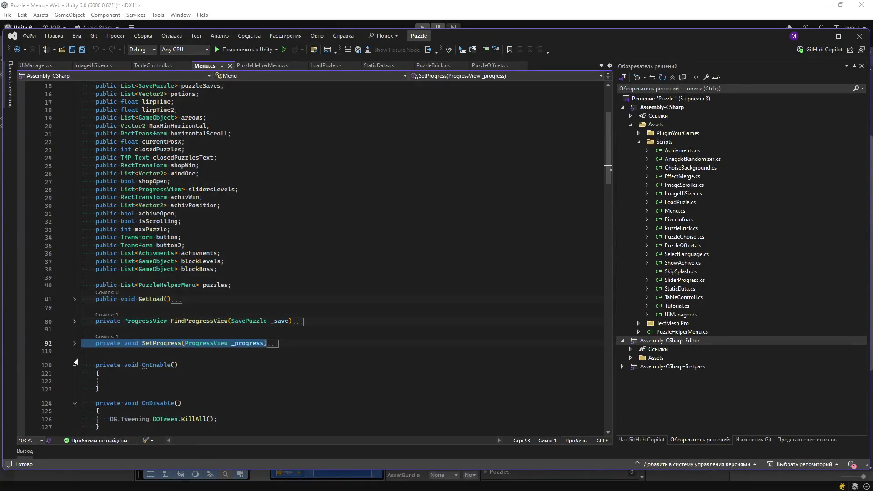
{"action": "left_click", "coordinate": [124, 358]}
{"action": "type", "text": "public void RequestReward() {     YG2.RewardedAdvShow(); }"}
{"action": "key", "text": "ctrl+s"}
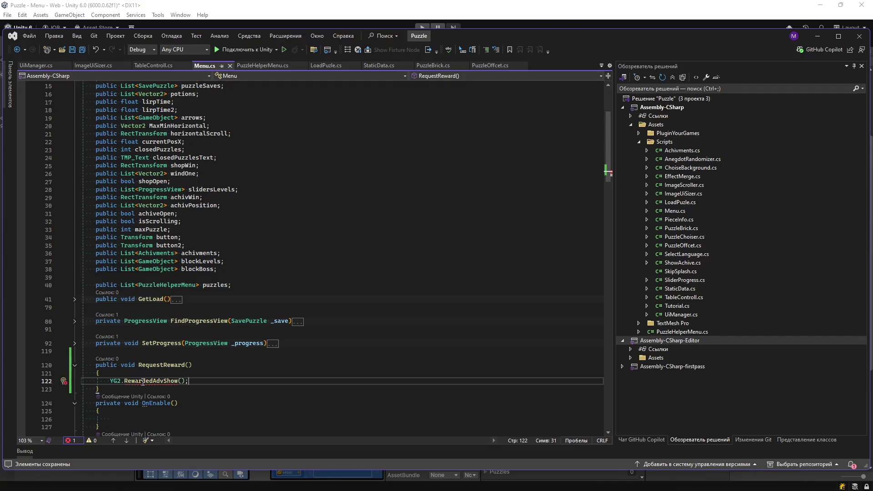
{"action": "mouse_move", "coordinate": [162, 383]}
{"action": "key", "text": "alt+Tab"}
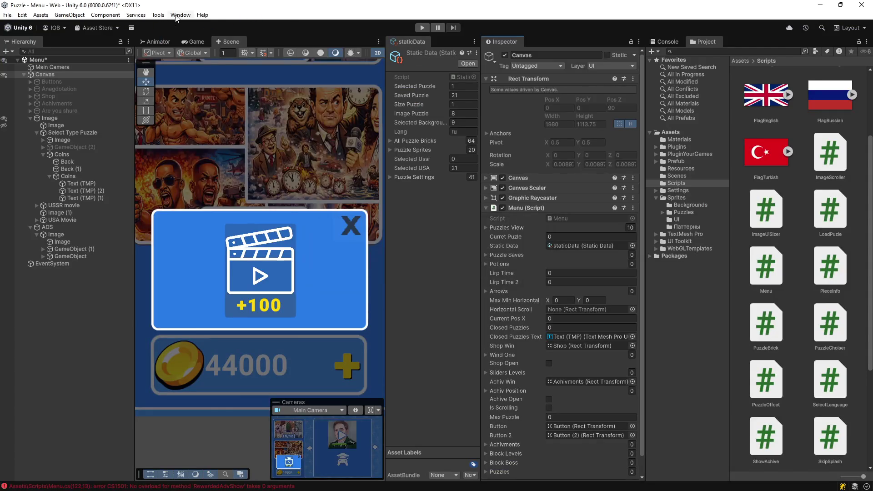
Step: Back in Unity, open the Plugin YG 2.0 Settings YG2 window from the top menu
{"action": "left_click", "coordinate": [181, 14]}
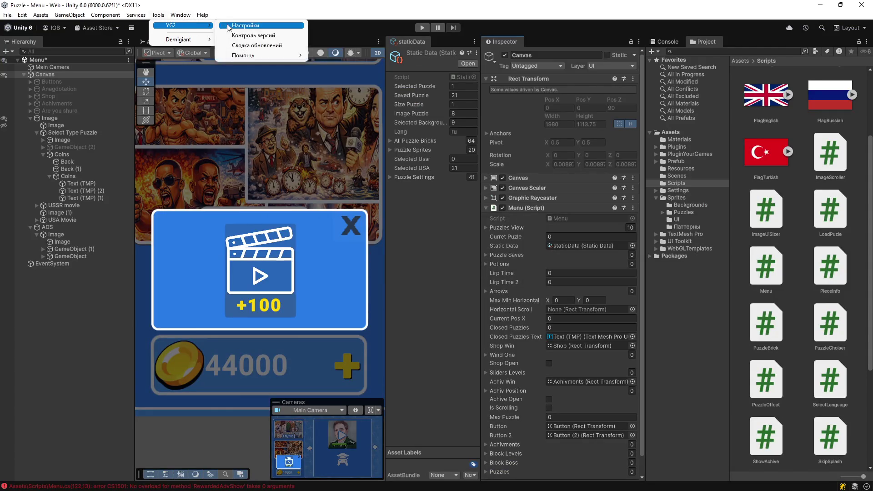
{"action": "left_click", "coordinate": [226, 26]}
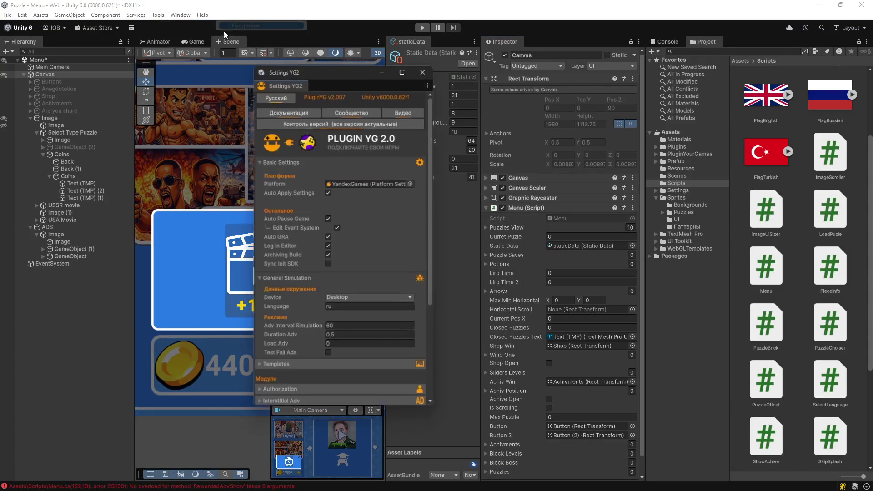
{"action": "left_click", "coordinate": [200, 15]}
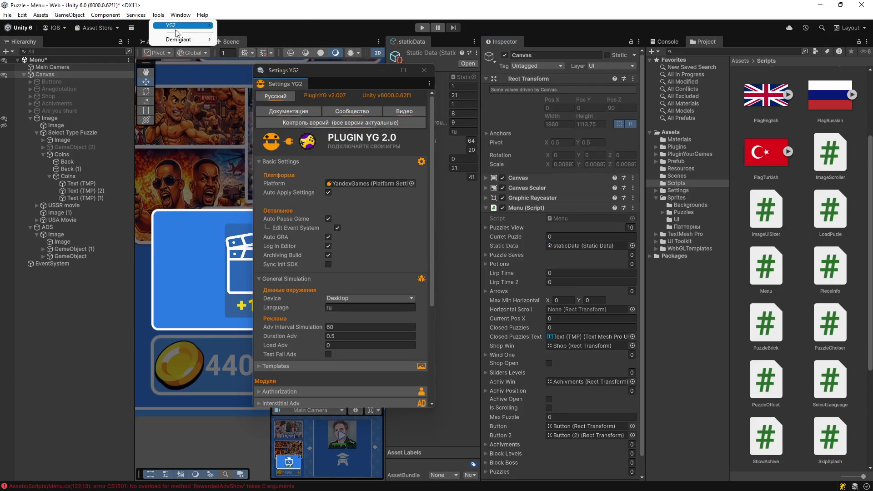
{"action": "mouse_move", "coordinate": [196, 26]}
{"action": "left_click", "coordinate": [241, 26]}
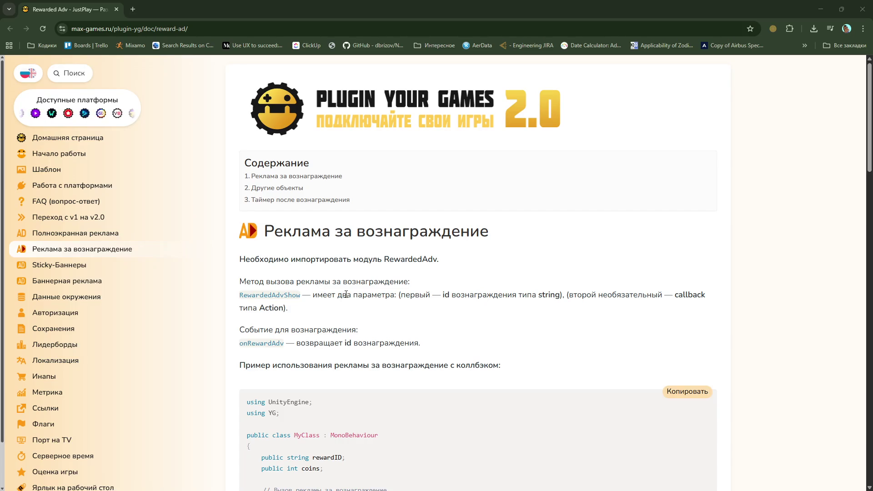
Step: Read the RewardedAdvShow parameter description, selecting 'вознаграждения' to translate it
{"action": "mouse_move", "coordinate": [439, 293]}
{"action": "left_mouse_down"}
{"action": "mouse_move", "coordinate": [707, 295]}
{"action": "mouse_move", "coordinate": [241, 321]}
{"action": "mouse_move", "coordinate": [314, 317]}
{"action": "left_mouse_up"}
{"action": "left_click", "coordinate": [372, 335]}
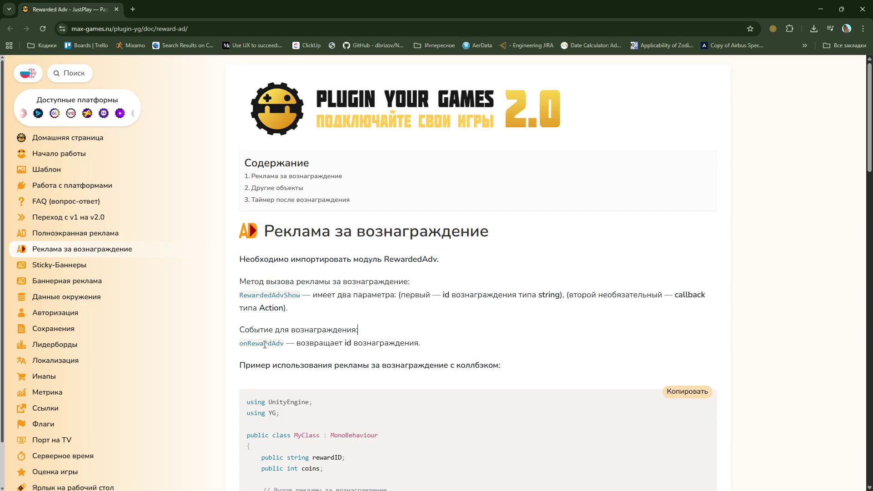
{"action": "double_click", "coordinate": [483, 295]}
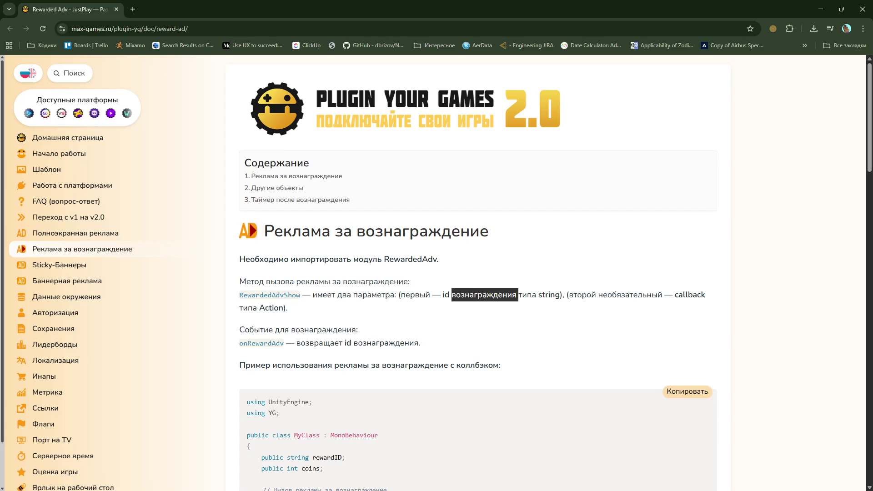
{"action": "scroll", "coordinate": [443, 319], "scroll_direction": "down", "scroll_amount": 4}
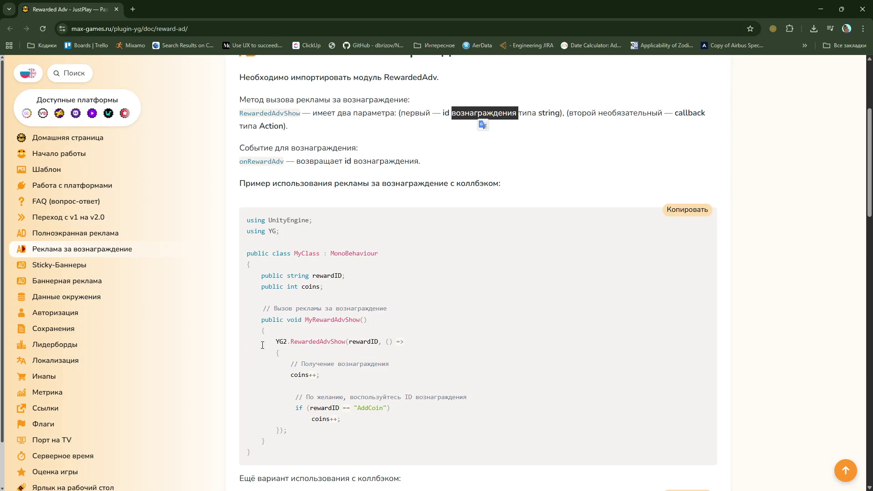
Step: Trace rewardID through the callback example, then reach the onRewardAdv event-subscription example
{"action": "left_click_drag", "start_coordinate": [262, 345], "coordinate": [401, 343]}
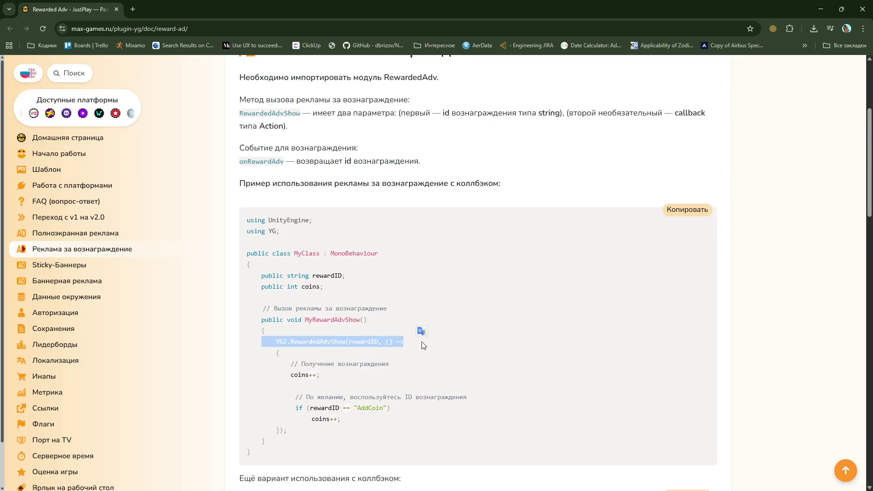
{"action": "double_click", "coordinate": [326, 276]}
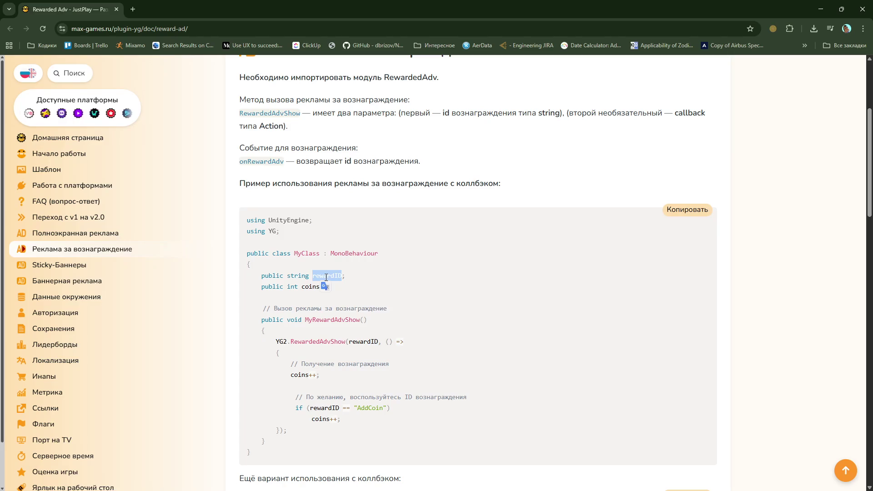
{"action": "double_click", "coordinate": [370, 341]}
{"action": "double_click", "coordinate": [313, 408]}
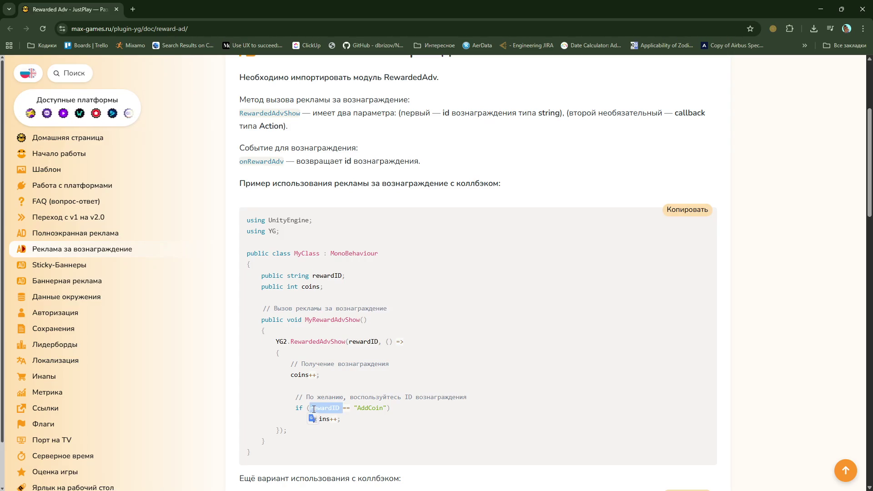
{"action": "double_click", "coordinate": [362, 409]}
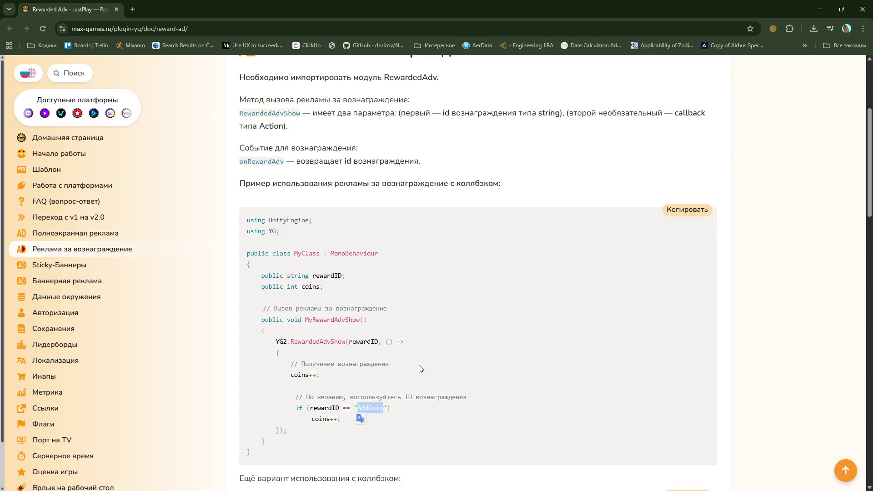
{"action": "scroll", "coordinate": [421, 368], "scroll_direction": "down", "scroll_amount": 5}
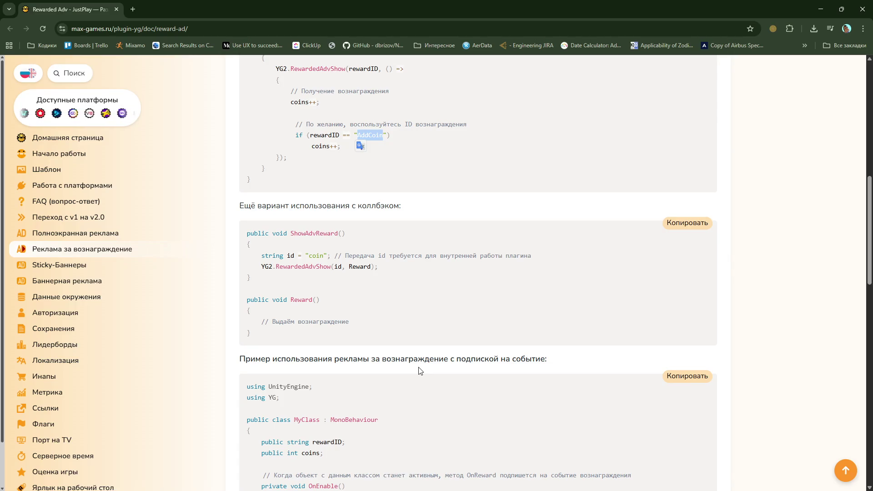
{"action": "scroll", "coordinate": [421, 371], "scroll_direction": "down", "scroll_amount": 2}
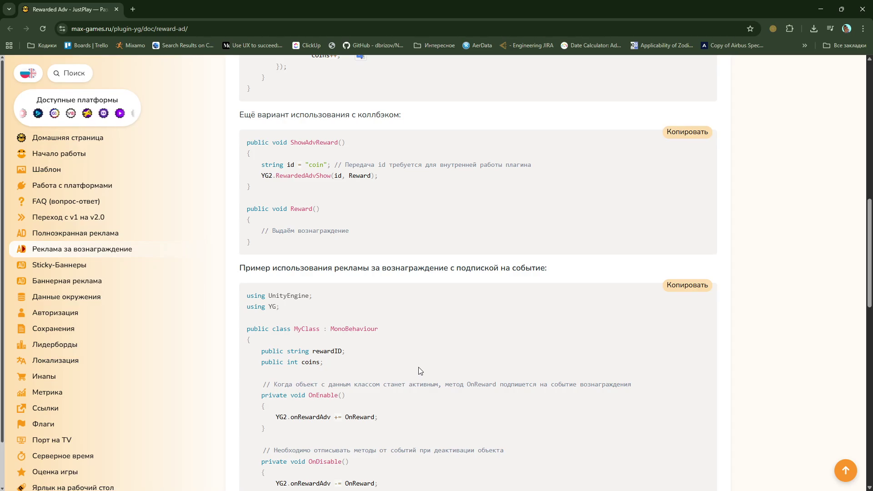
{"action": "scroll", "coordinate": [419, 368], "scroll_direction": "down", "scroll_amount": 5}
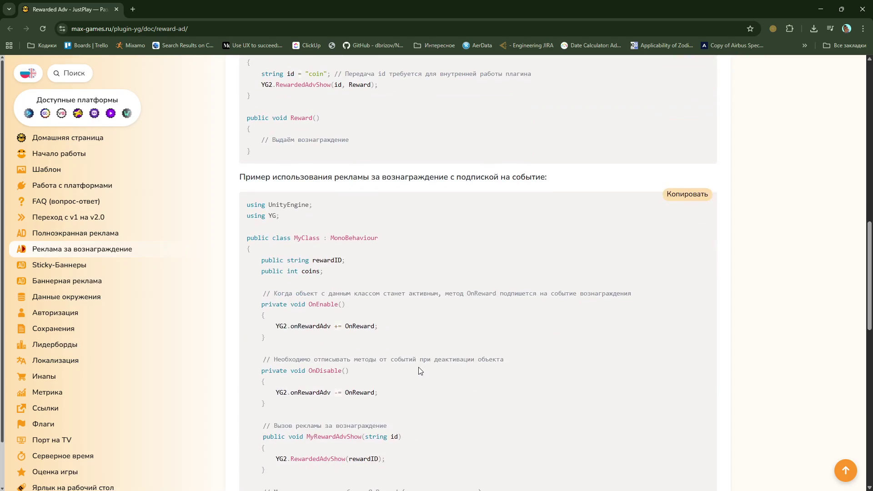
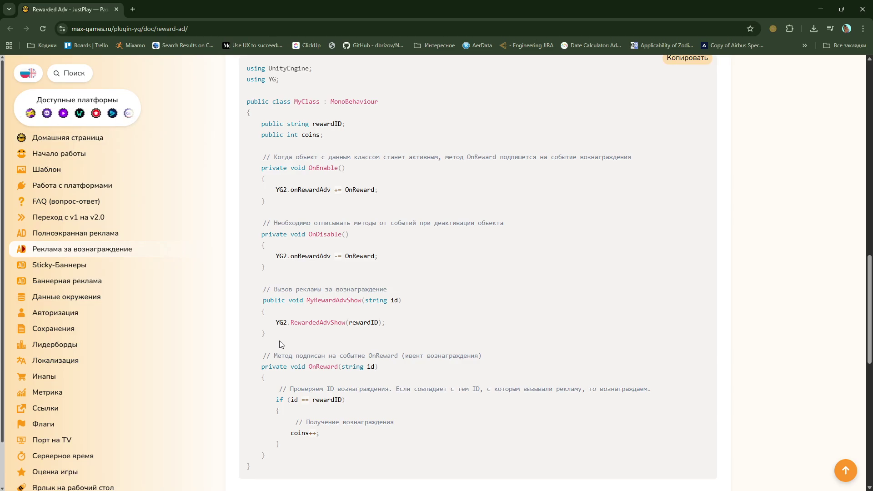
Step: Search for AdMob, view its account sign-up page, then close both AdMob tabs
{"action": "left_click", "coordinate": [130, 10]}
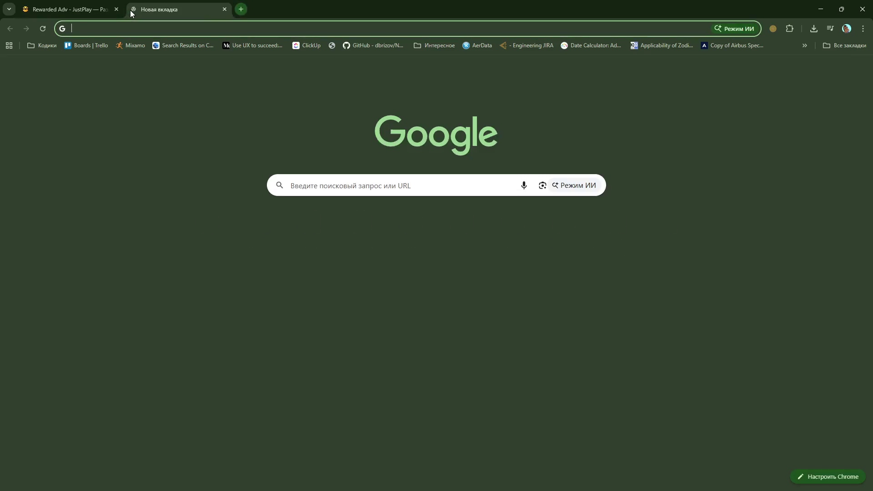
{"action": "type", "text": "adm"}
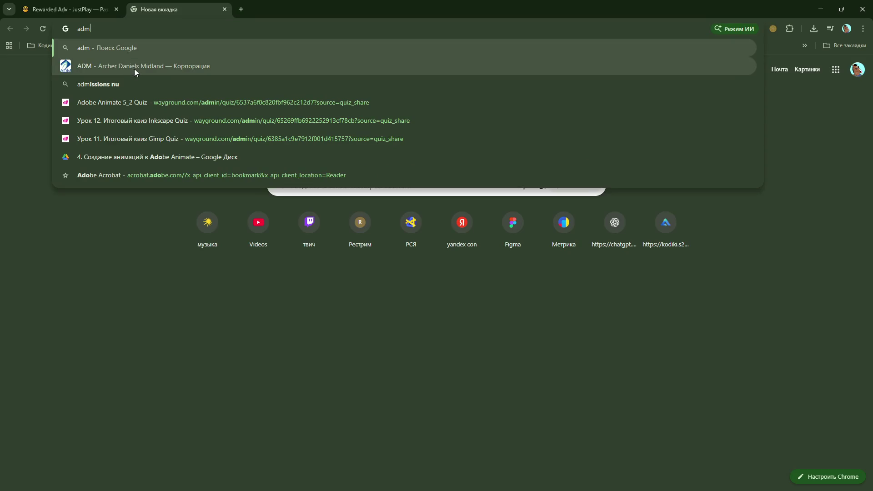
{"action": "type", "text": "ob"}
{"action": "key", "text": "Return"}
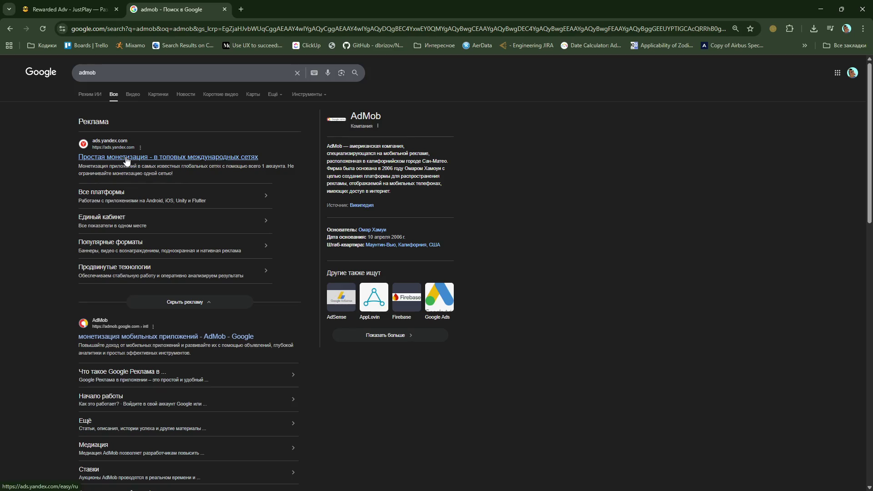
{"action": "left_click", "coordinate": [155, 337]}
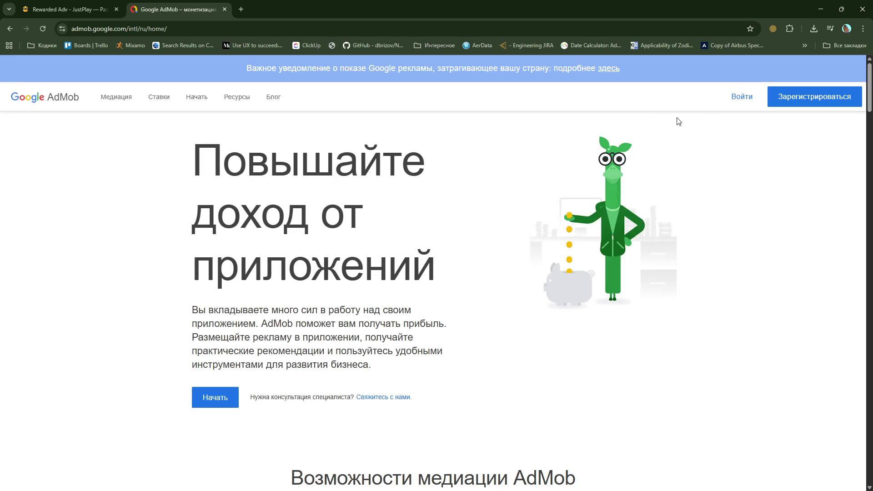
{"action": "left_click", "coordinate": [736, 97]}
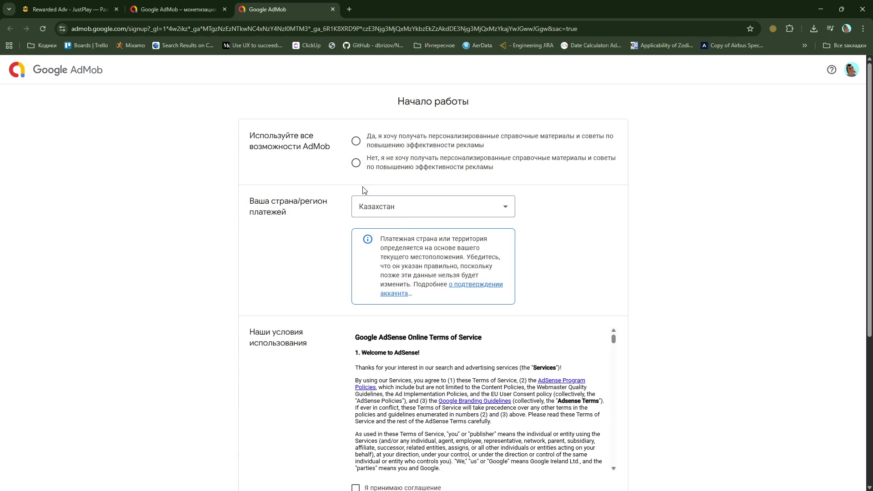
{"action": "scroll", "coordinate": [364, 190], "scroll_direction": "down", "scroll_amount": 5}
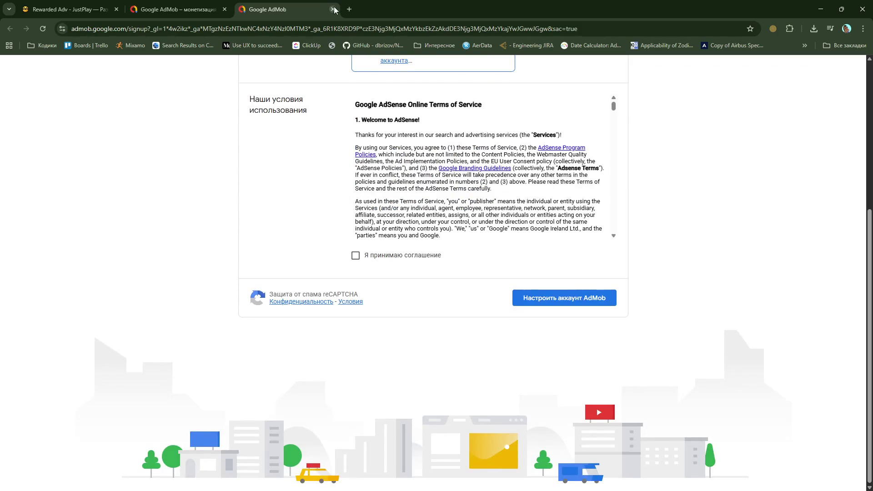
{"action": "left_click", "coordinate": [333, 9]}
{"action": "left_click", "coordinate": [225, 9]}
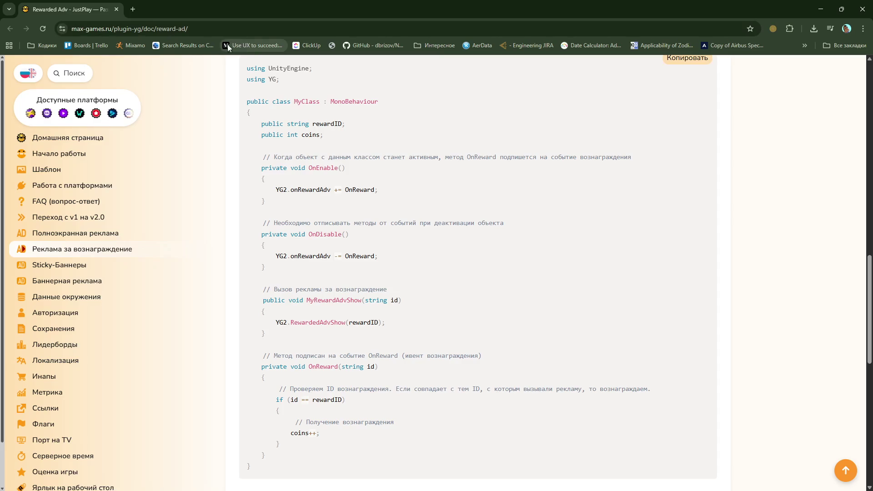
Step: Open the Yandex Advertising Network dashboard in a new tab, check the 3 704,27 ₽ balance, return to docs
{"action": "left_click", "coordinate": [133, 10]}
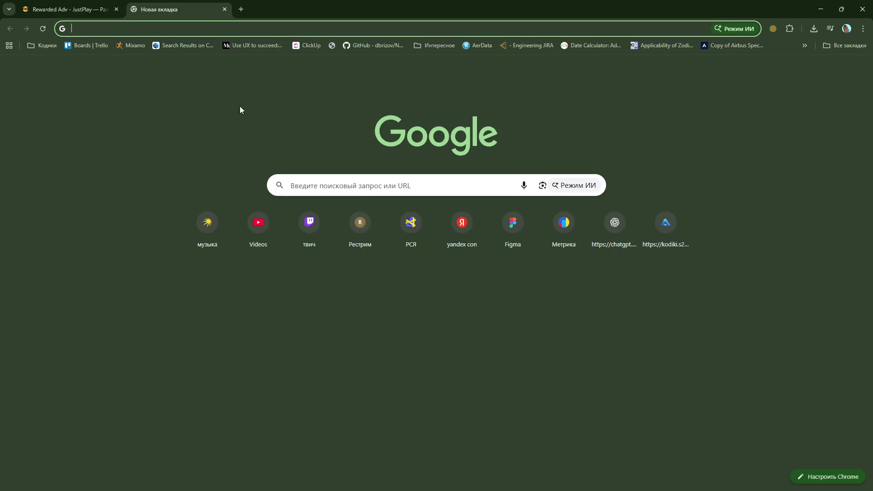
{"action": "left_click", "coordinate": [388, 233]}
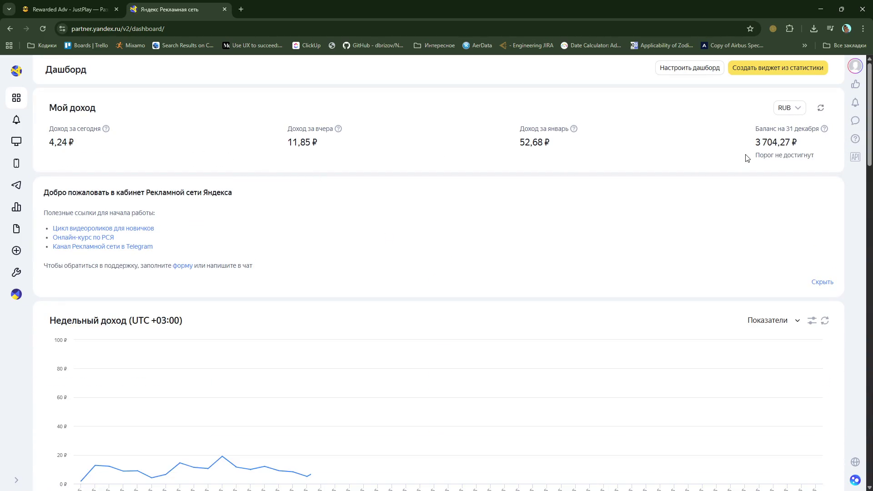
{"action": "left_click_drag", "start_coordinate": [751, 142], "coordinate": [835, 151]}
{"action": "left_click", "coordinate": [769, 142]}
{"action": "left_click_drag", "start_coordinate": [753, 142], "coordinate": [816, 144]}
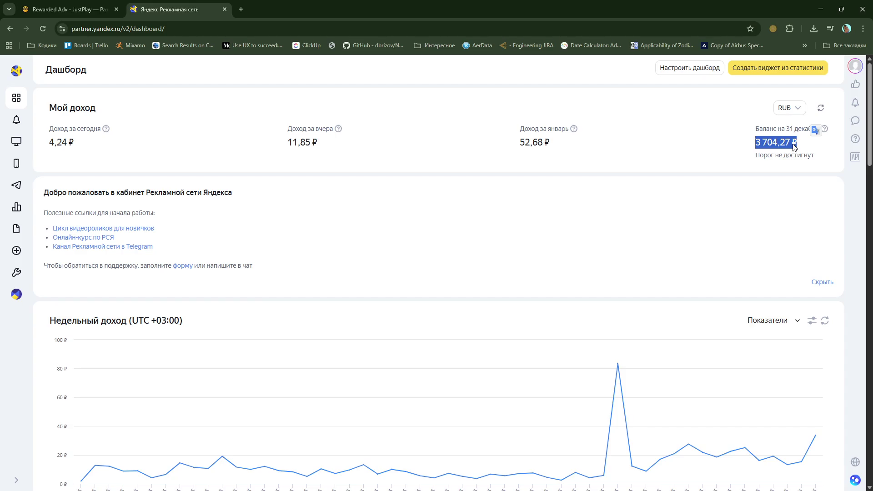
{"action": "left_click", "coordinate": [793, 145]}
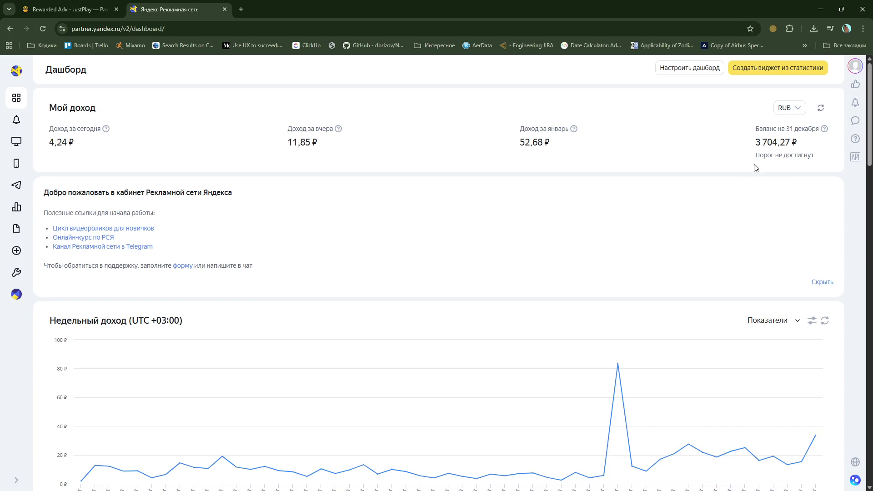
{"action": "left_click", "coordinate": [93, 15]}
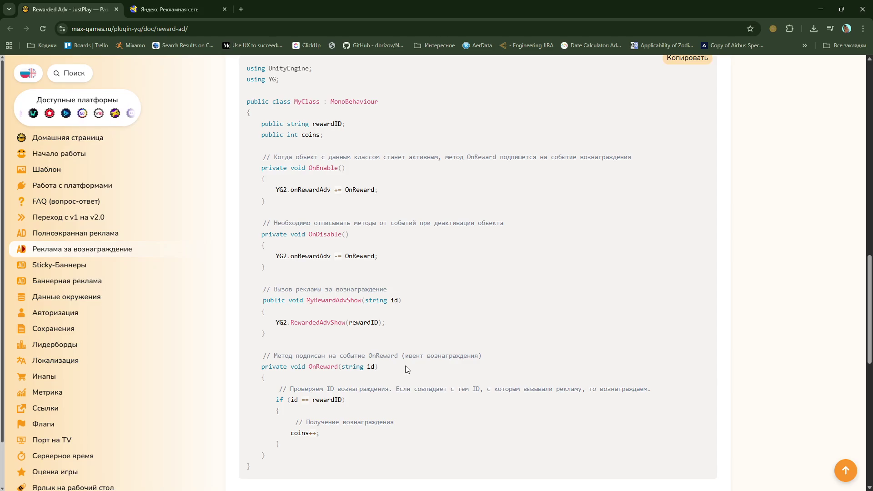
Step: Select the OnEnable and OnDisable methods in the PluginYG rewarded-ad example for copying
{"action": "scroll", "coordinate": [304, 367], "scroll_direction": "down", "scroll_amount": 6}
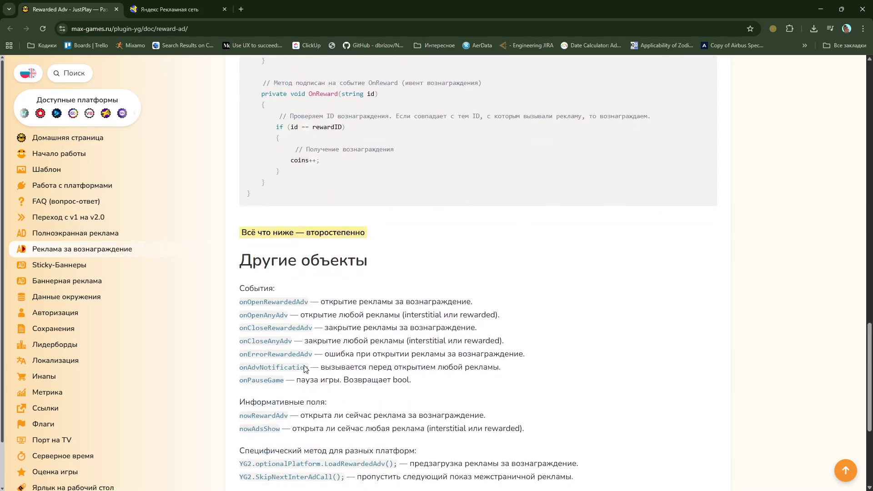
{"action": "scroll", "coordinate": [305, 367], "scroll_direction": "up", "scroll_amount": 7}
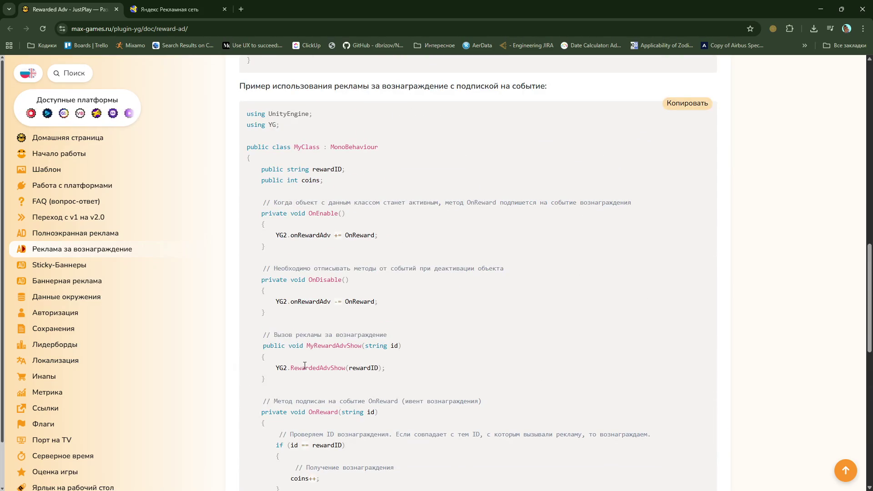
{"action": "mouse_move", "coordinate": [269, 191]}
{"action": "left_mouse_down"}
{"action": "mouse_move", "coordinate": [592, 212]}
{"action": "mouse_move", "coordinate": [646, 203]}
{"action": "left_mouse_up"}
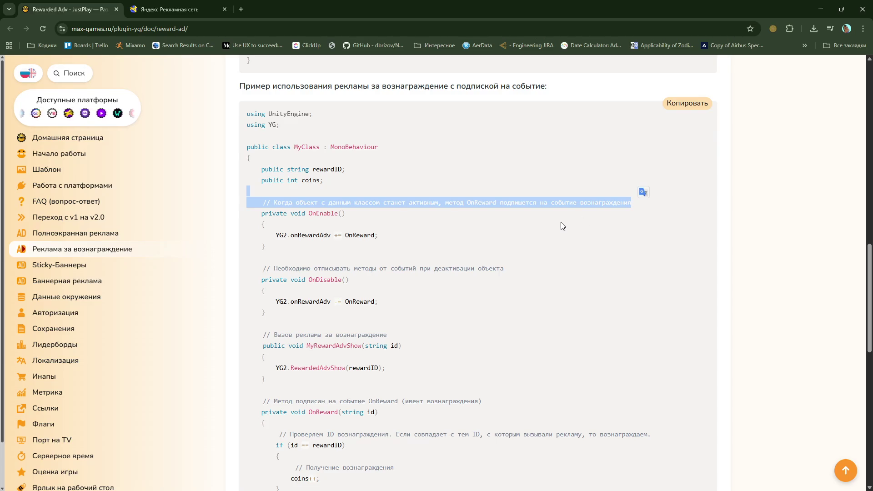
{"action": "left_click", "coordinate": [519, 237]}
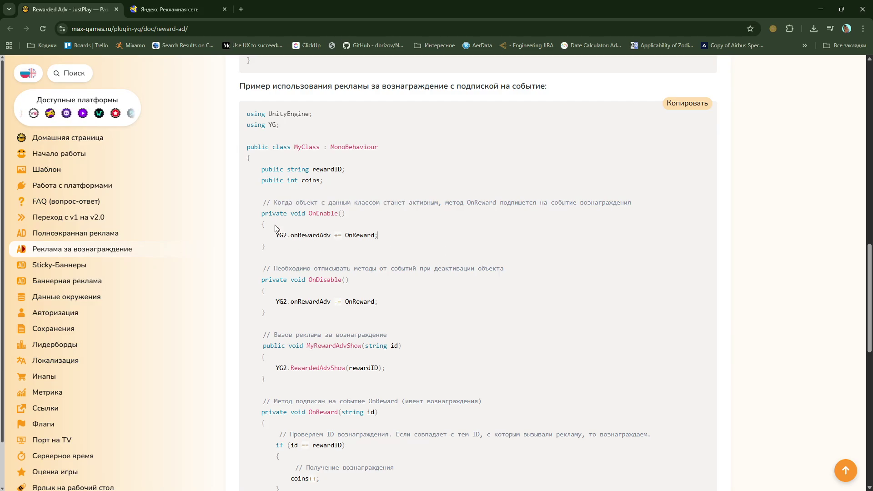
{"action": "left_click_drag", "start_coordinate": [259, 213], "coordinate": [298, 317]}
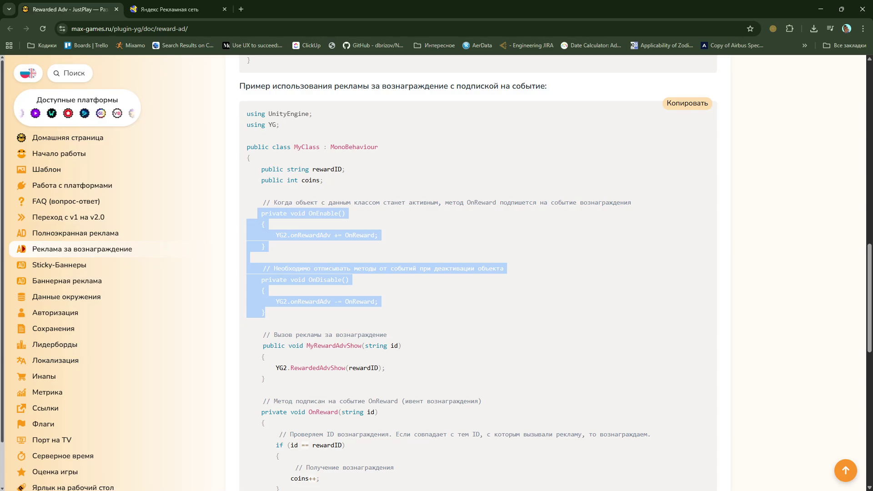
{"action": "key", "text": "alt+Tab"}
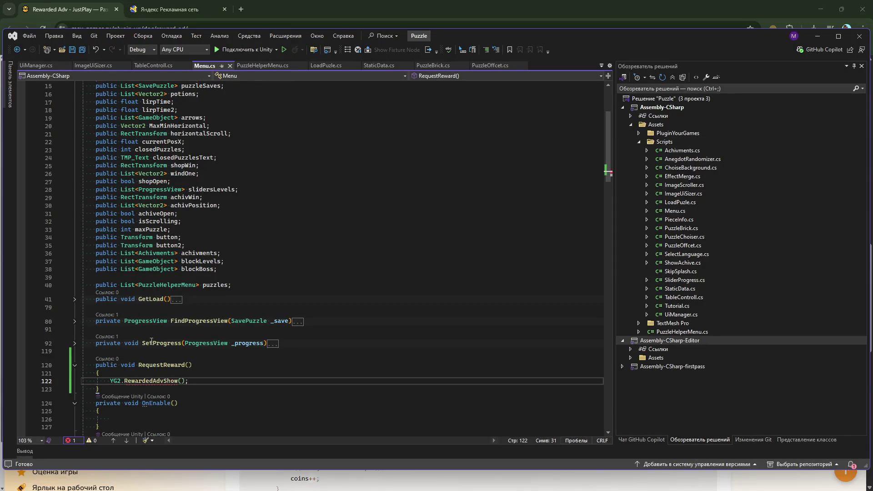
Step: Paste the OnEnable and OnDisable methods at line 79 of Menu.cs and save
{"action": "left_click", "coordinate": [131, 308]}
{"action": "type", "text": "private void OnEnable()     {         YG2.onRewardAdv += OnReward;     }      // Необходимо отписывать методы от событий при деактивации объекта     private void OnDisable()     {         YG2.onRewardAdv -= OnReward;     }"}
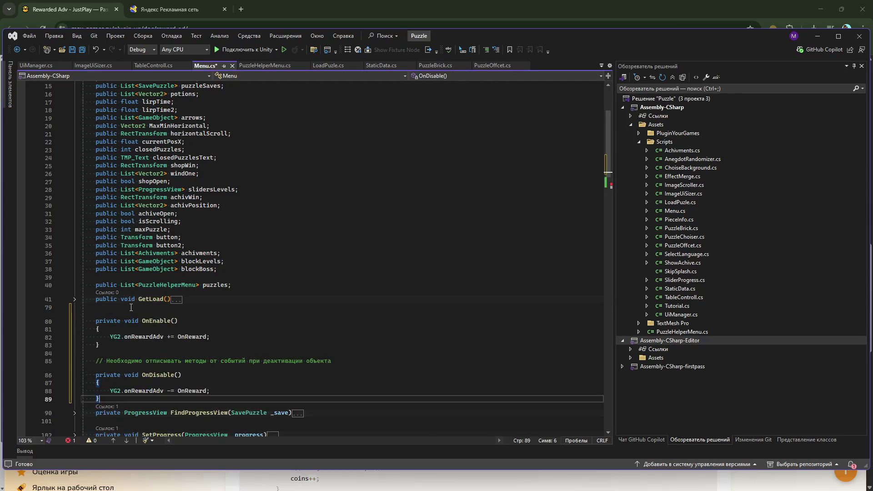
{"action": "scroll", "coordinate": [152, 320], "scroll_direction": "down", "scroll_amount": 2}
{"action": "key", "text": "ctrl+s"}
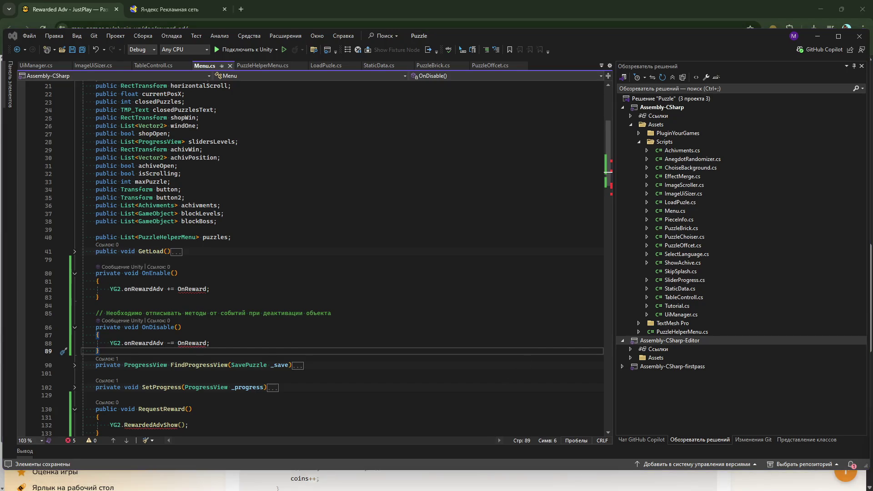
Step: Copy the OnReward method from the docs, paste it after OnDisable, and save Menu.cs
{"action": "key", "text": "alt+Tab"}
{"action": "scroll", "coordinate": [460, 341], "scroll_direction": "down", "scroll_amount": 3}
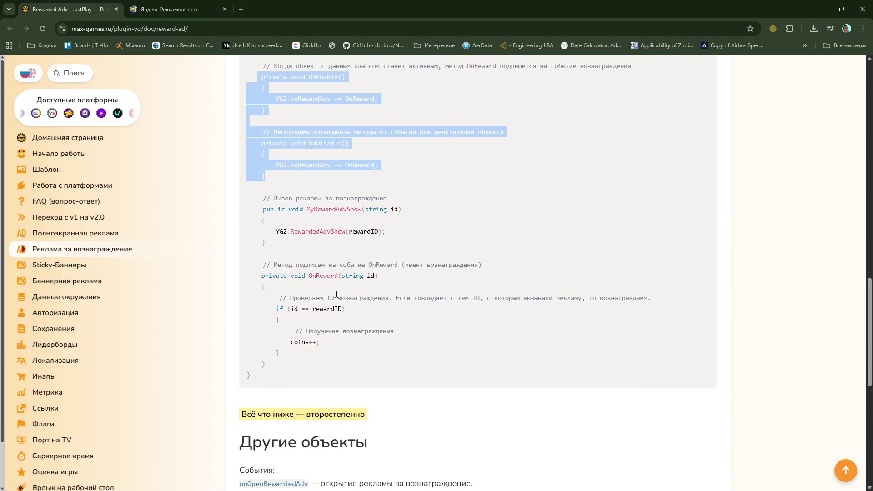
{"action": "mouse_move", "coordinate": [250, 279]}
{"action": "left_mouse_down"}
{"action": "mouse_move", "coordinate": [319, 311]}
{"action": "mouse_move", "coordinate": [295, 364]}
{"action": "left_mouse_up"}
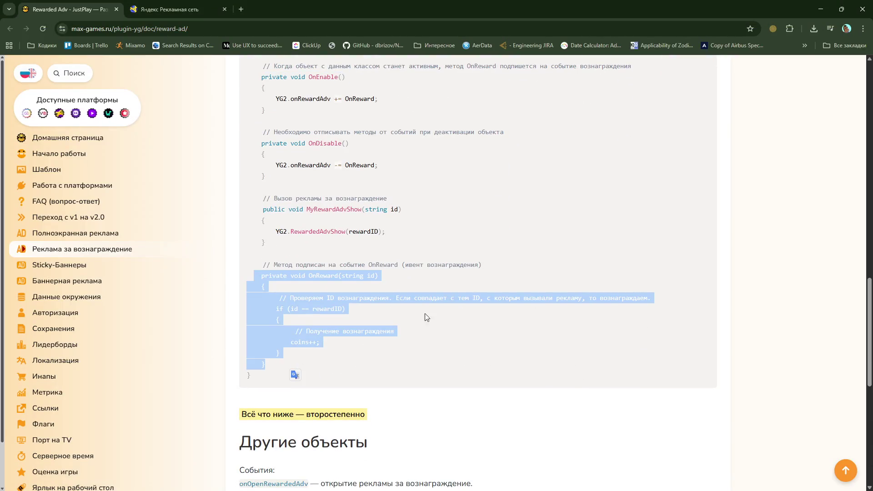
{"action": "left_click", "coordinate": [820, 9]}
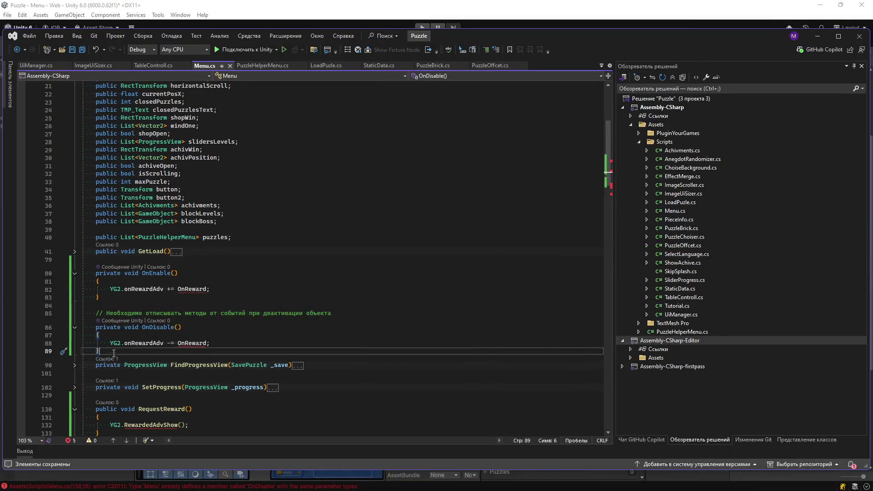
{"action": "type", "text": "private void OnReward(string id)     {         // Проверяем ID вознаграждения. Если совпадает с тем ID, с которым вызвали рекламу, то вознаграждаем.         if (id == rewardID)         {             // Получение вознаграждения             coins++;         }     }"}
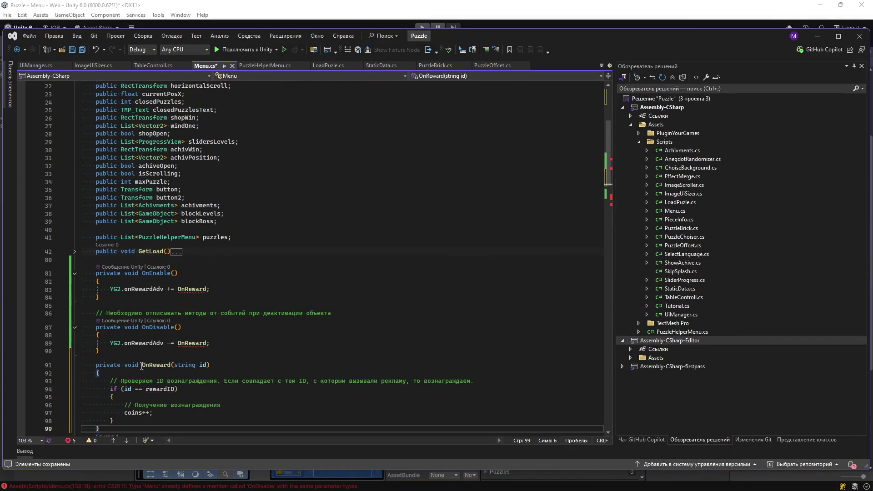
{"action": "key", "text": "ctrl+s"}
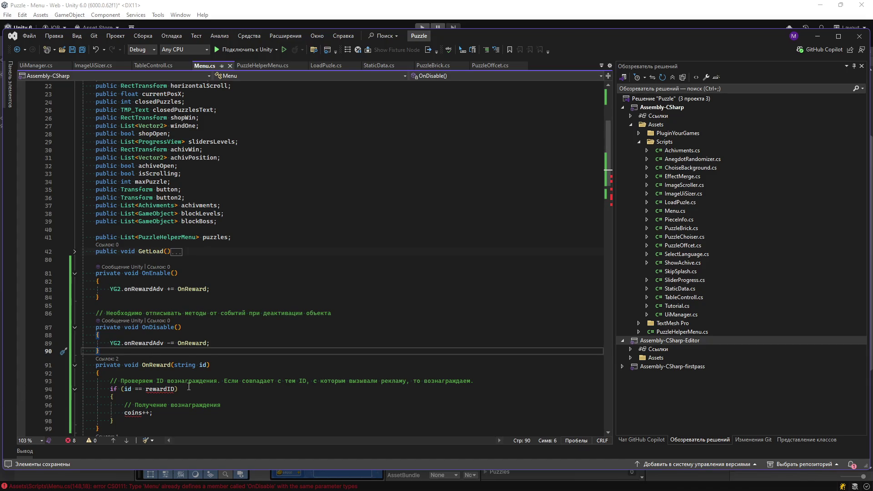
{"action": "scroll", "coordinate": [189, 387], "scroll_direction": "down", "scroll_amount": 3}
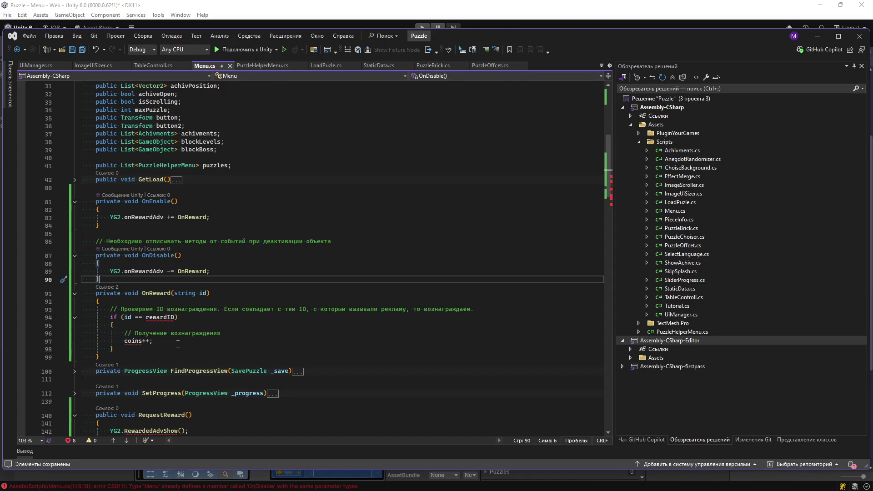
{"action": "left_click", "coordinate": [398, 4]}
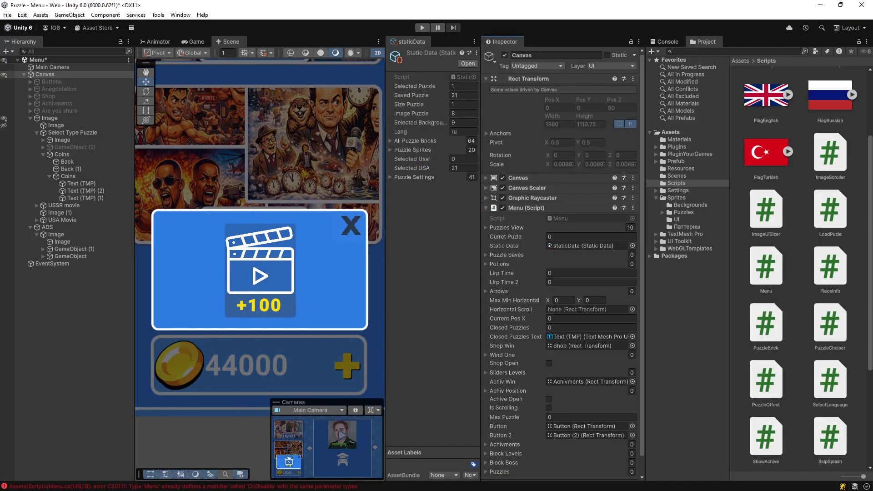
{"action": "key", "text": "alt+Tab"}
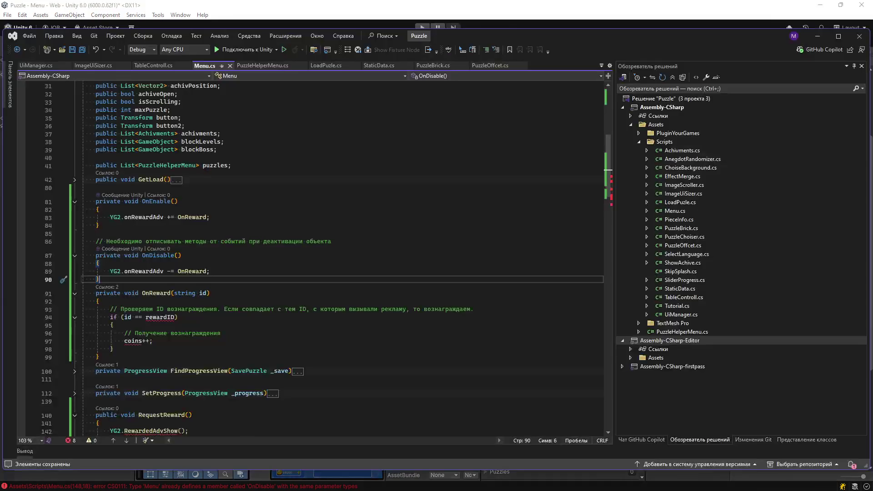
{"action": "left_click", "coordinate": [175, 221]}
{"action": "scroll", "coordinate": [163, 247], "scroll_direction": "up", "scroll_amount": 6}
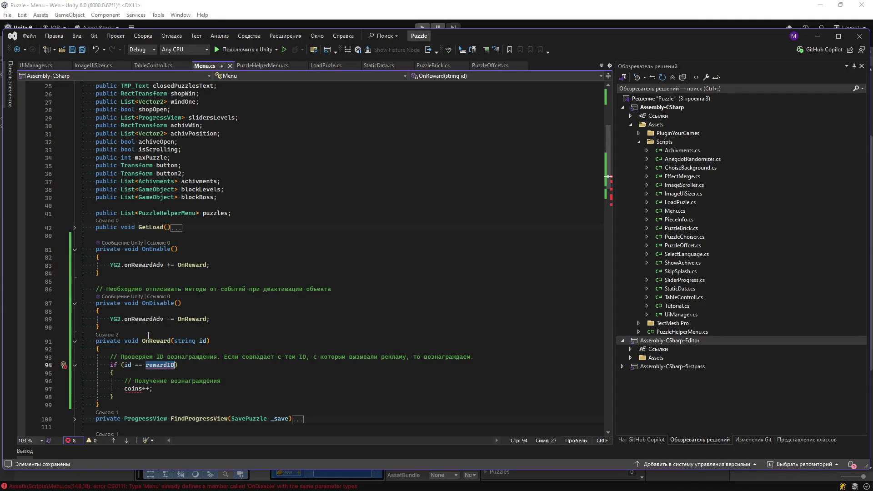
{"action": "left_click", "coordinate": [170, 341]}
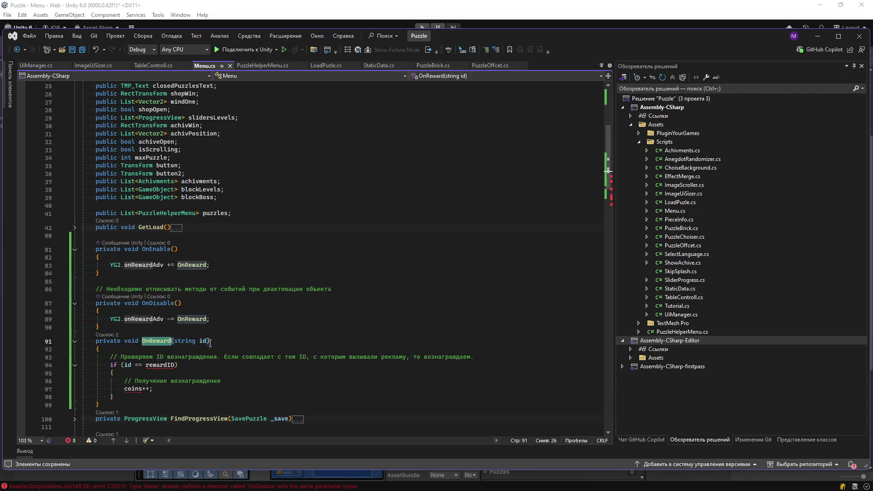
{"action": "left_click", "coordinate": [175, 365]}
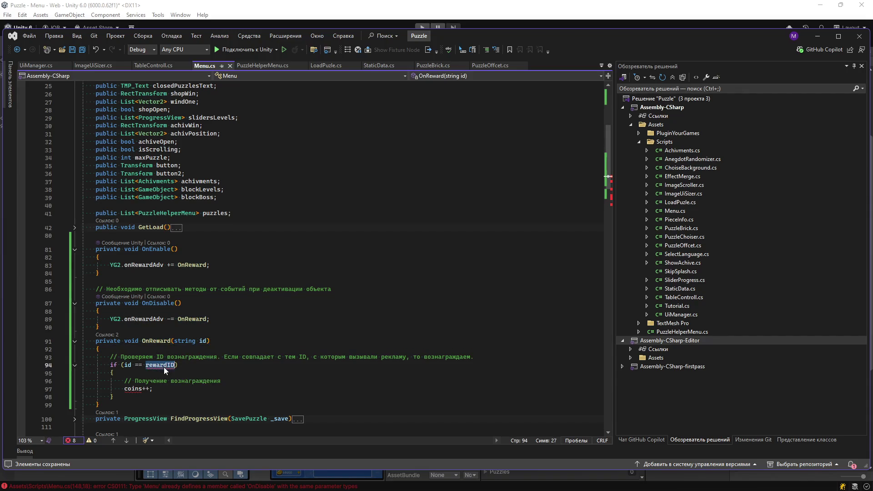
{"action": "double_click", "coordinate": [136, 390]}
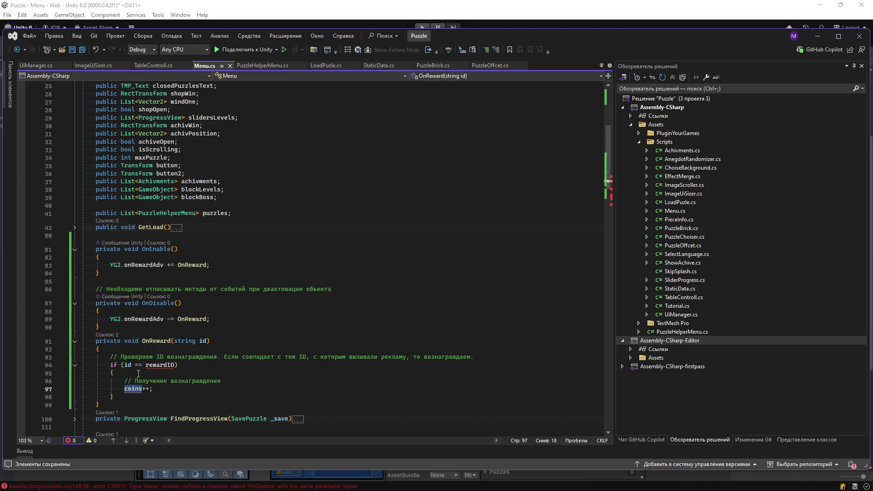
{"action": "scroll", "coordinate": [213, 300], "scroll_direction": "up", "scroll_amount": 6}
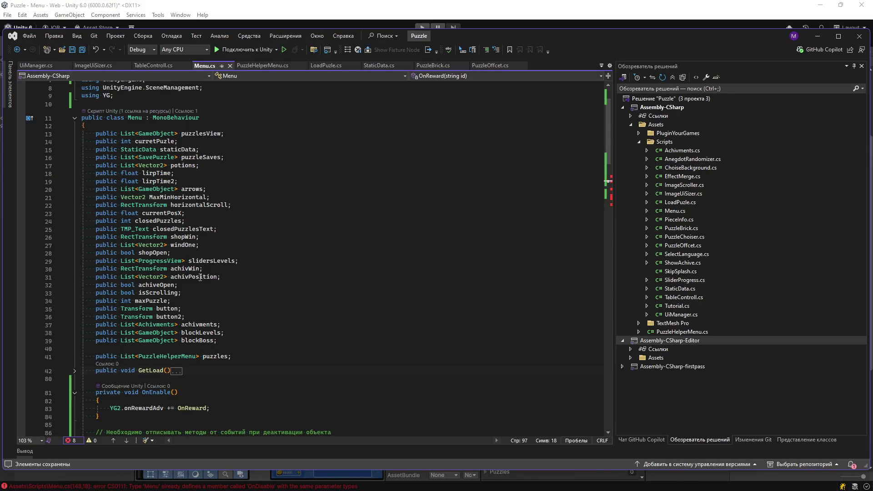
{"action": "left_click", "coordinate": [226, 347]}
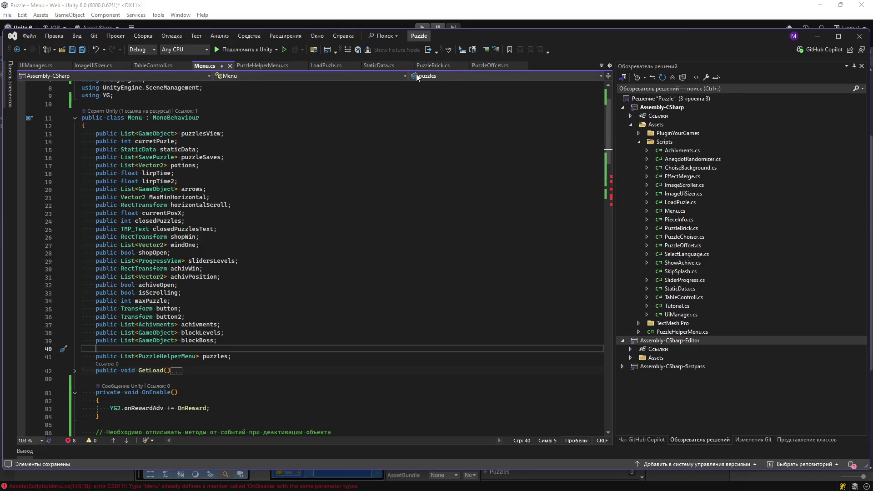
{"action": "left_click", "coordinate": [398, 66]}
Step: Add a 'public int coins' field after line 18 in StaticData.cs
{"action": "left_click", "coordinate": [273, 219]}
{"action": "key", "text": "Return"}
{"action": "type", "text": "public "}
{"action": "type", "text": "ov"}
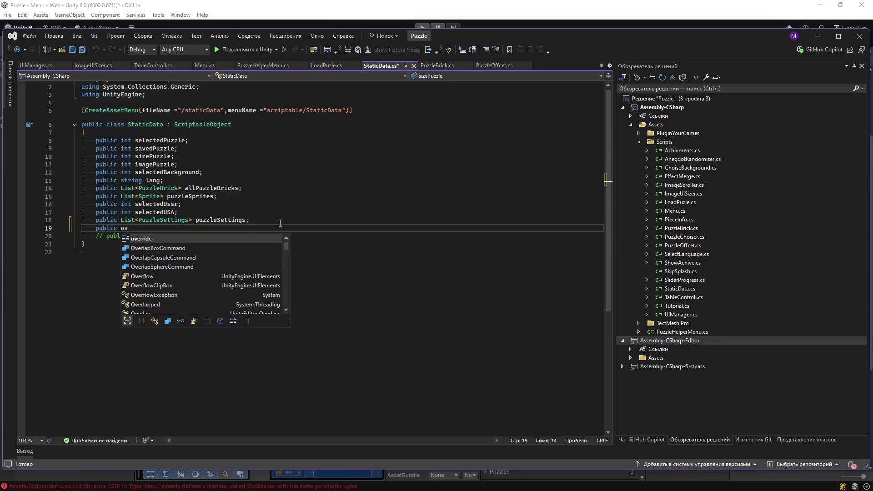
{"action": "key", "text": "BackSpace"}
{"action": "key", "text": "BackSpace"}
{"action": "type", "text": "int coins;"}
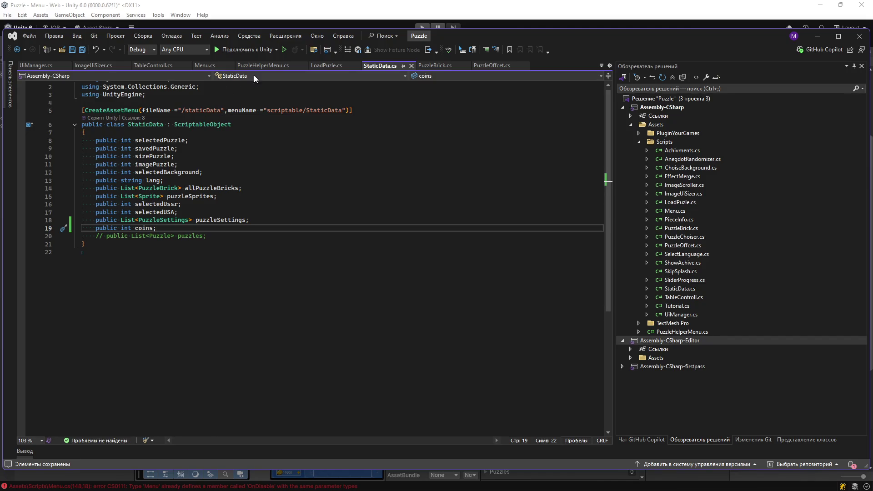
Step: Start a new 'public' line at the end of ImageUISizer.cs, then go back to the browser
{"action": "left_click", "coordinate": [86, 67]}
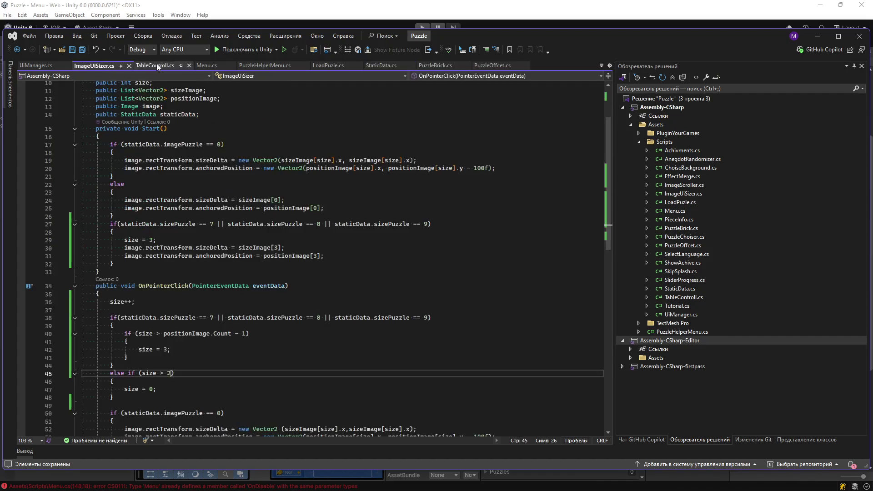
{"action": "scroll", "coordinate": [150, 245], "scroll_direction": "down", "scroll_amount": 13}
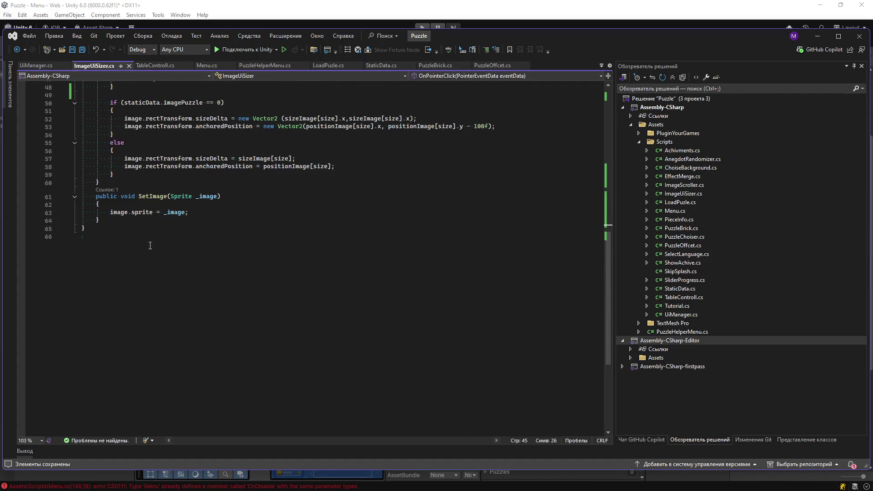
{"action": "key", "text": "Return"}
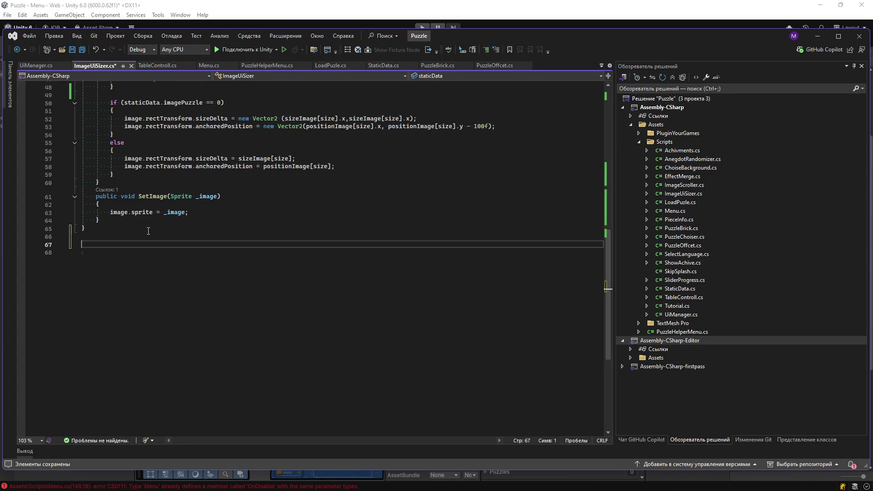
{"action": "type", "text": "public"}
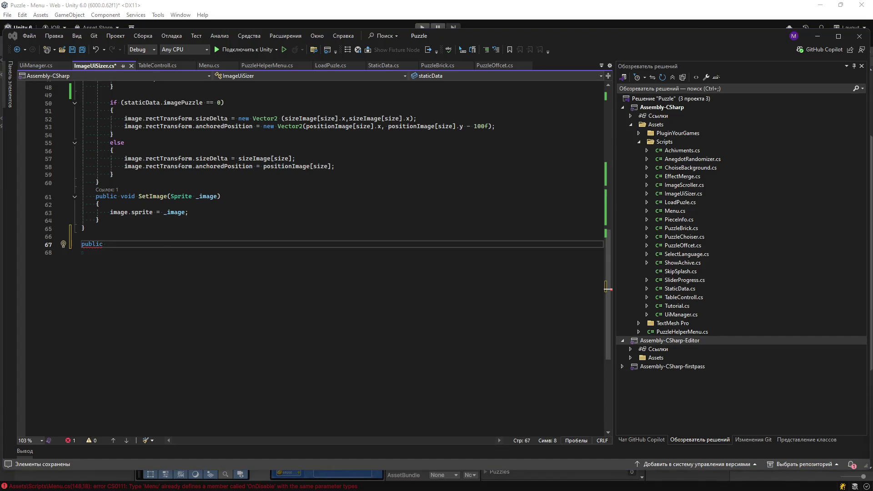
{"action": "key", "text": "alt+Tab"}
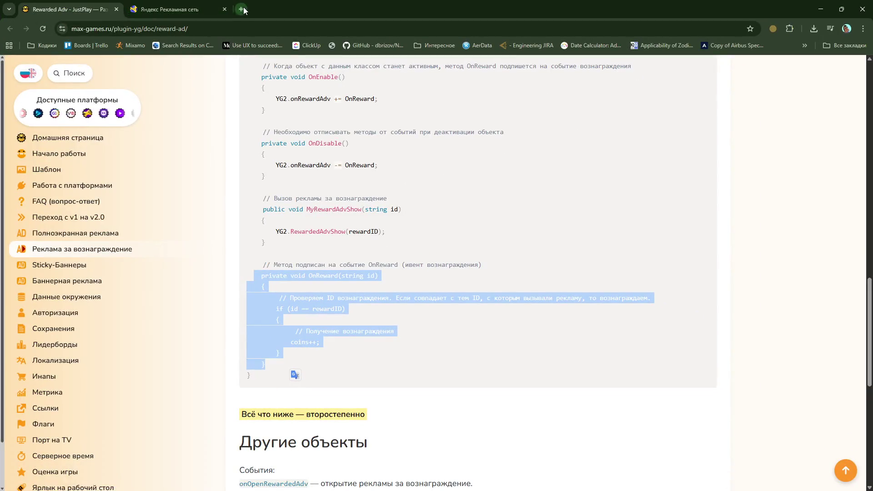
Step: Launch the Мотораш game from its Yandex Games Console dashboard
{"action": "left_click", "coordinate": [242, 9]}
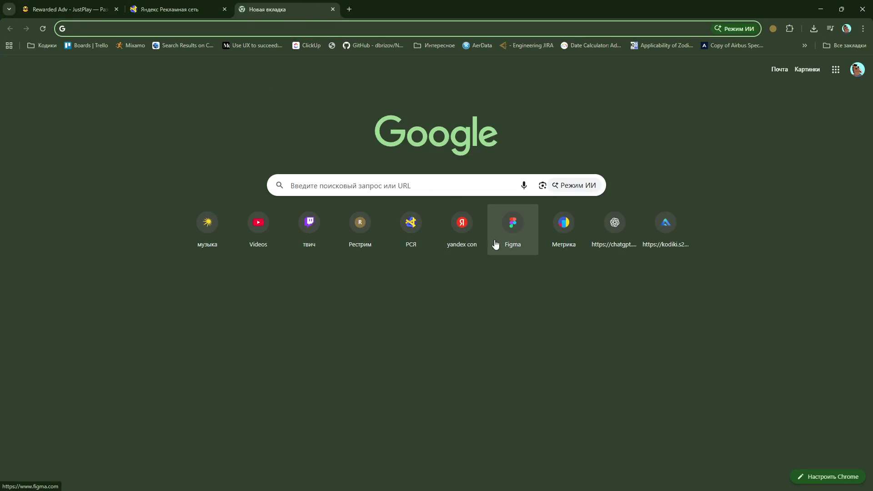
{"action": "left_click", "coordinate": [462, 236]}
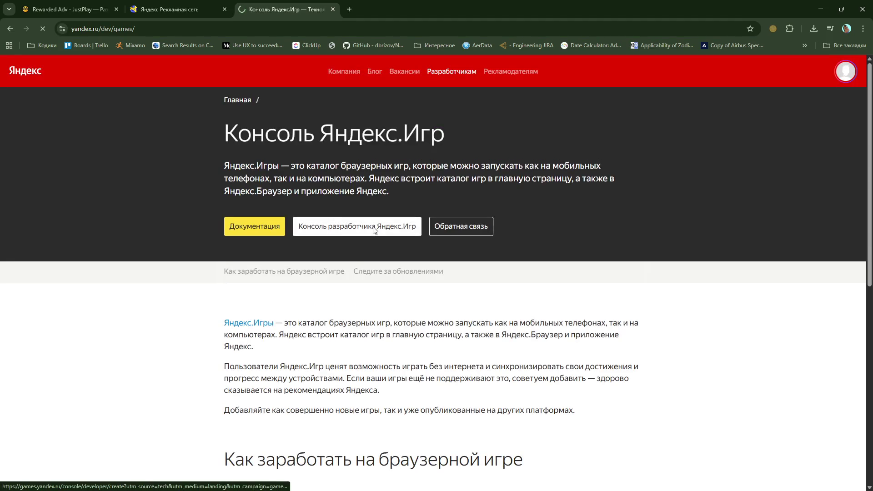
{"action": "left_click", "coordinate": [374, 227]}
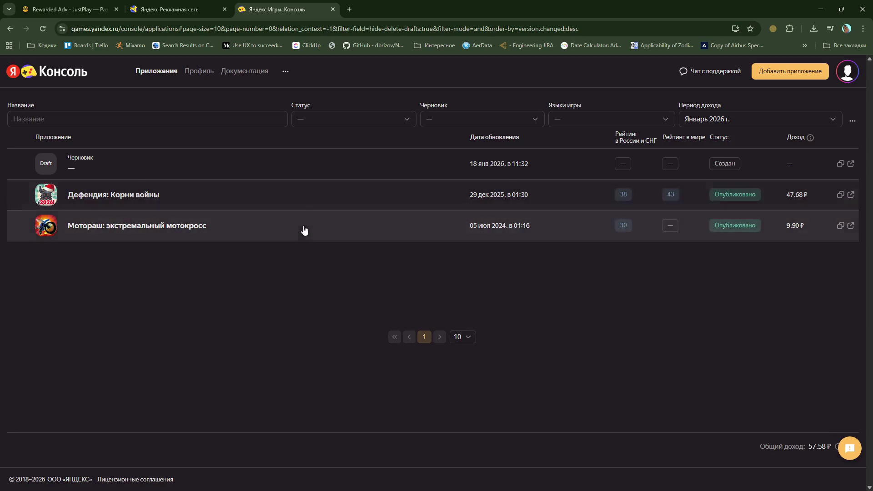
{"action": "middle_click", "coordinate": [149, 225]}
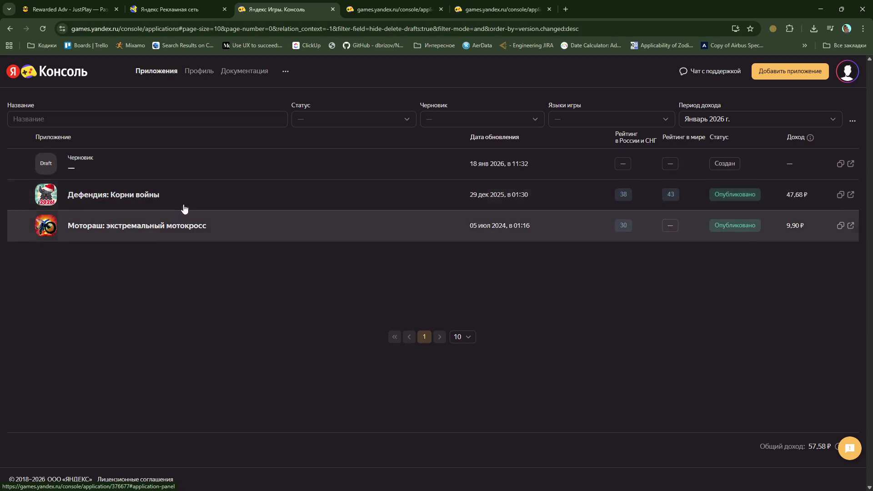
{"action": "left_click", "coordinate": [410, 2]}
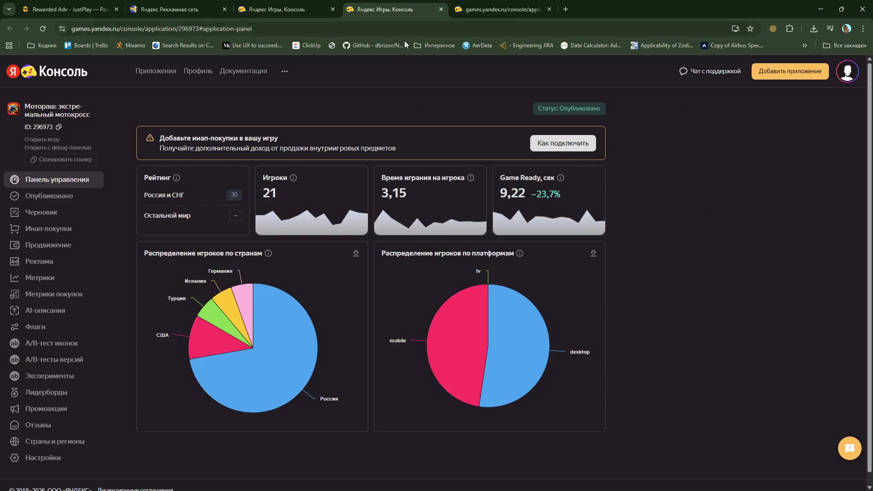
{"action": "left_click", "coordinate": [49, 139]}
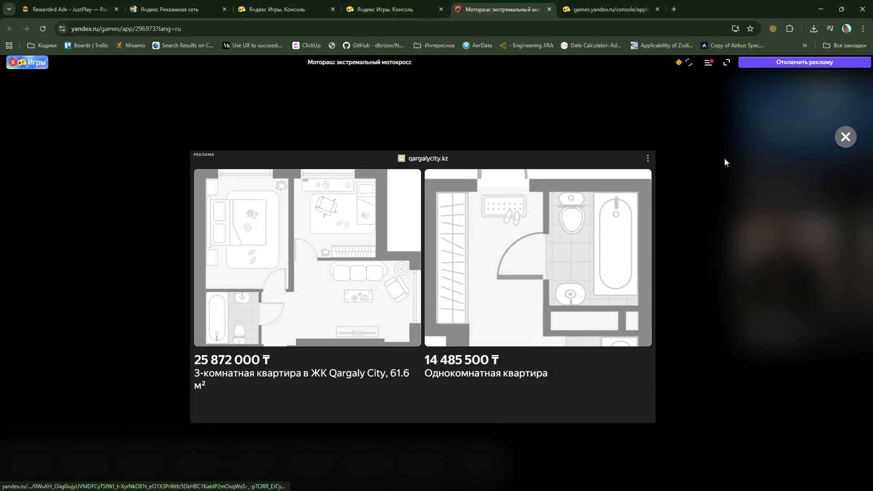
Step: Dismiss the ad, restyle the rider with a new outfit, top hat and dark blue bike, and start level 1-1
{"action": "left_click", "coordinate": [843, 139]}
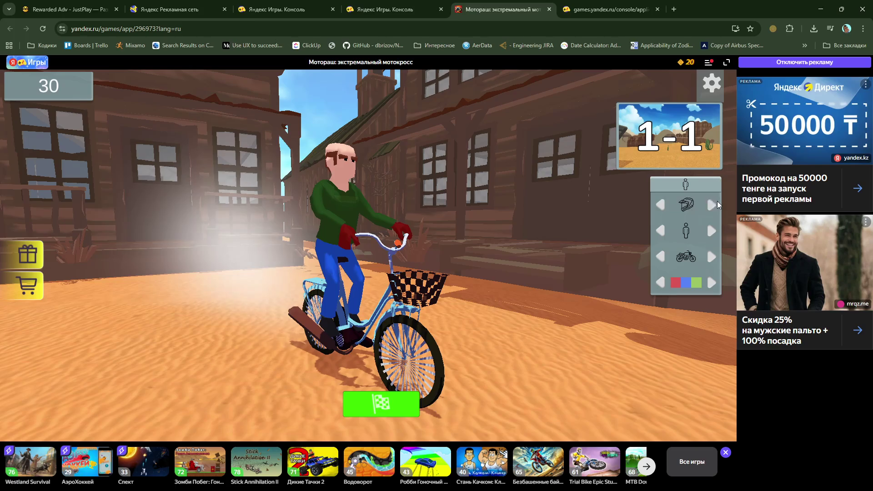
{"action": "left_click", "coordinate": [713, 229]}
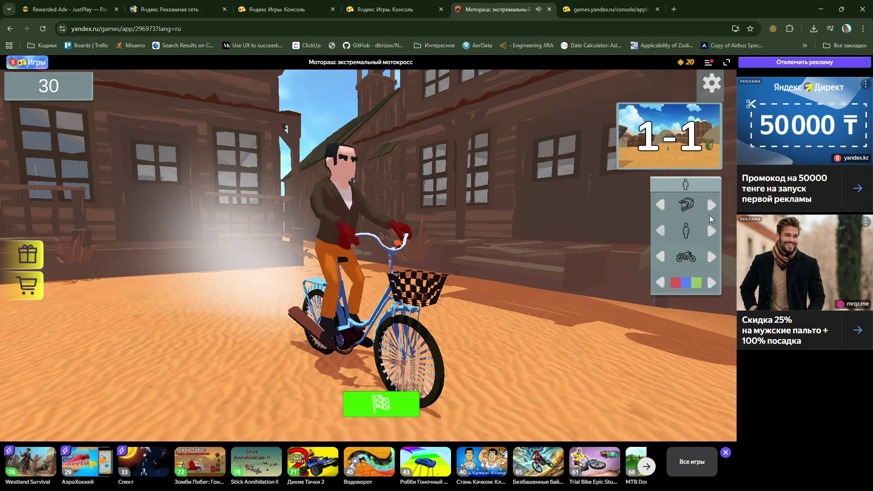
{"action": "left_click", "coordinate": [714, 205]}
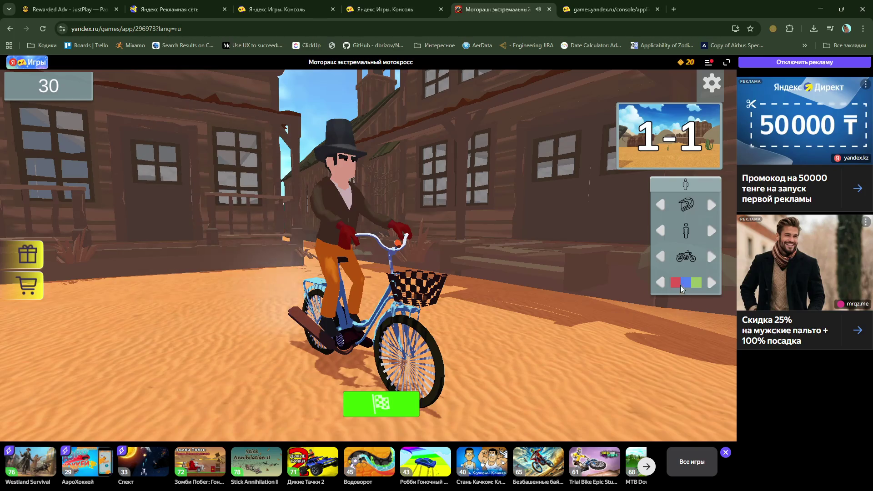
{"action": "left_click", "coordinate": [712, 284]}
{"action": "left_click", "coordinate": [712, 284]}
{"action": "left_click", "coordinate": [712, 284]}
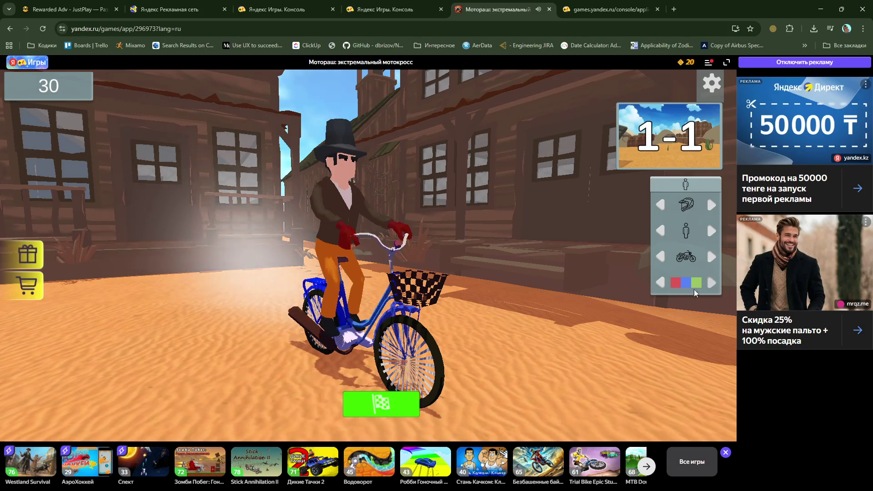
{"action": "left_click", "coordinate": [381, 404]}
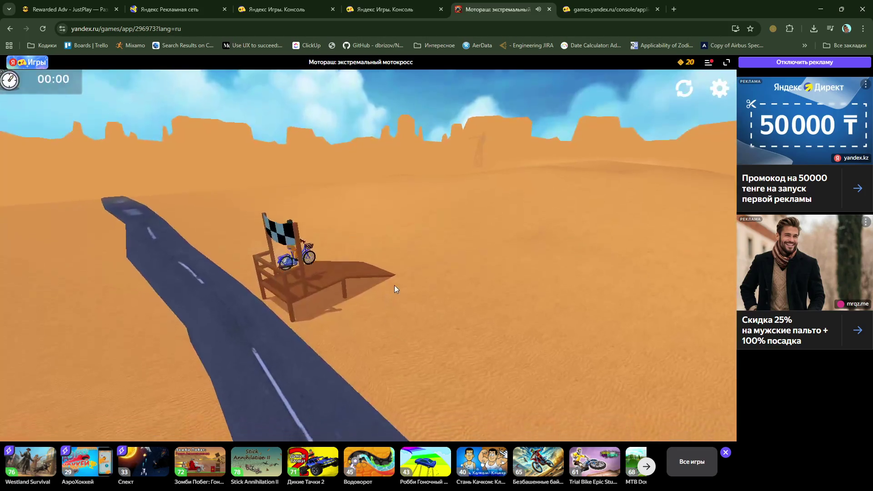
Step: Ride level 1-1, restart after a crash, finish in 00:20 and stop the multiplier at x5
{"action": "key", "text": "Up"}
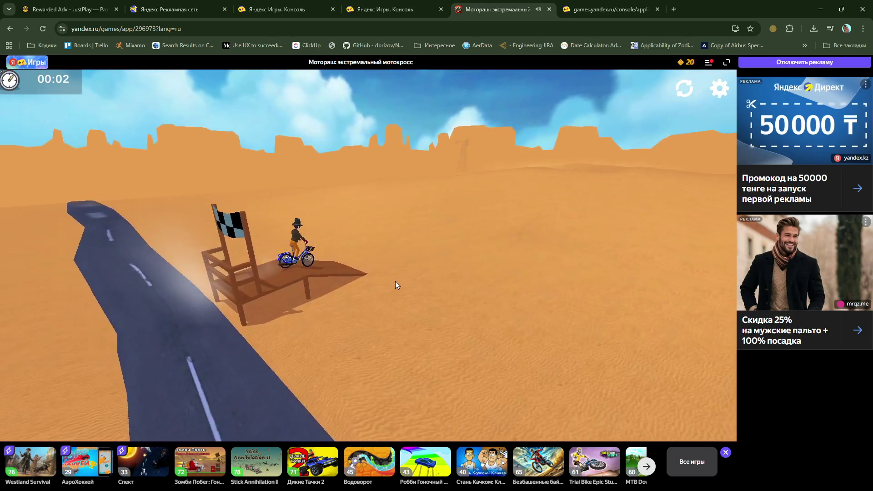
{"action": "key", "text": "Right"}
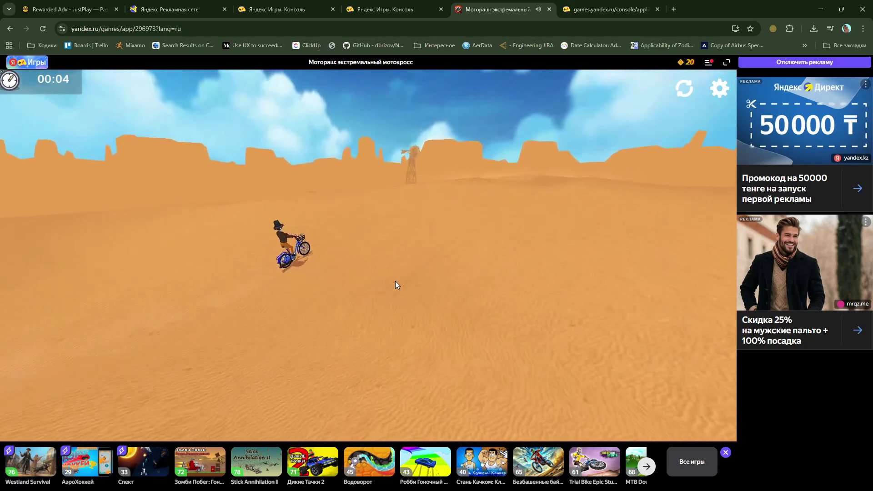
{"action": "key", "text": "Right"}
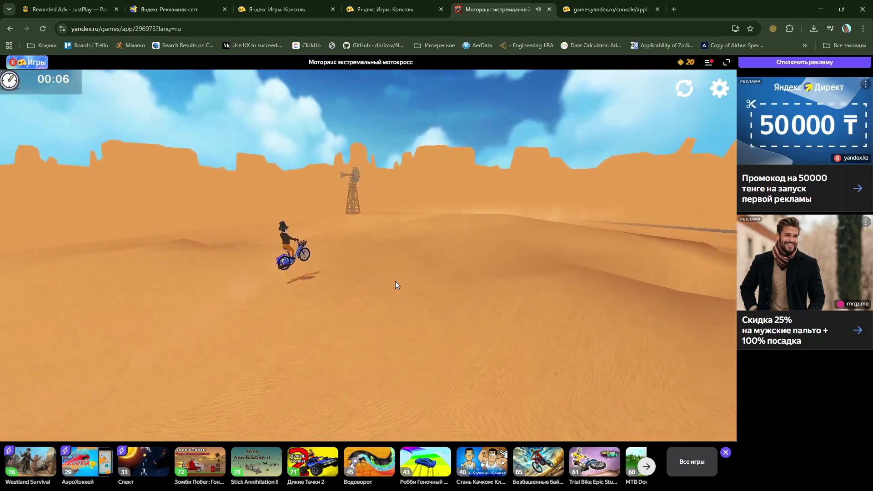
{"action": "key", "text": "Right"}
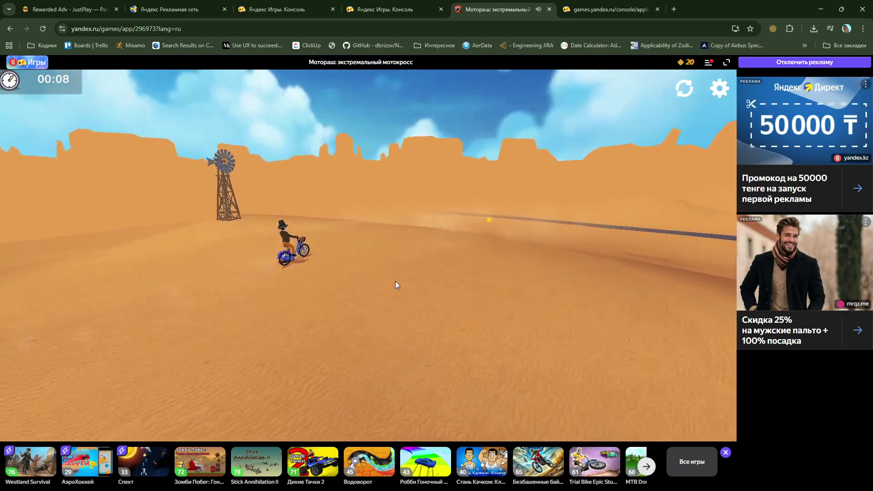
{"action": "key", "text": "Right"}
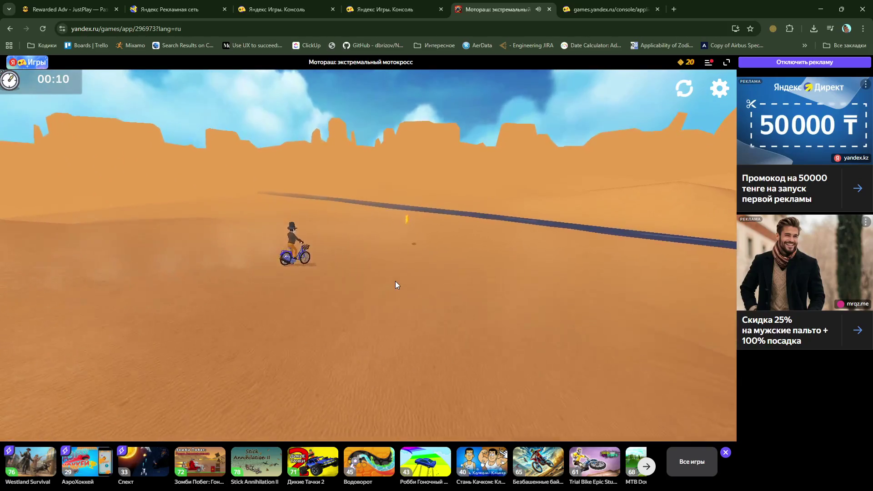
{"action": "key", "text": "Right"}
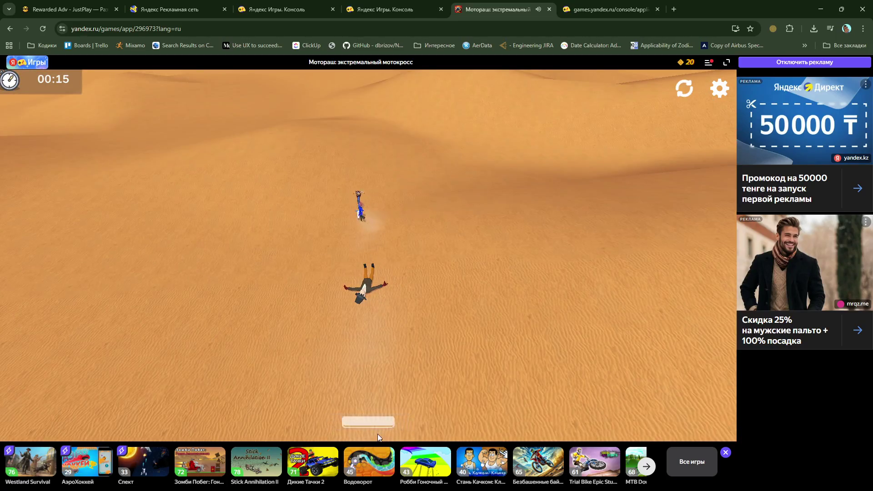
{"action": "left_click", "coordinate": [368, 417]}
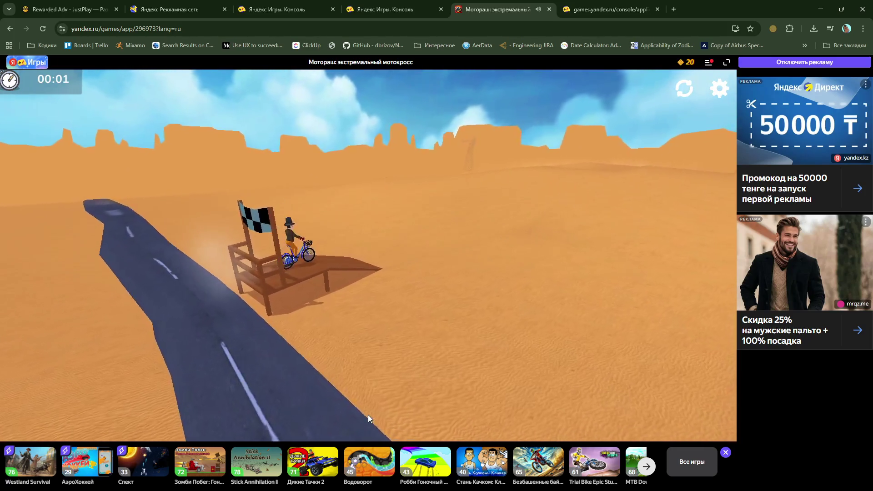
{"action": "key", "text": "Up"}
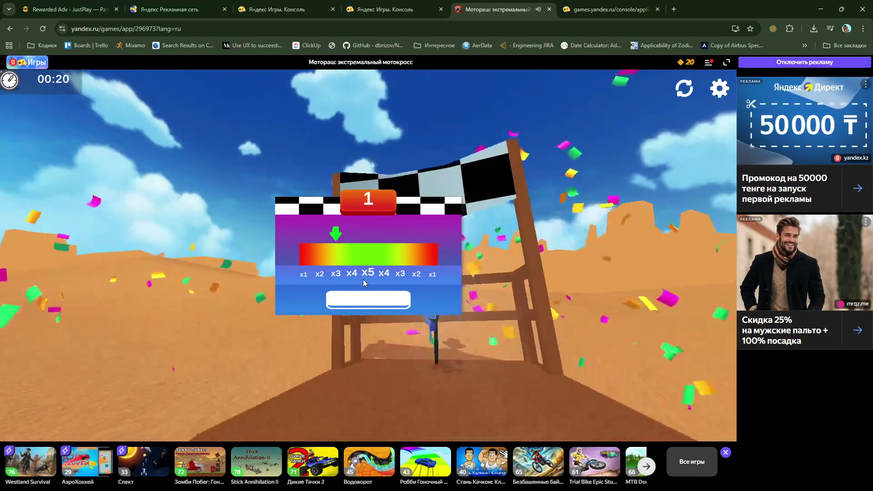
{"action": "left_click", "coordinate": [375, 257]}
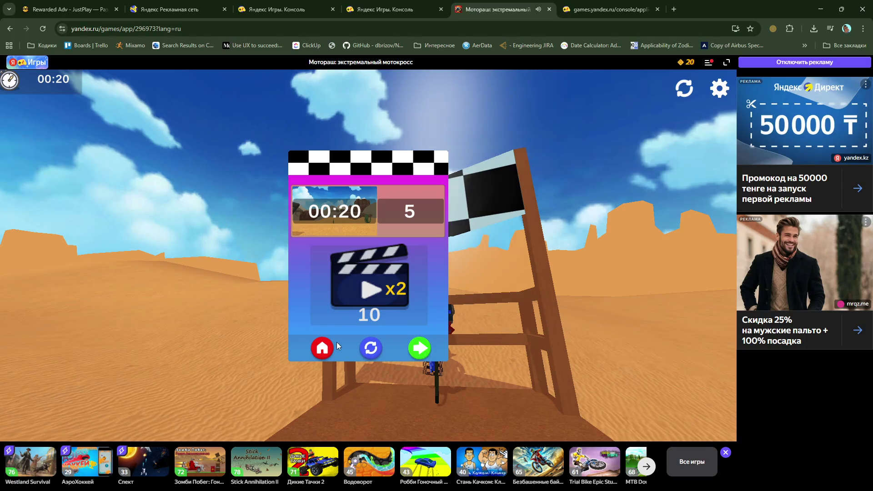
{"action": "left_click", "coordinate": [330, 353]}
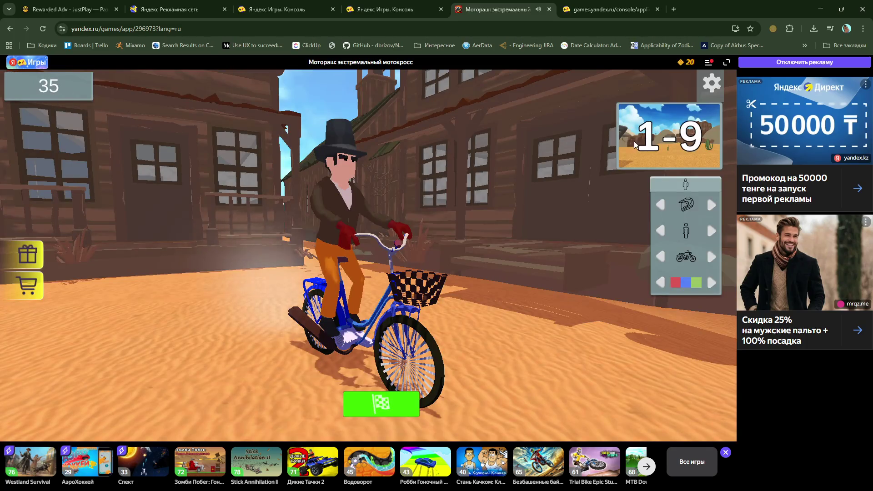
Step: Choose level 1-8 from the level-select grid and start its race
{"action": "left_click", "coordinate": [634, 141]}
{"action": "left_click", "coordinate": [203, 210]}
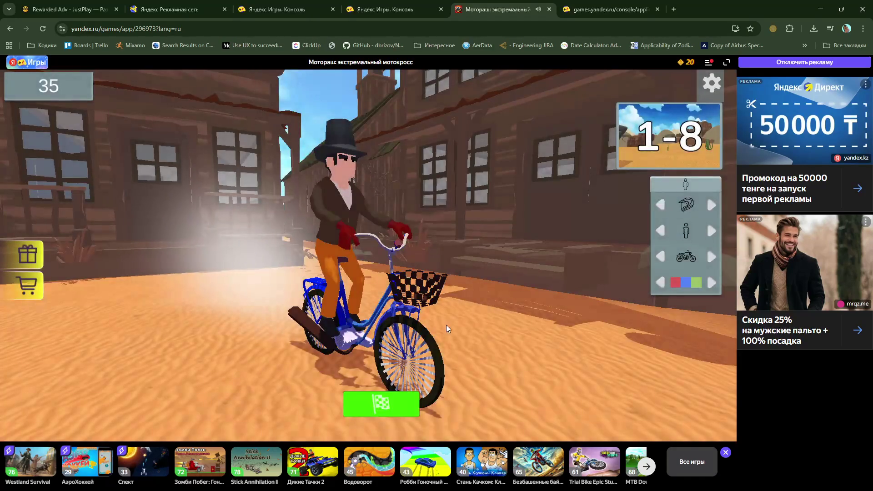
{"action": "left_click", "coordinate": [655, 167]}
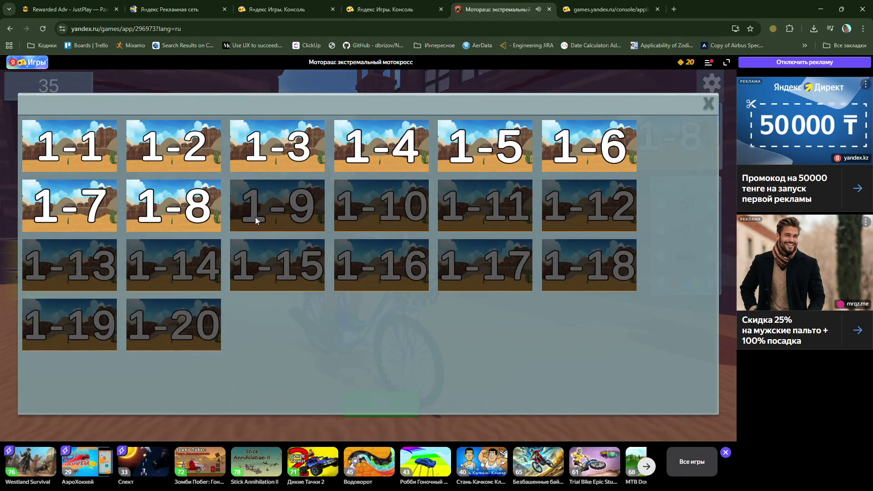
{"action": "left_click", "coordinate": [257, 220]}
{"action": "left_click", "coordinate": [369, 402]}
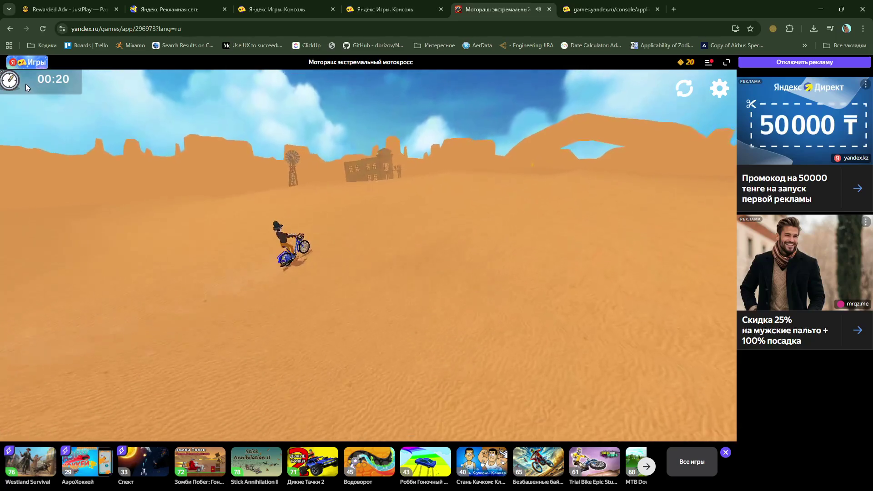
Step: Quit the 1-8 race through settings, then pick level 1-2 and start it
{"action": "left_click", "coordinate": [720, 89]}
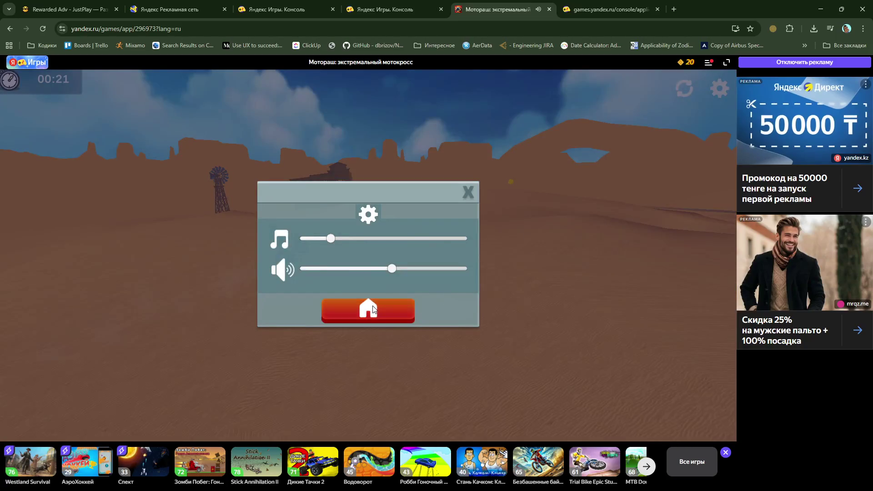
{"action": "left_click", "coordinate": [372, 309]}
{"action": "left_click", "coordinate": [673, 149]}
{"action": "left_click", "coordinate": [191, 146]}
{"action": "left_click", "coordinate": [394, 403]}
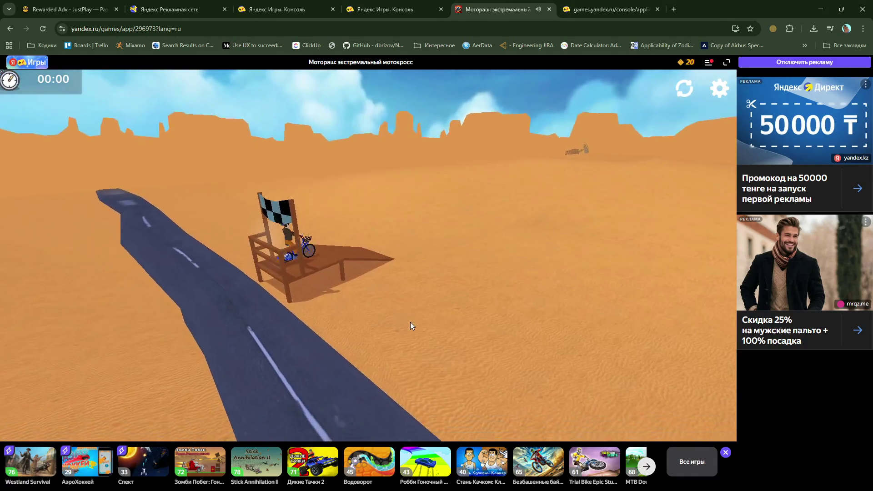
Step: Ride level 1-2 for about 16 seconds, then quit via settings and open the level-select grid
{"action": "key", "text": "Up"}
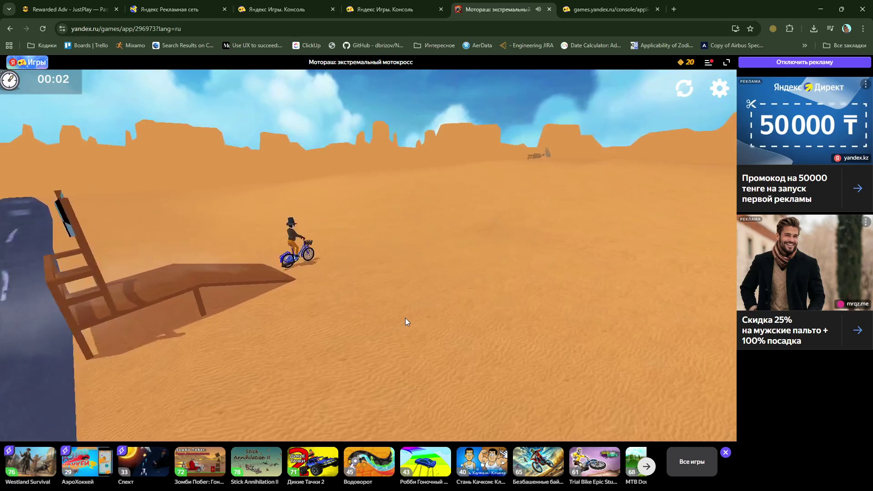
{"action": "key", "text": "Up"}
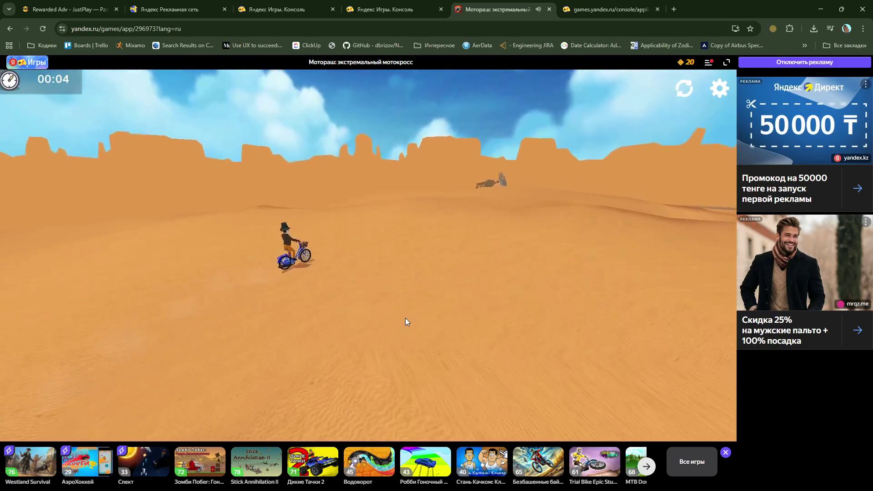
{"action": "key", "text": "Up"}
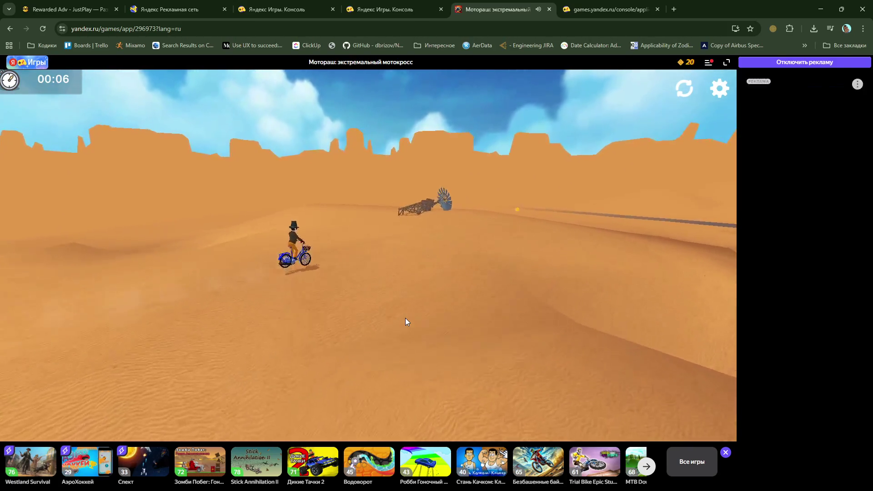
{"action": "key", "text": "Up"}
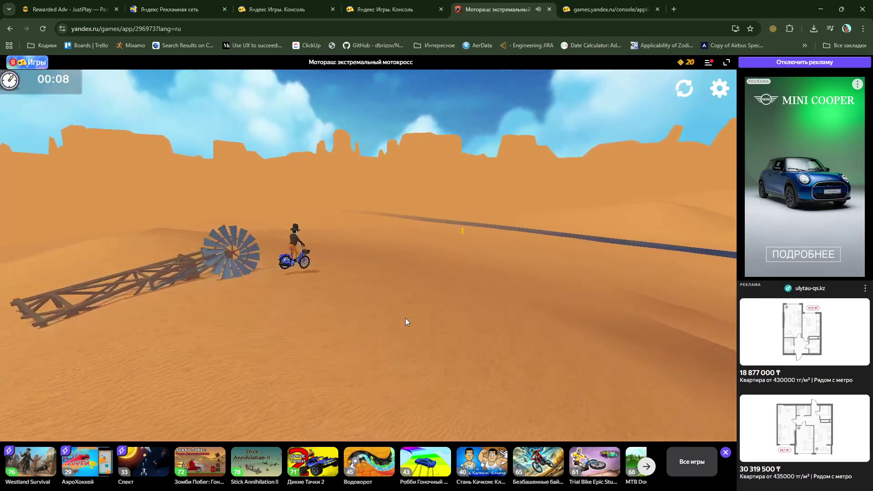
{"action": "key", "text": "Up"}
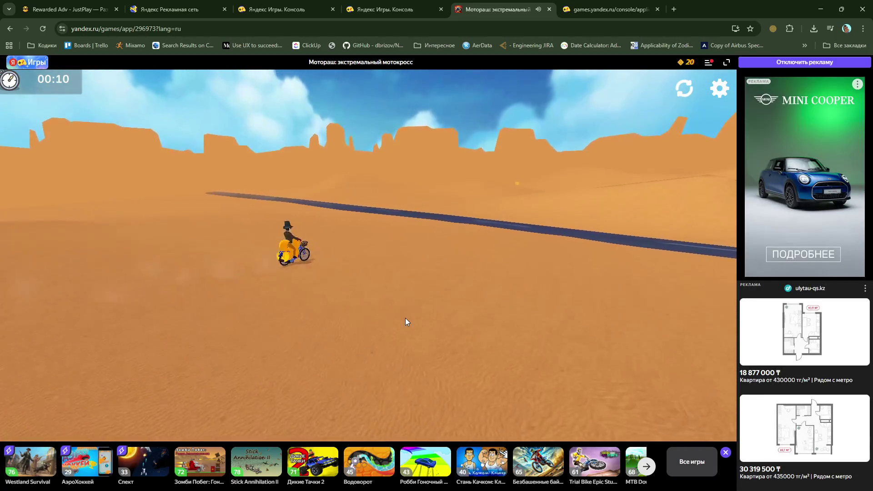
{"action": "key", "text": "Up"}
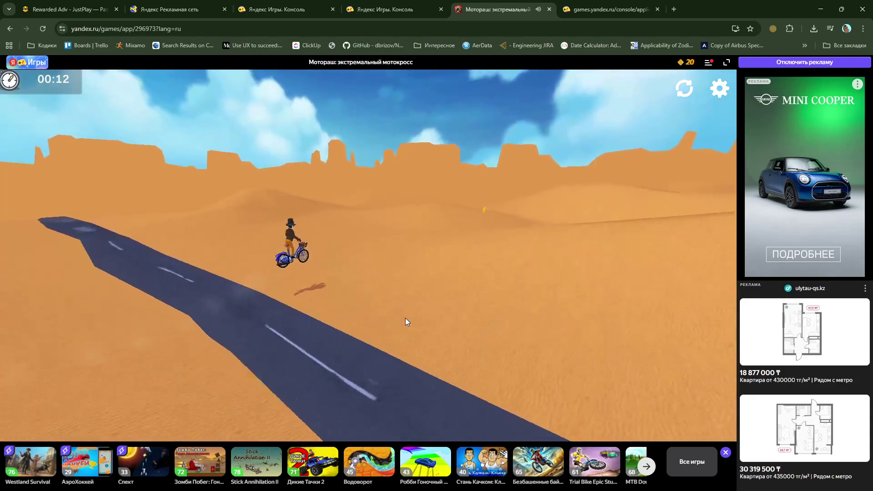
{"action": "key", "text": "Up"}
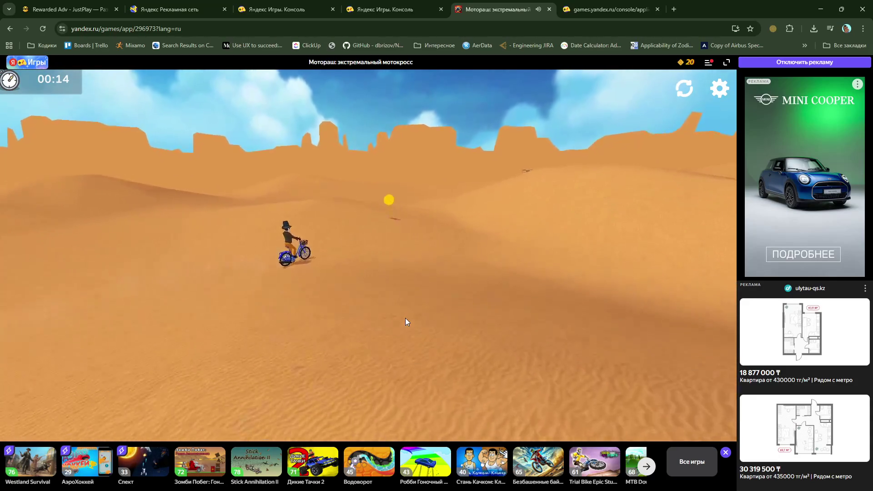
{"action": "left_click", "coordinate": [708, 90]}
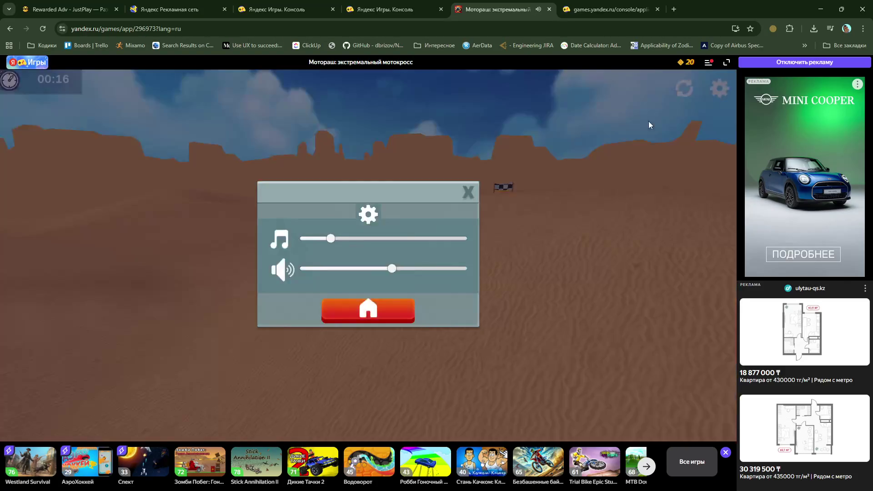
{"action": "left_click", "coordinate": [369, 319]}
{"action": "left_click", "coordinate": [637, 137]}
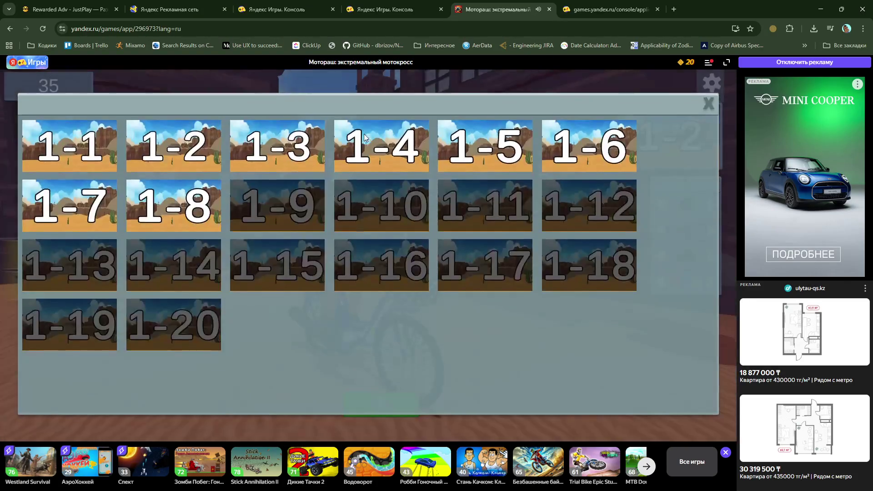
Step: Play level 1-3 to the finish in 00:37, lock in the 12-coin reward and return to the garage
{"action": "left_click", "coordinate": [277, 146]}
{"action": "left_click", "coordinate": [360, 405]}
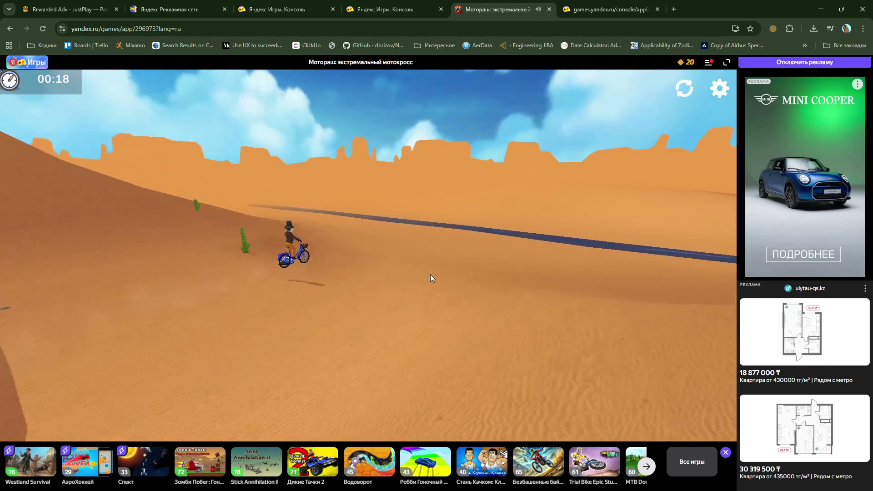
{"action": "key", "text": "Right"}
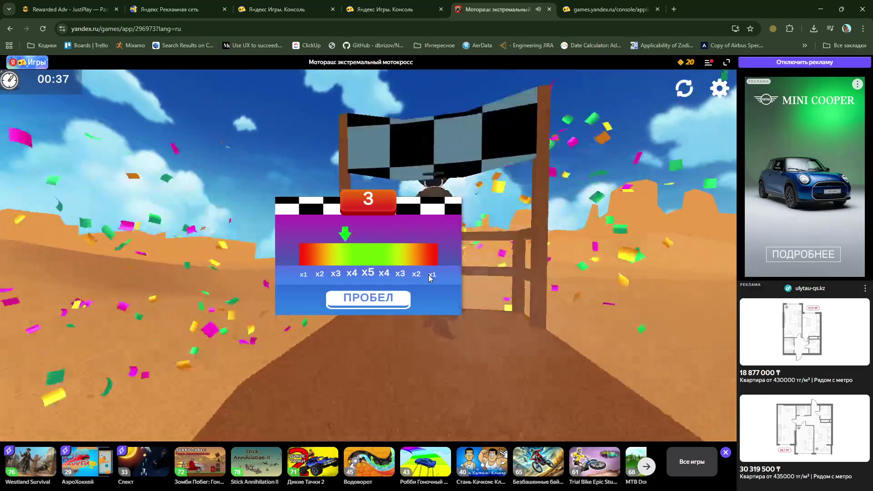
{"action": "left_click", "coordinate": [397, 308]}
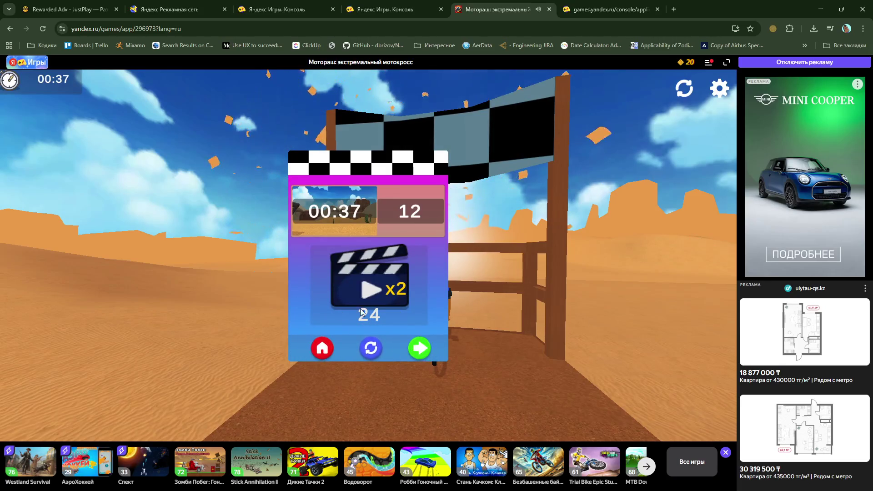
{"action": "left_click", "coordinate": [321, 349]}
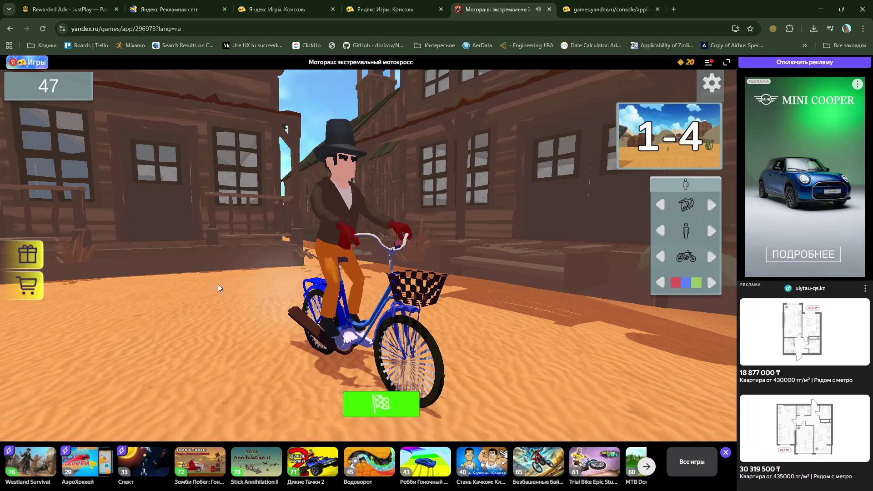
Step: Check the skin shop, dismiss the video reward offer and close the motocross game tab
{"action": "left_click", "coordinate": [29, 291]}
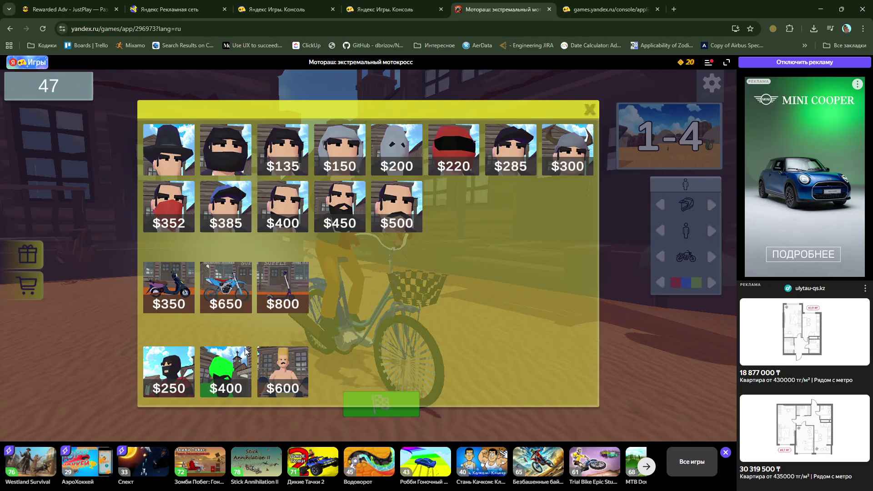
{"action": "left_click", "coordinate": [593, 109]}
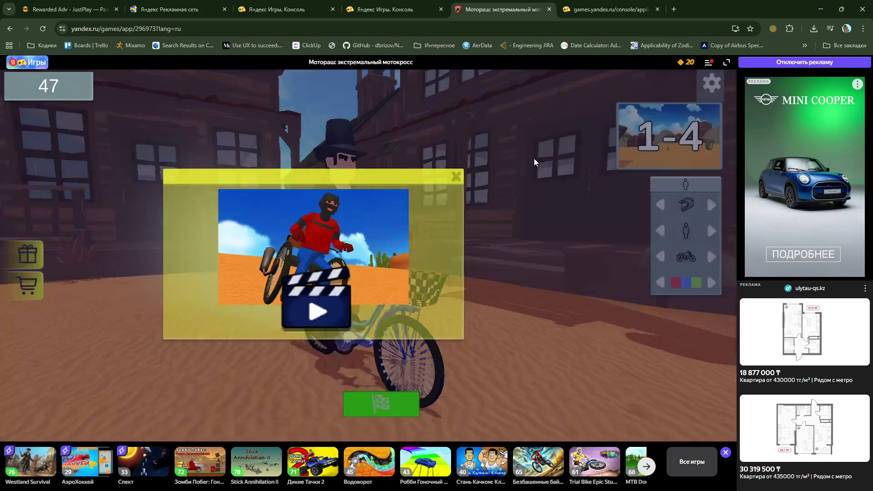
{"action": "left_click", "coordinate": [535, 159]}
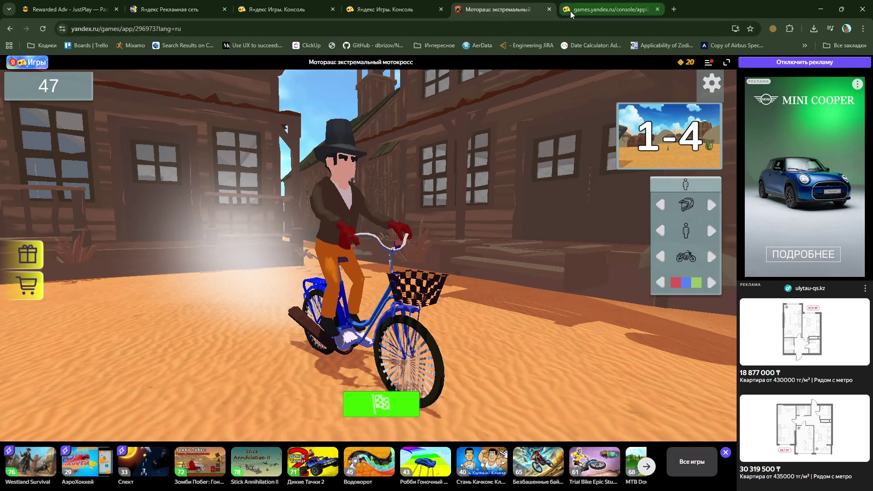
{"action": "left_click", "coordinate": [549, 9]}
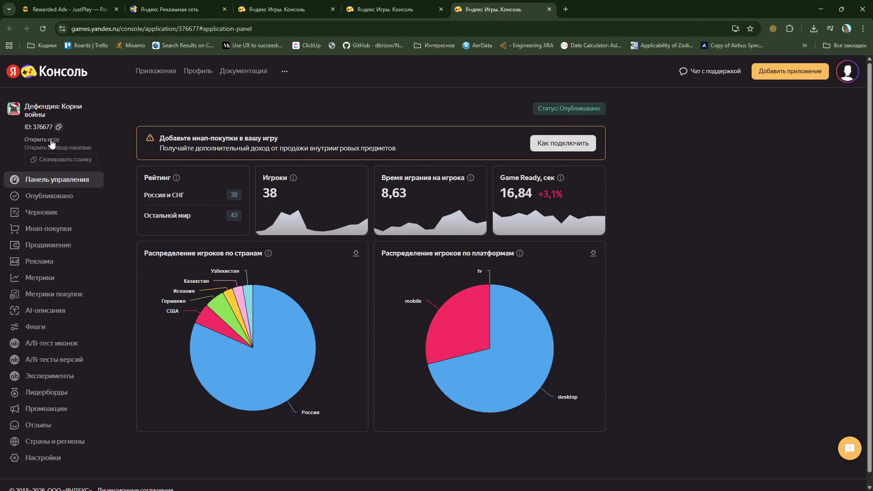
Step: Launch Дефендия: Корни войны from the console and close both full-screen ads
{"action": "left_click", "coordinate": [48, 140]}
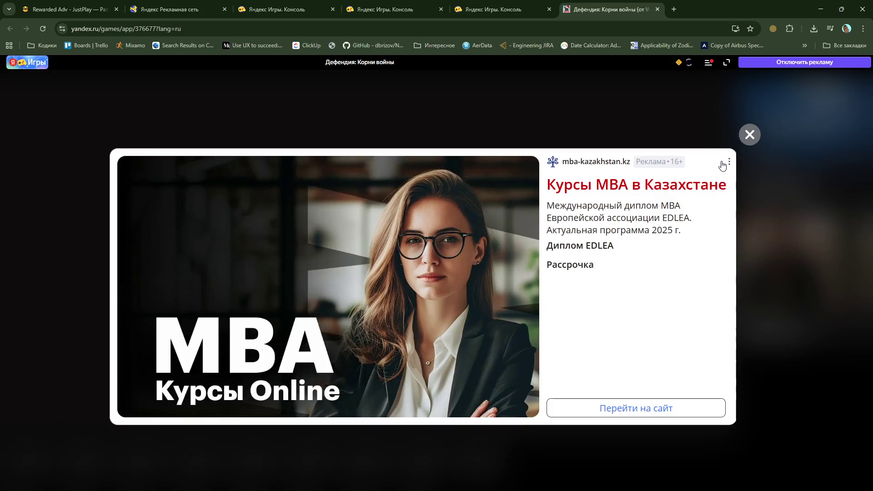
{"action": "left_click", "coordinate": [746, 137]}
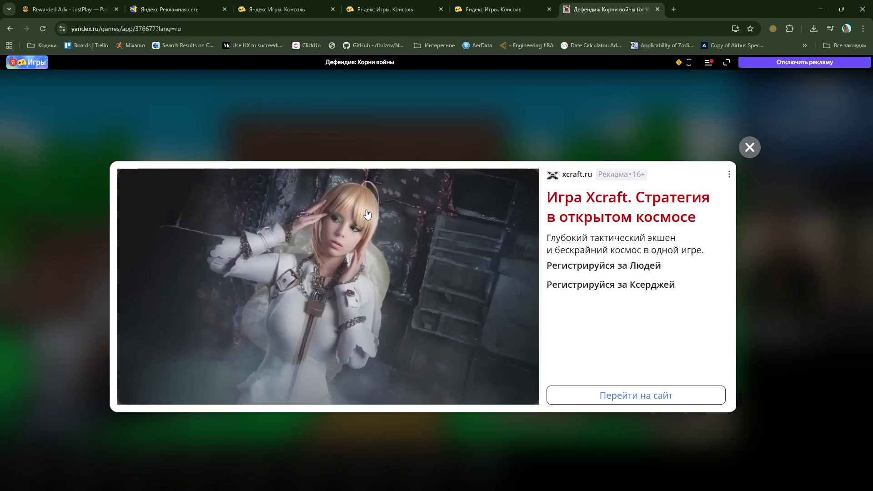
{"action": "left_click", "coordinate": [751, 148]}
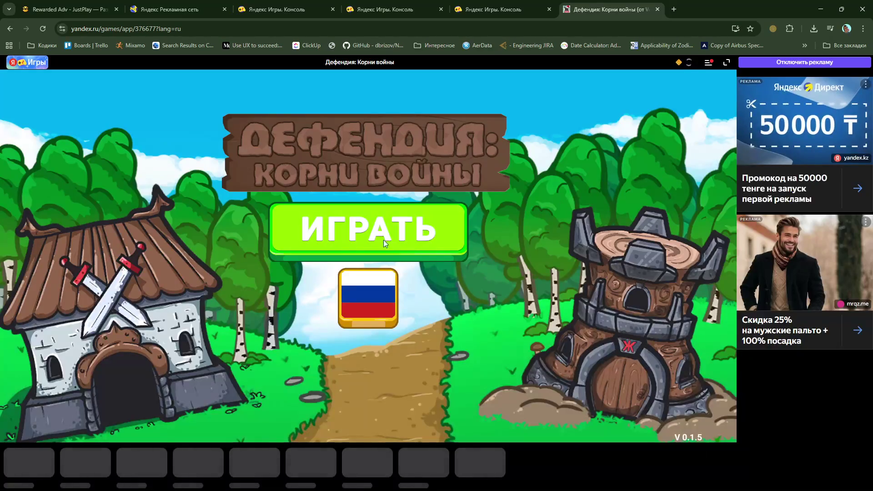
Step: Continue the 6/18 save and start the Разбойничья застава level
{"action": "left_click", "coordinate": [378, 231]}
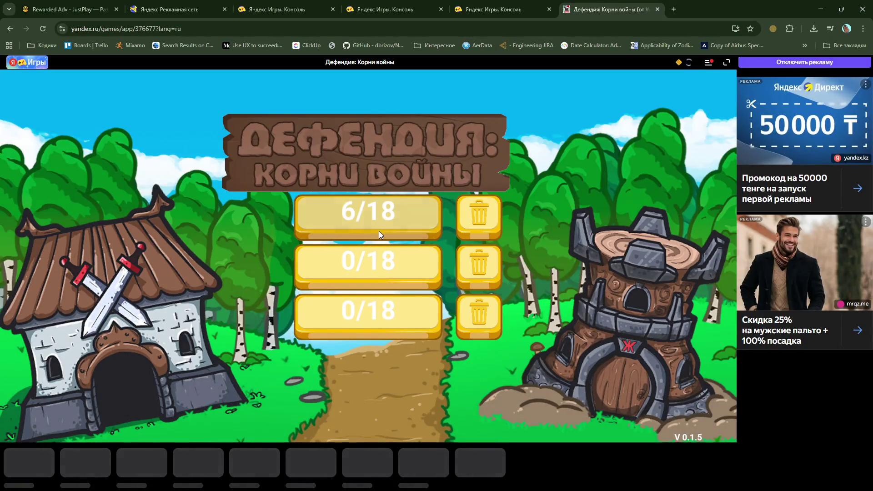
{"action": "left_click", "coordinate": [269, 219]}
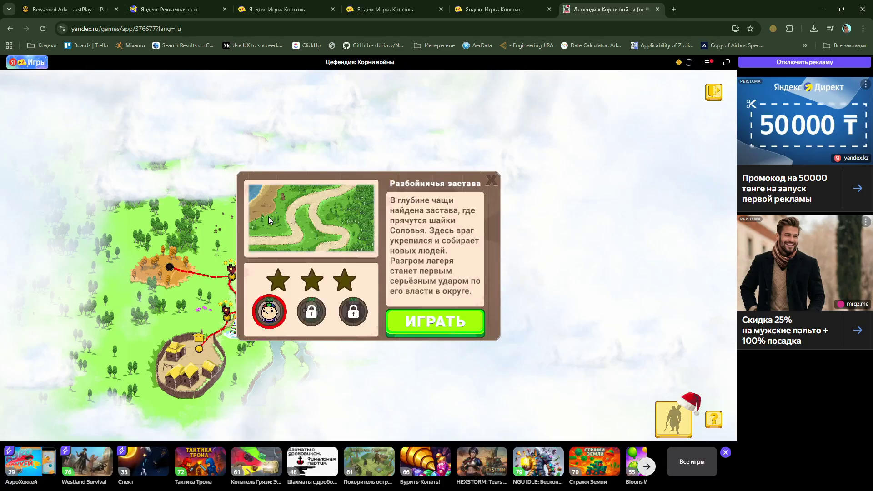
{"action": "left_click", "coordinate": [427, 320]}
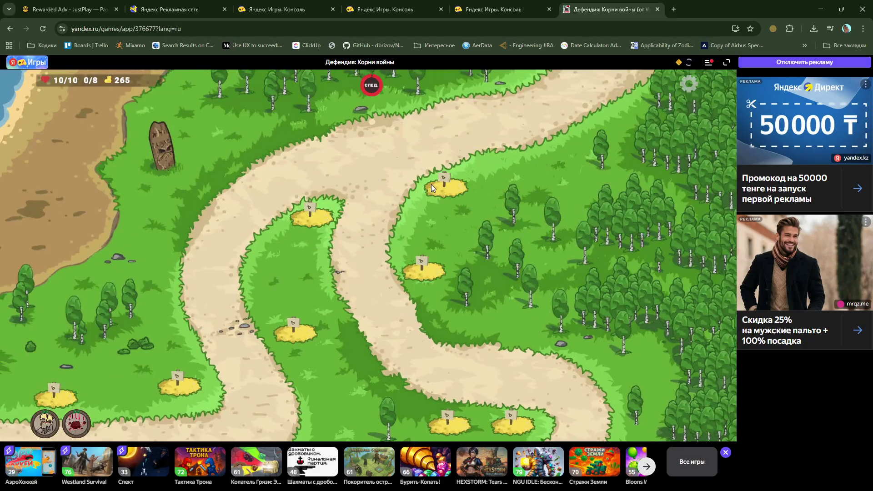
Step: Build 70-gold towers on the right and centre plots and a 125-gold barrel tower on the left
{"action": "left_click", "coordinate": [440, 187]}
{"action": "left_click", "coordinate": [493, 187]}
{"action": "left_click", "coordinate": [324, 217]}
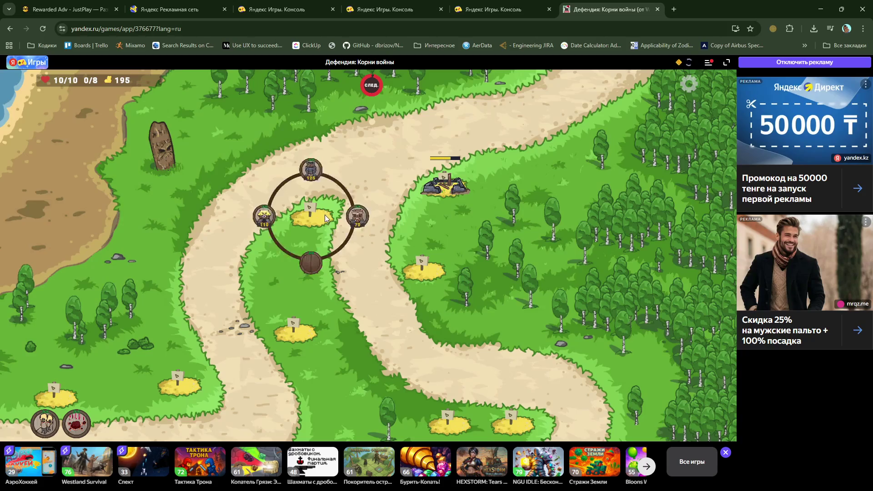
{"action": "left_click", "coordinate": [310, 170]}
{"action": "left_click", "coordinate": [311, 170]}
{"action": "left_click", "coordinate": [418, 273]}
{"action": "left_click", "coordinate": [382, 273]}
{"action": "left_click", "coordinate": [422, 268]}
{"action": "left_click", "coordinate": [422, 269]}
{"action": "left_click", "coordinate": [469, 270]}
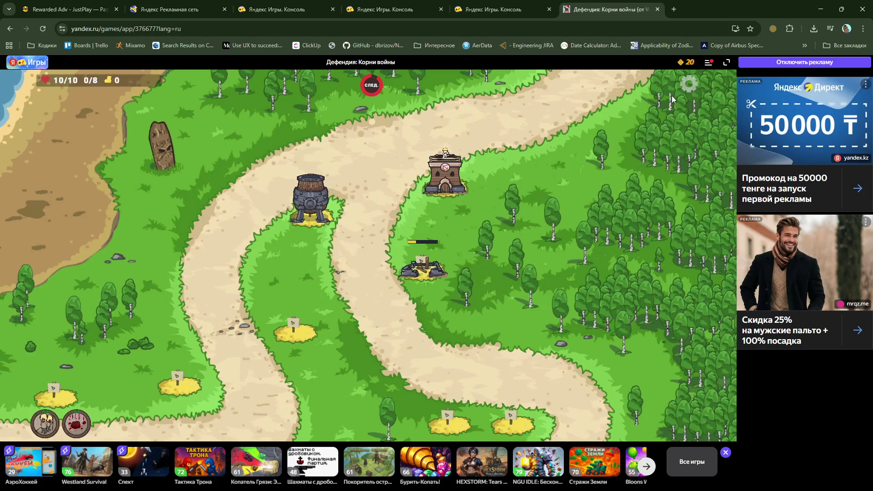
Step: Call the next wave early and send the hero along and up the path
{"action": "left_click", "coordinate": [366, 93]}
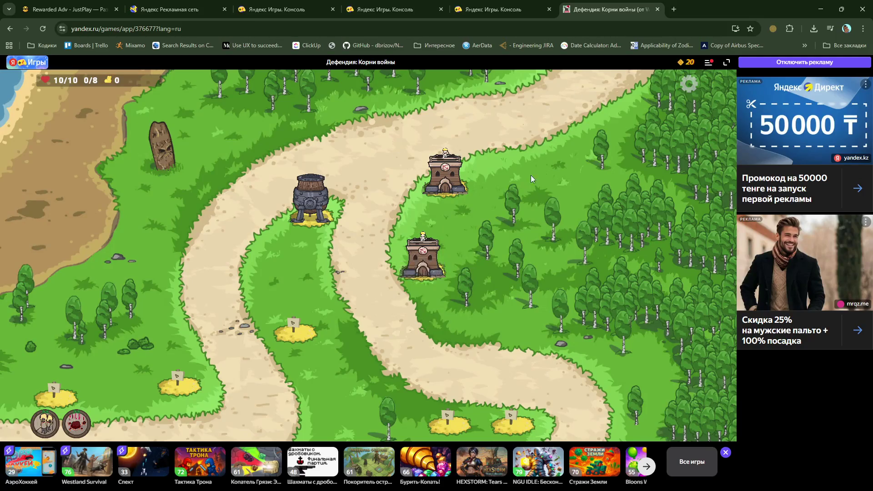
{"action": "left_click_drag", "start_coordinate": [530, 176], "coordinate": [482, 221]}
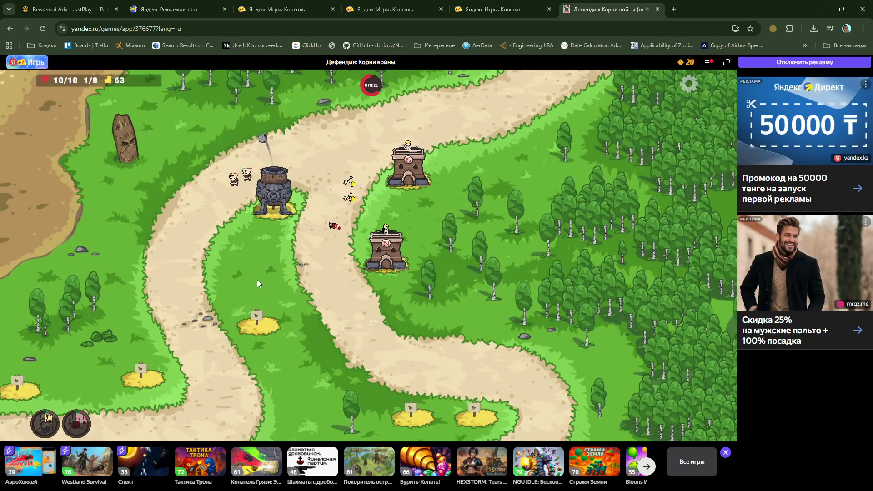
{"action": "left_click", "coordinate": [257, 319]}
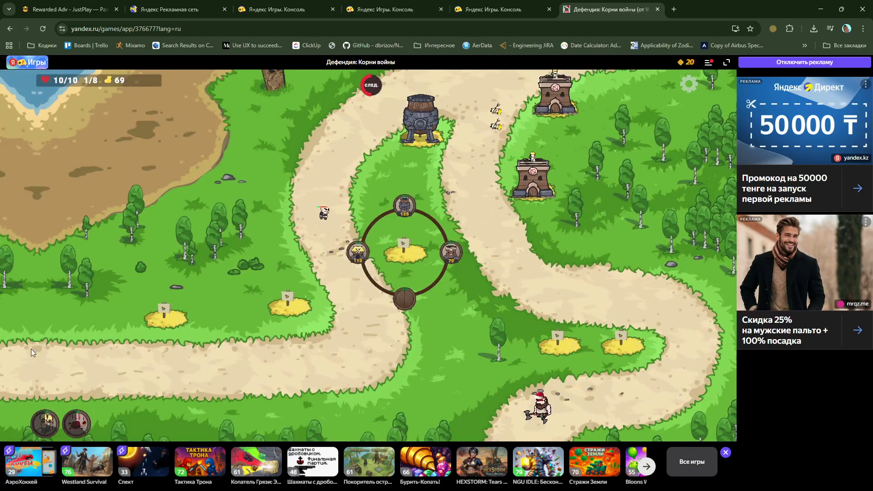
{"action": "left_click", "coordinate": [31, 352]}
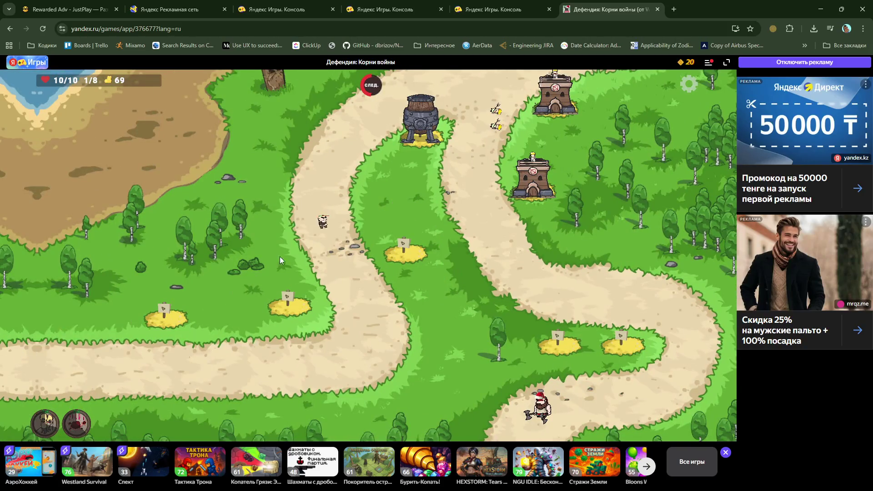
{"action": "left_click", "coordinate": [278, 320]}
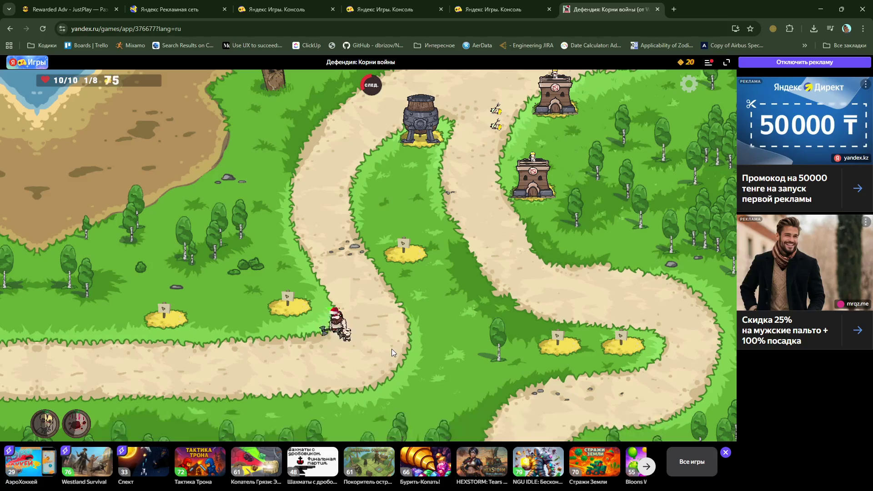
{"action": "left_click_drag", "start_coordinate": [335, 321], "coordinate": [467, 114]}
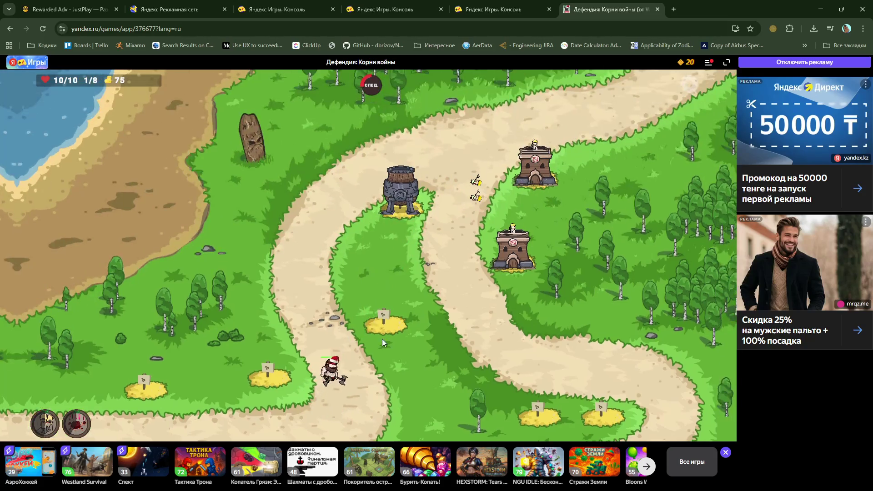
Step: Build a tower on the middle plot and move the hero up beside the top towers
{"action": "left_click", "coordinate": [382, 341]}
{"action": "left_click", "coordinate": [427, 324]}
{"action": "left_click", "coordinate": [390, 322]}
{"action": "left_click", "coordinate": [426, 322]}
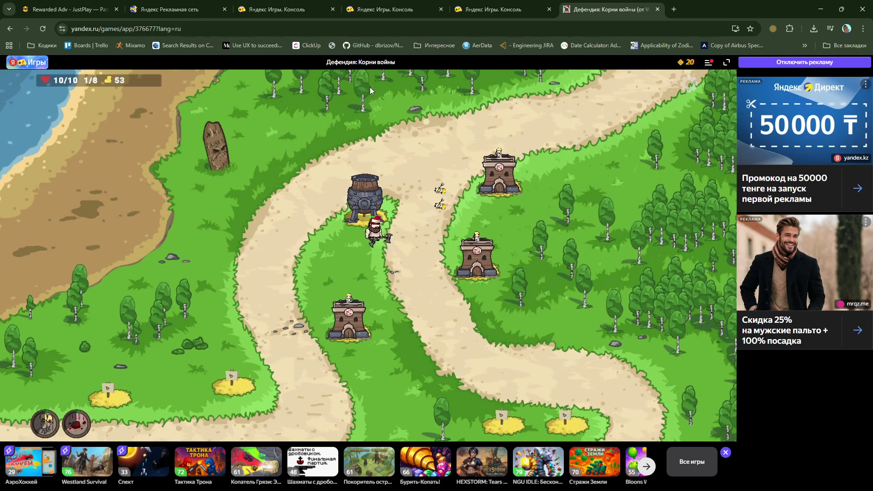
{"action": "left_click", "coordinate": [400, 174]}
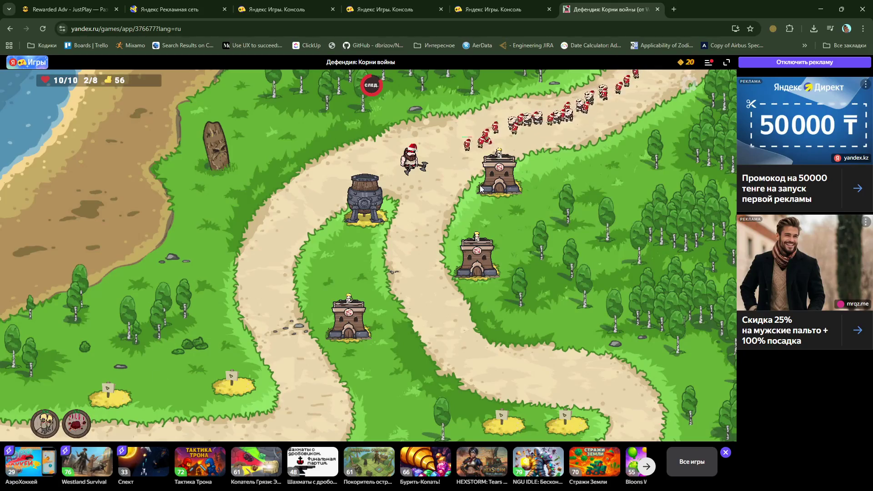
Step: Hit enemies with the blood ability, then build a lower-left barracks with its rally flag on the path
{"action": "left_click", "coordinate": [496, 146]}
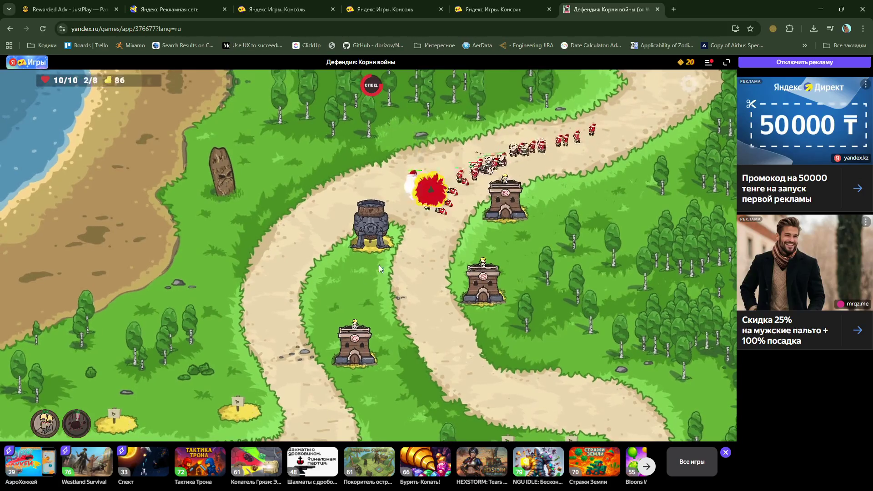
{"action": "left_click", "coordinate": [441, 203]}
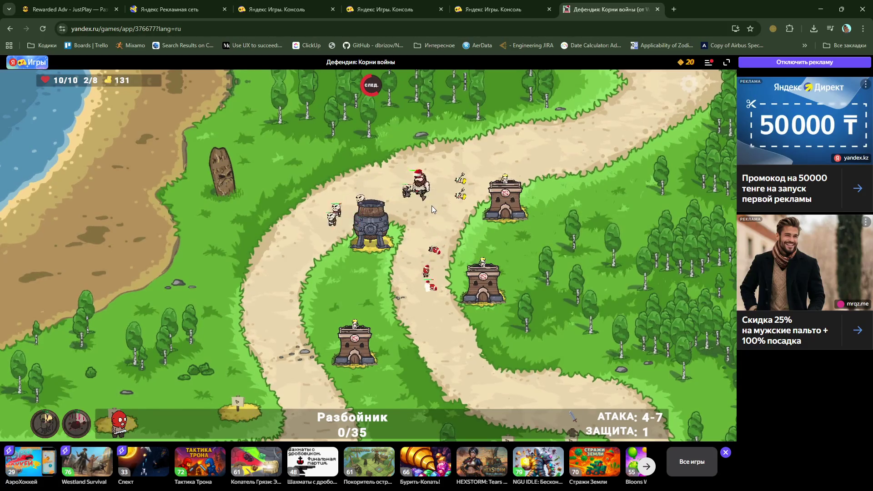
{"action": "left_click", "coordinate": [245, 394]}
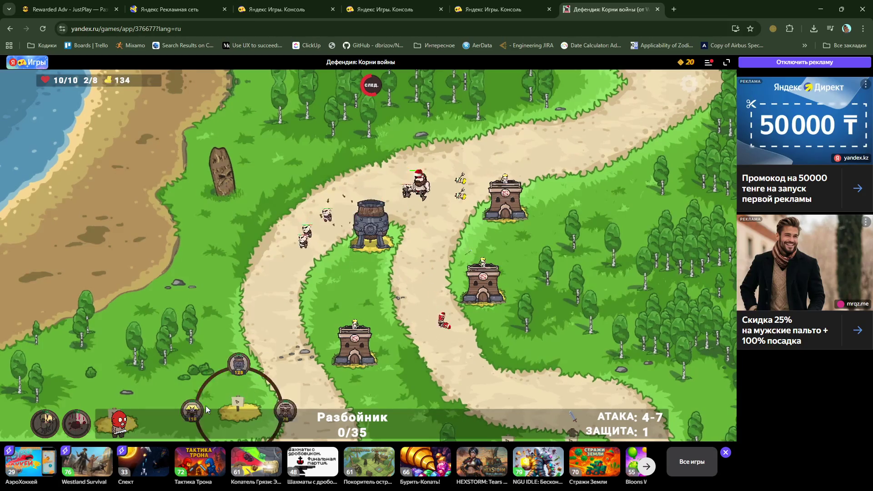
{"action": "left_click", "coordinate": [195, 410]}
{"action": "scroll", "coordinate": [312, 339], "scroll_direction": "down", "scroll_amount": 3}
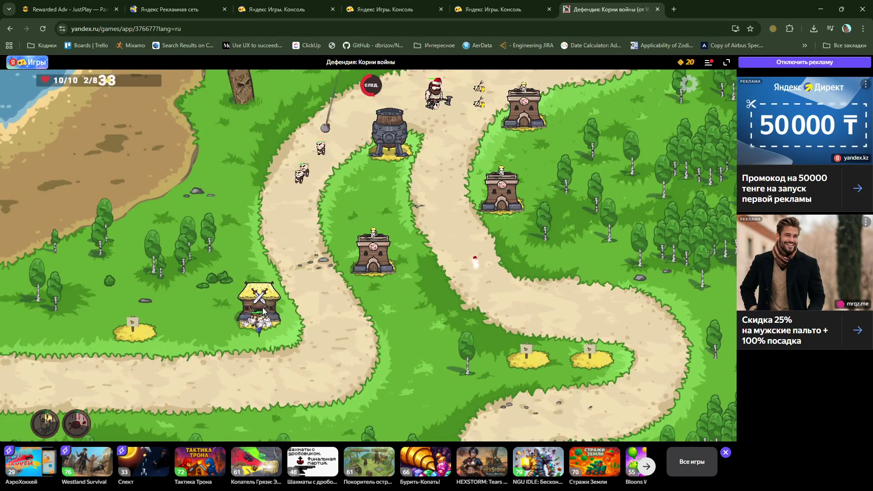
{"action": "left_click", "coordinate": [264, 312]}
{"action": "left_click", "coordinate": [279, 335]}
{"action": "left_click", "coordinate": [313, 274]}
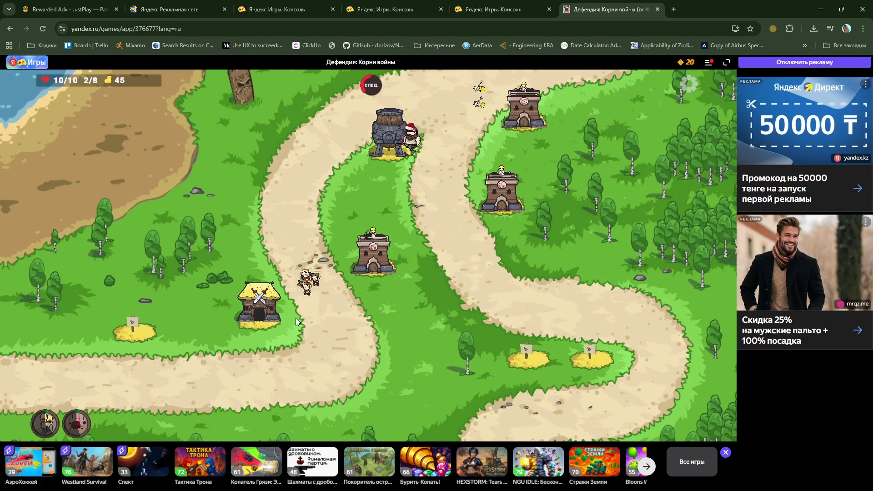
Step: Send the hero up toward incoming enemies and close the game tab
{"action": "mouse_move", "coordinate": [334, 283]}
{"action": "left_mouse_down"}
{"action": "mouse_move", "coordinate": [371, 186]}
{"action": "mouse_move", "coordinate": [405, 189]}
{"action": "left_mouse_up"}
{"action": "left_click", "coordinate": [415, 140]}
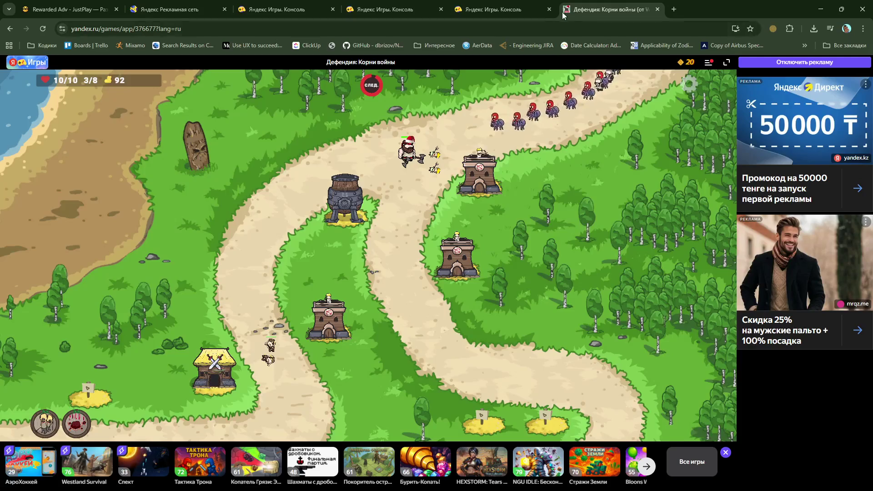
{"action": "middle_click", "coordinate": [632, 12]}
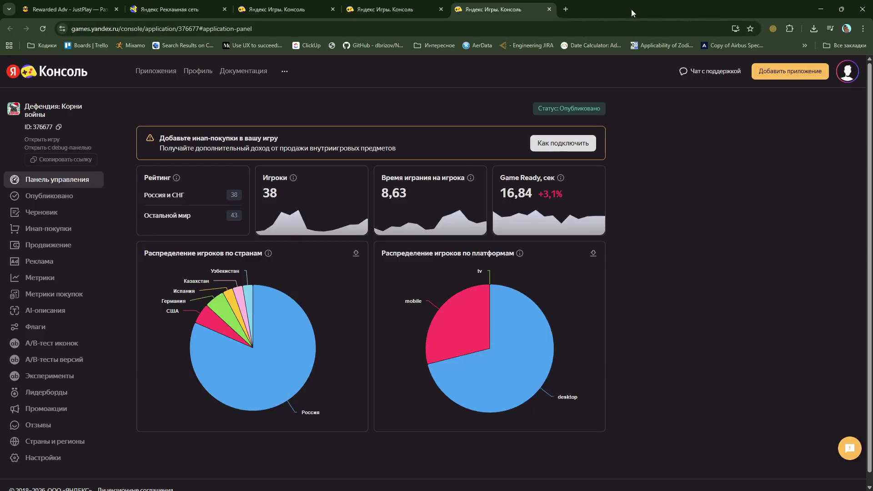
Step: Close the console and ad network tabs, leaving the rewarded ads documentation page
{"action": "left_click", "coordinate": [549, 9]}
{"action": "left_click", "coordinate": [440, 9]}
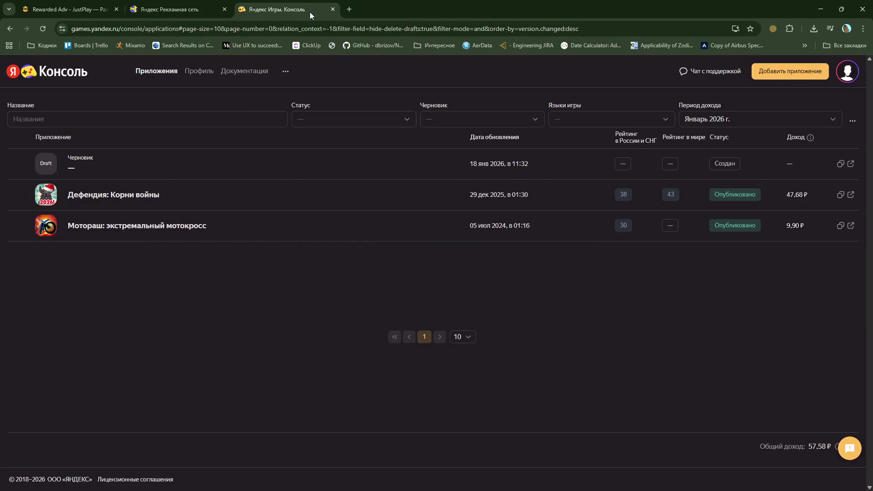
{"action": "middle_click", "coordinate": [309, 12]}
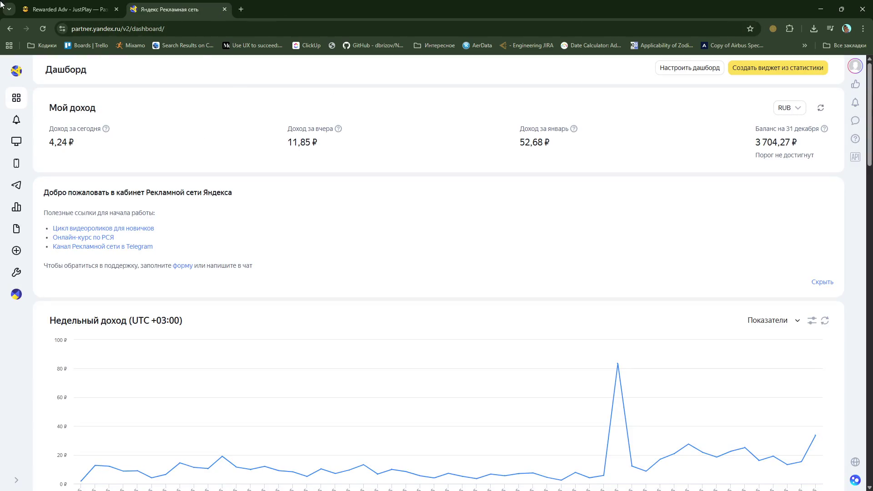
{"action": "left_click", "coordinate": [57, 6]}
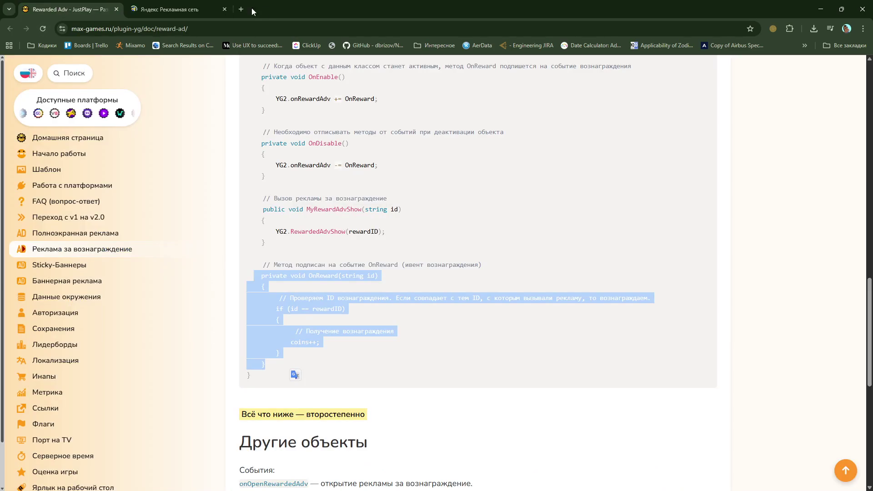
{"action": "left_click", "coordinate": [224, 9]}
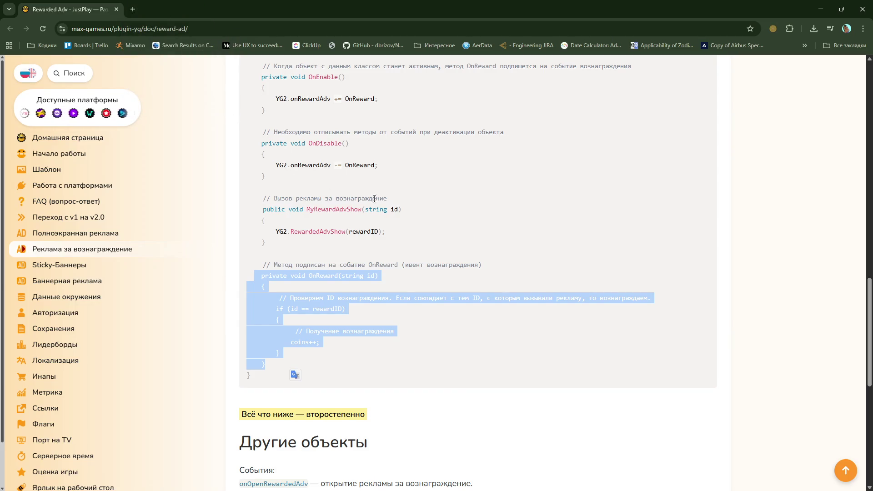
Step: Copy the MyRewardAdvShow method example and switch to Visual Studio
{"action": "left_click", "coordinate": [391, 209]}
{"action": "double_click", "coordinate": [393, 209]}
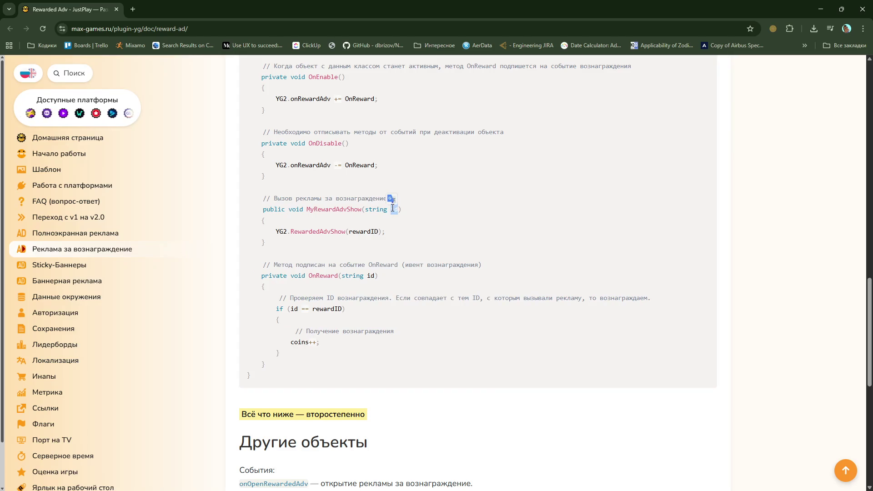
{"action": "scroll", "coordinate": [394, 205], "scroll_direction": "up", "scroll_amount": 3}
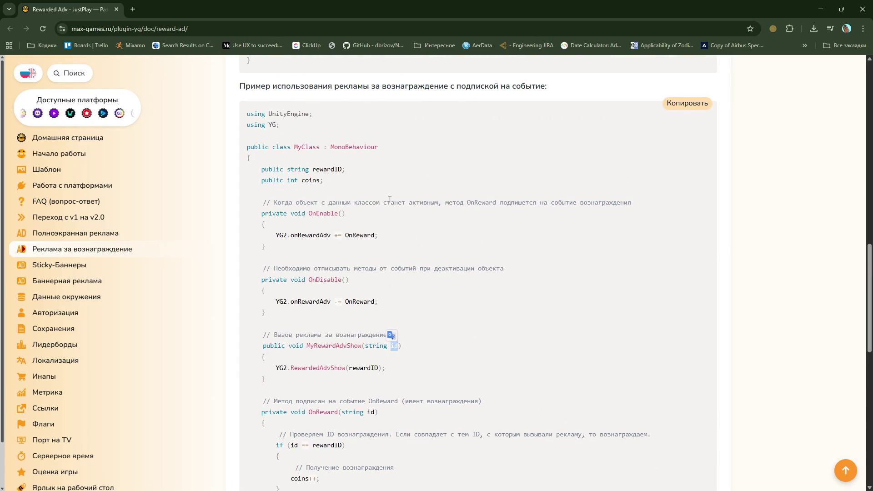
{"action": "scroll", "coordinate": [378, 219], "scroll_direction": "down", "scroll_amount": 2}
{"action": "left_click_drag", "start_coordinate": [264, 254], "coordinate": [282, 291]}
{"action": "key", "text": "ctrl+c"}
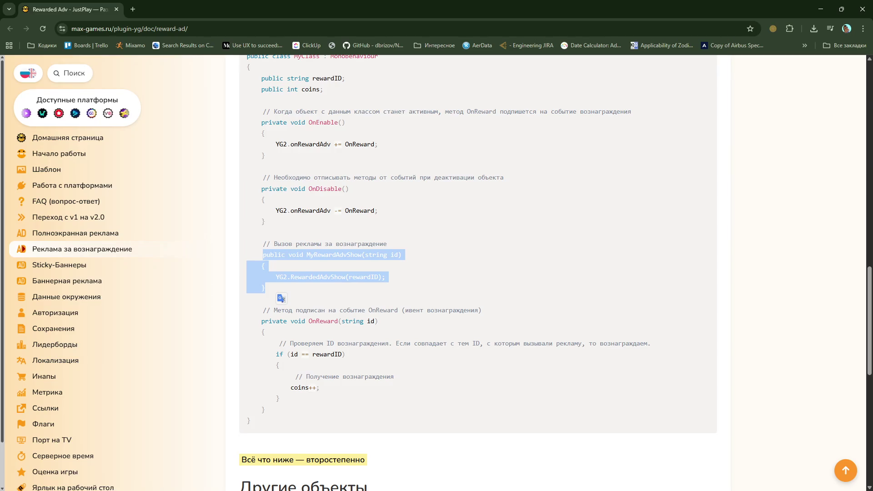
{"action": "key", "text": "alt+Tab"}
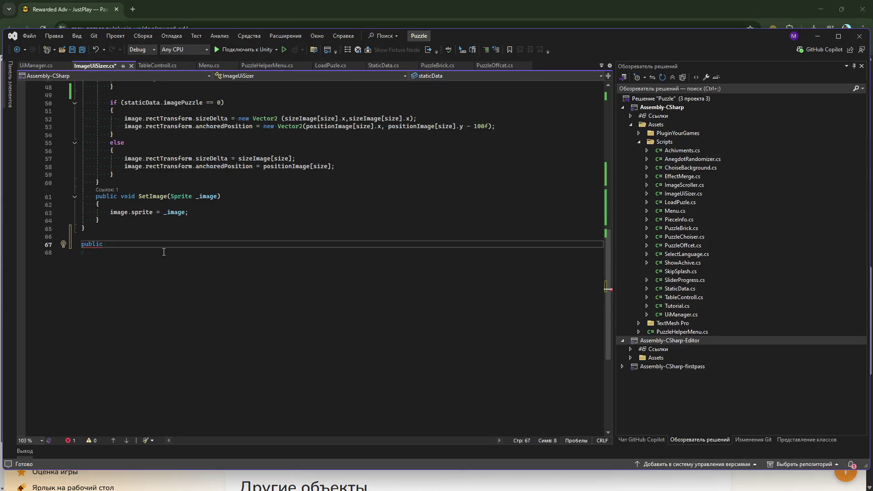
Step: Delete the stray 'public' at the end of ImageUiSizer.cs and save it
{"action": "left_click_drag", "start_coordinate": [108, 246], "coordinate": [109, 240]}
{"action": "key", "text": "Delete"}
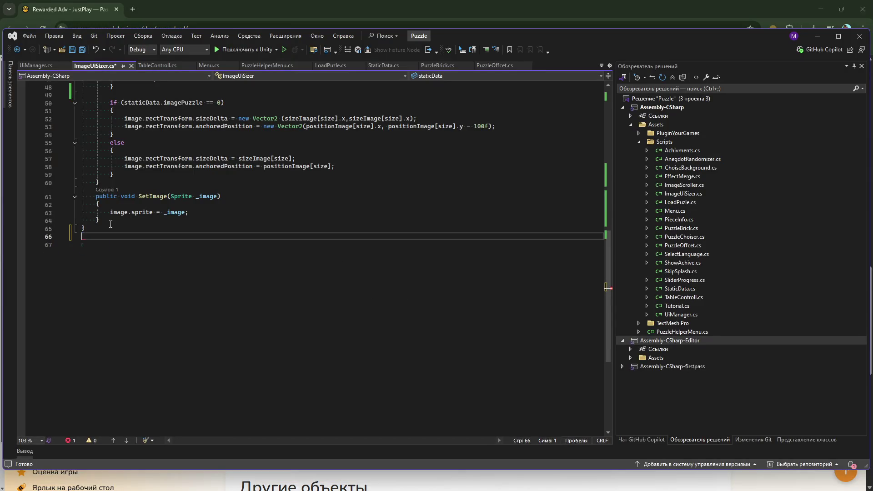
{"action": "scroll", "coordinate": [110, 224], "scroll_direction": "up", "scroll_amount": 14}
{"action": "scroll", "coordinate": [147, 258], "scroll_direction": "up", "scroll_amount": 2}
{"action": "key", "text": "ctrl+s"}
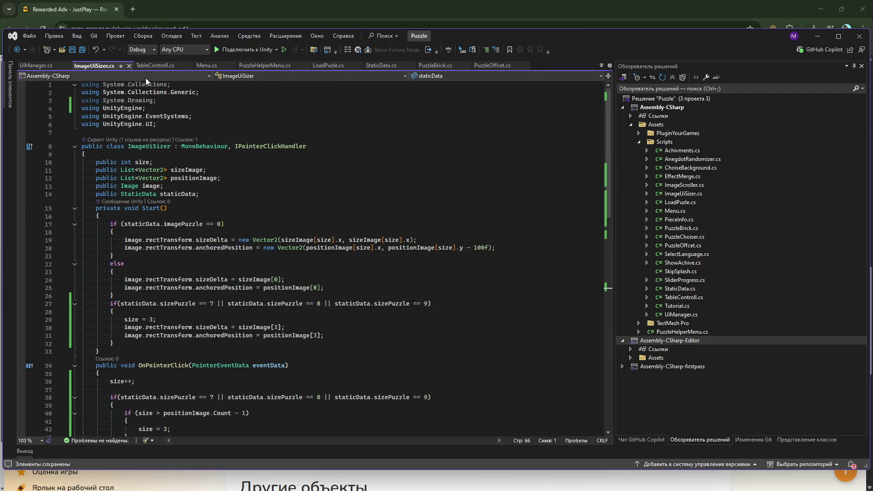
Step: Paste the MyRewardAdvShow method after OnReward in Menu.cs and save
{"action": "left_click", "coordinate": [42, 66]}
{"action": "left_click", "coordinate": [201, 65]}
{"action": "scroll", "coordinate": [144, 374], "scroll_direction": "down", "scroll_amount": 5}
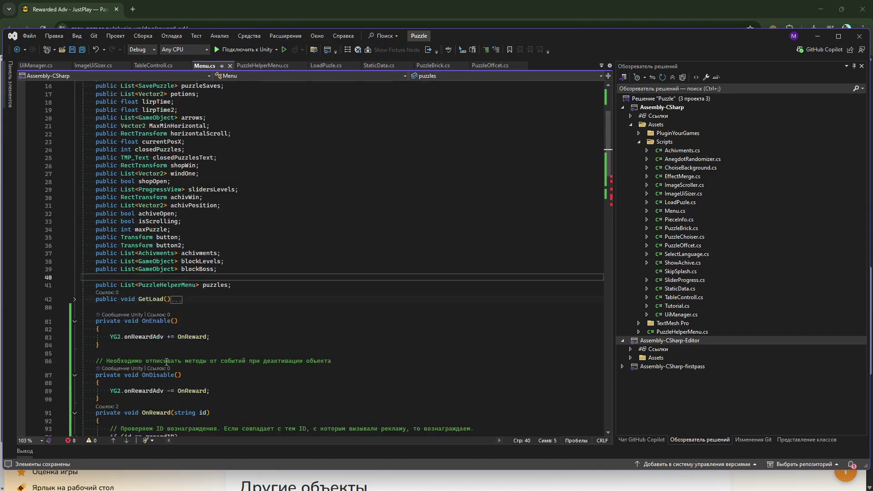
{"action": "scroll", "coordinate": [144, 373], "scroll_direction": "down", "scroll_amount": 1}
{"action": "left_click", "coordinate": [119, 384]}
{"action": "key", "text": "Return"}
{"action": "key", "text": "ctrl+v"}
{"action": "key", "text": "ctrl+s"}
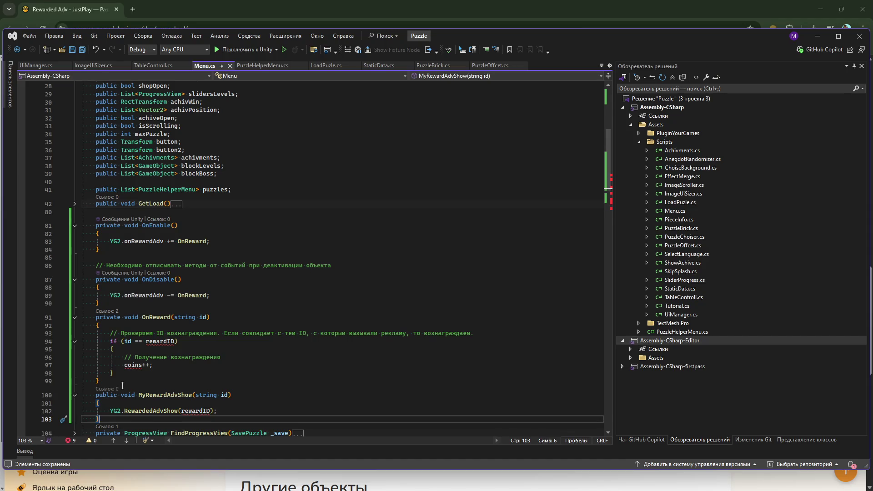
Step: Add 'public string rewardID;' on line 40 of Menu.cs, then return to the documentation
{"action": "left_click", "coordinate": [174, 341]}
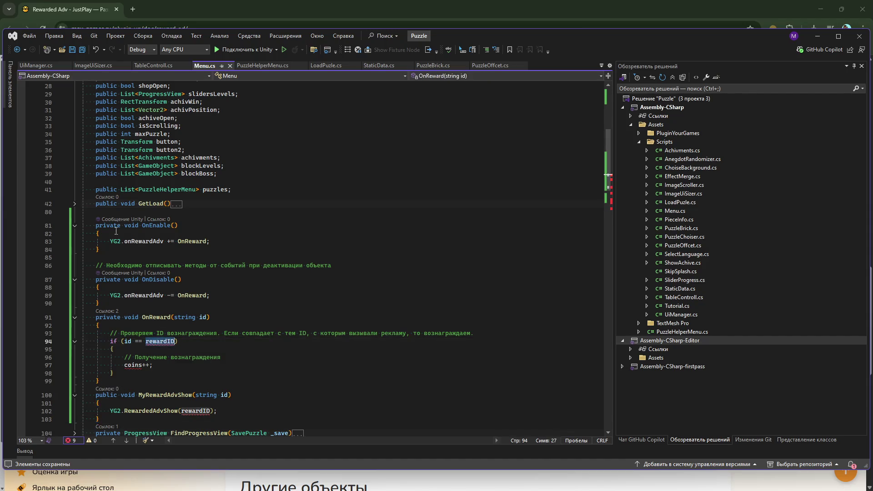
{"action": "left_click", "coordinate": [118, 182]}
{"action": "type", "text": "rewardID"}
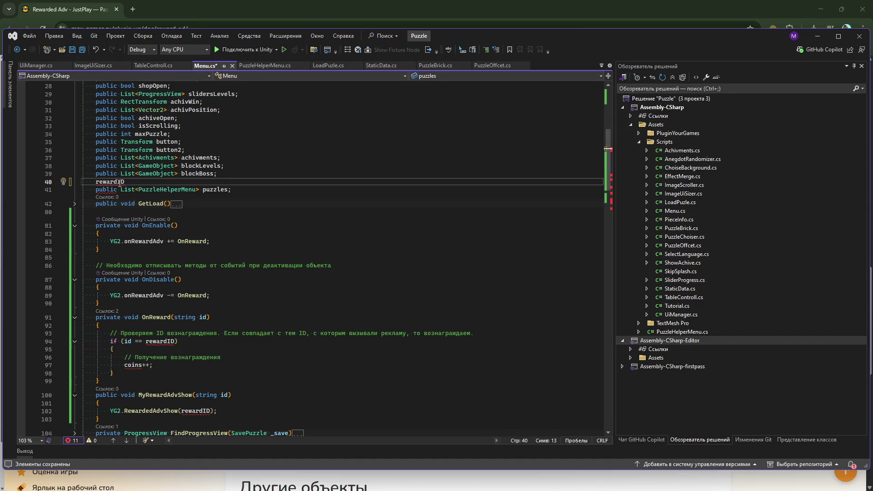
{"action": "key", "text": "BackSpace"}
{"action": "key", "text": "BackSpace"}
{"action": "key", "text": "BackSpace"}
{"action": "type", "text": "p"}
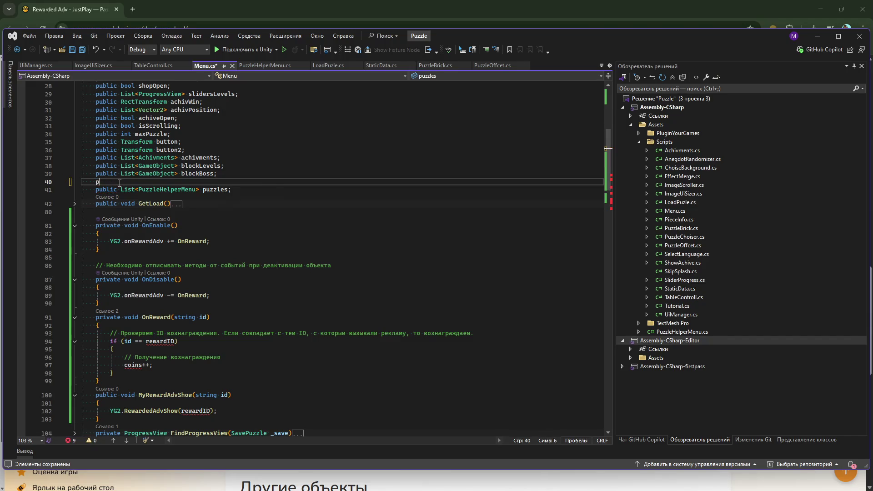
{"action": "type", "text": "ublic s"}
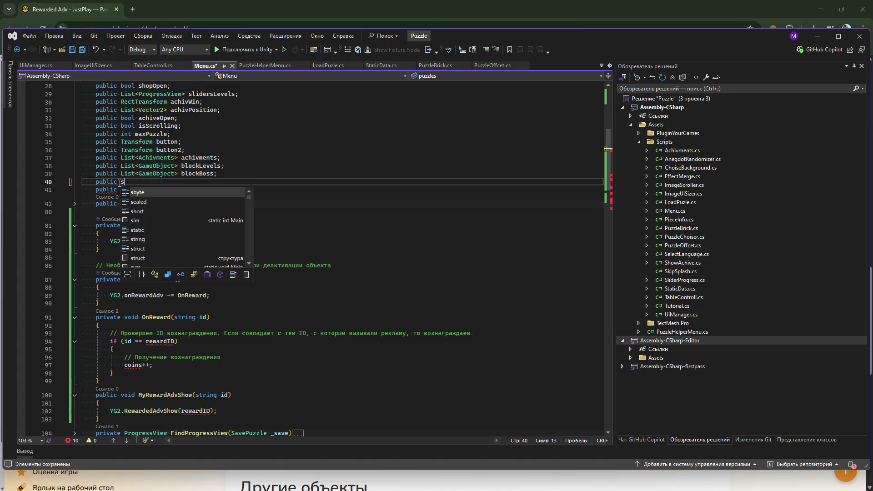
{"action": "type", "text": "tring rewardID;"}
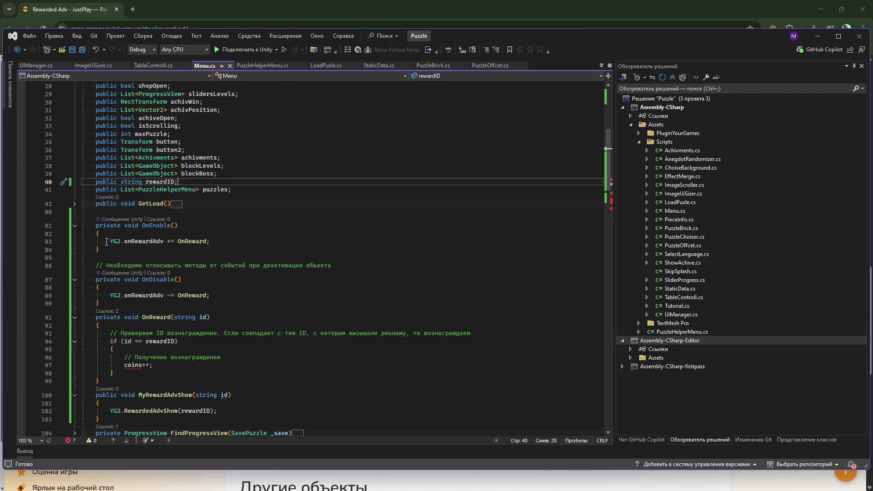
{"action": "left_click", "coordinate": [466, 484]}
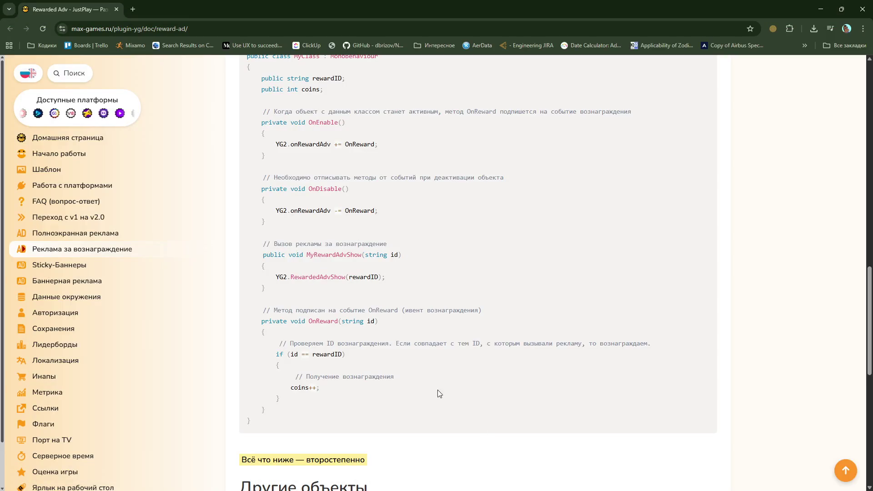
Step: Study rewardID and the id parameter in the MyRewardAdvShow example, then return to Visual Studio
{"action": "left_click_drag", "start_coordinate": [400, 254], "coordinate": [398, 256]}
{"action": "double_click", "coordinate": [370, 277]}
{"action": "left_click", "coordinate": [389, 256]}
{"action": "mouse_move", "coordinate": [421, 258]}
{"action": "left_mouse_down"}
{"action": "mouse_move", "coordinate": [370, 278]}
{"action": "mouse_move", "coordinate": [379, 268]}
{"action": "left_mouse_up"}
{"action": "left_click", "coordinate": [381, 269]}
{"action": "scroll", "coordinate": [398, 274], "scroll_direction": "up", "scroll_amount": 1}
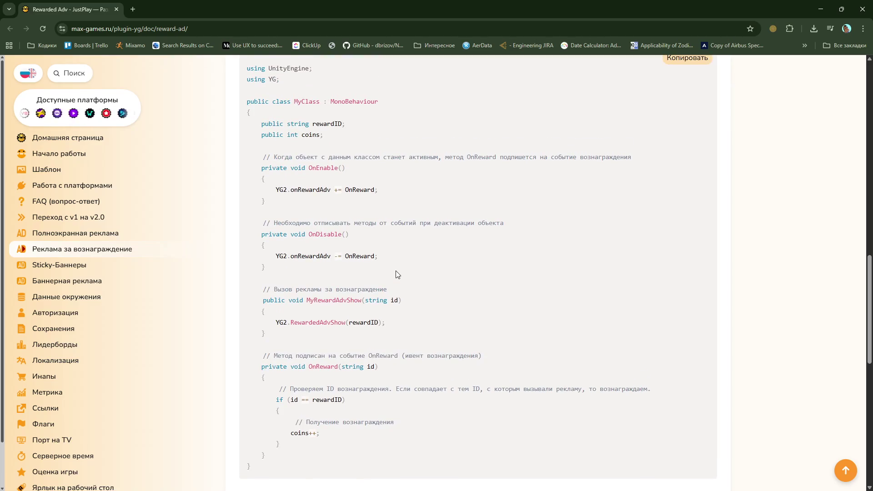
{"action": "double_click", "coordinate": [394, 300]}
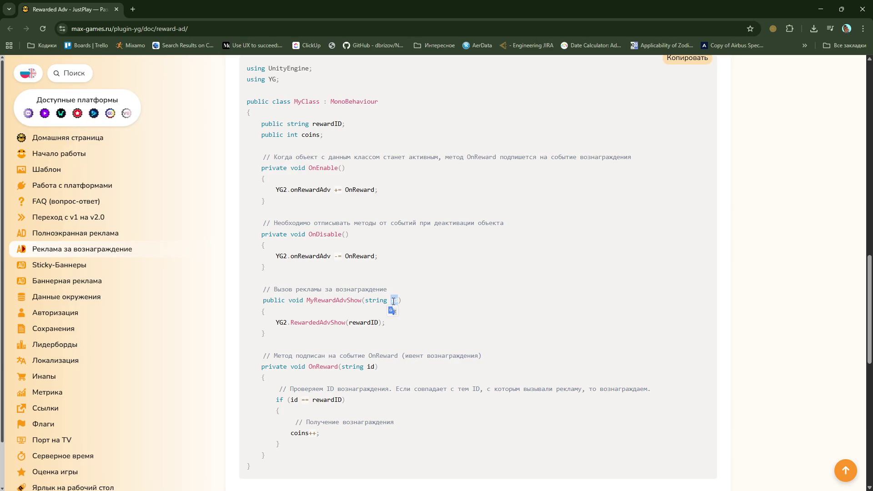
{"action": "left_click", "coordinate": [450, 285]}
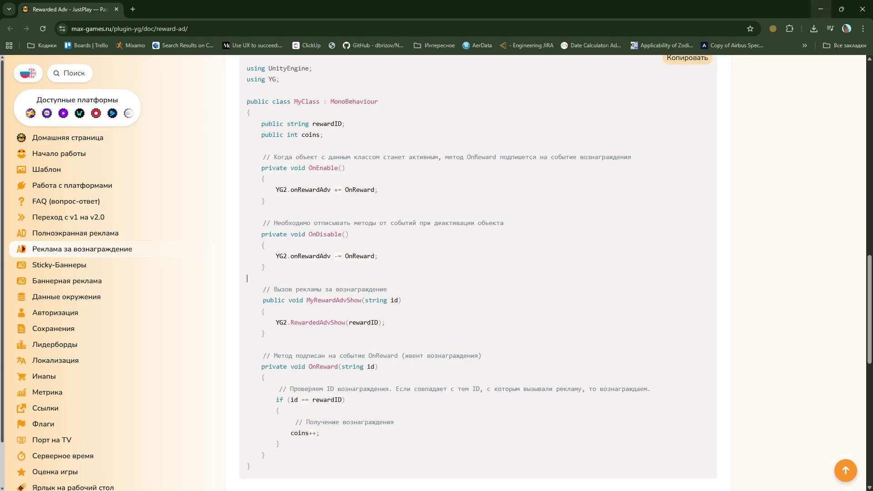
{"action": "key", "text": "alt+Tab"}
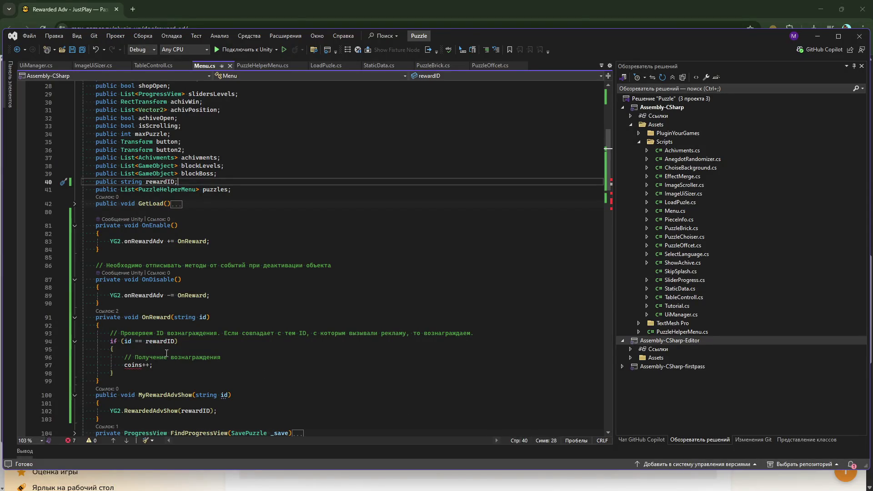
Step: Remove the reward ID if-check and its brace from OnReward, outdent the coins line, and save
{"action": "left_click_drag", "start_coordinate": [115, 348], "coordinate": [110, 341]}
{"action": "key", "text": "Delete"}
{"action": "left_click", "coordinate": [114, 365]}
{"action": "key", "text": "BackSpace"}
{"action": "left_click", "coordinate": [190, 359]}
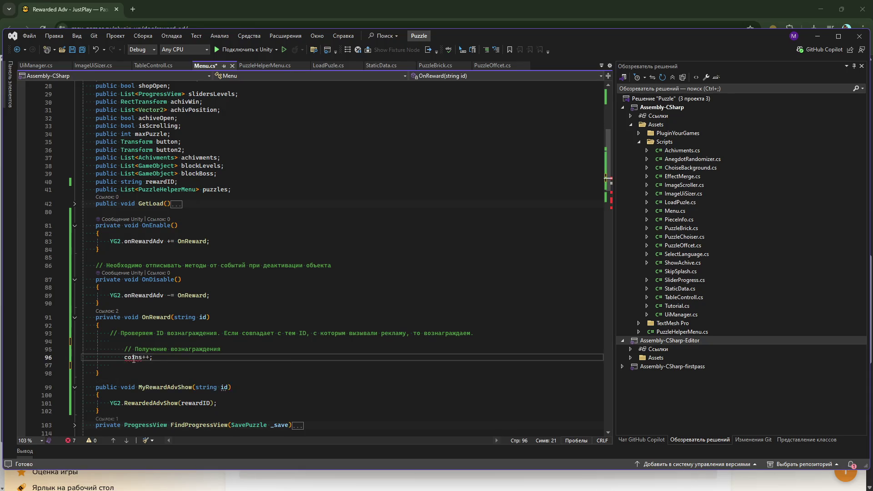
{"action": "key", "text": "Home"}
{"action": "key", "text": "shift+Tab"}
{"action": "key", "text": "ctrl+s"}
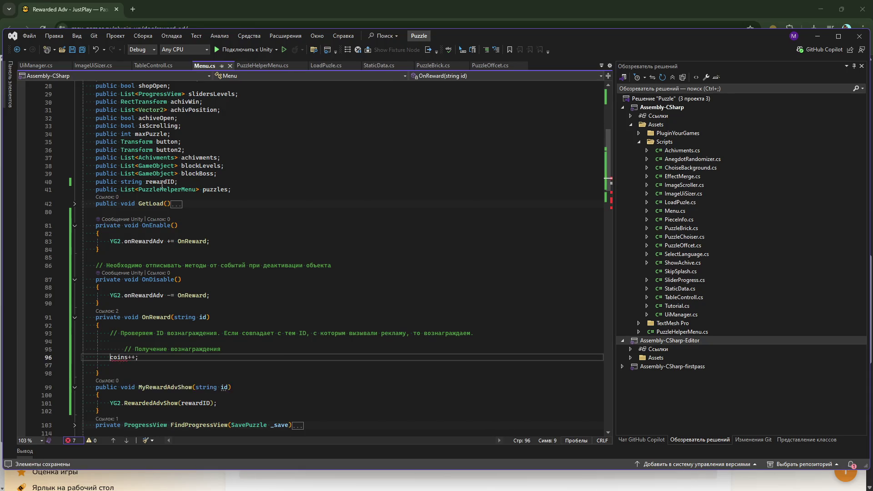
Step: Change coins++ to staticData.coins += 100 in OnReward and save
{"action": "left_click", "coordinate": [118, 358]}
{"action": "double_click", "coordinate": [118, 358]}
{"action": "type", "text": "sta"}
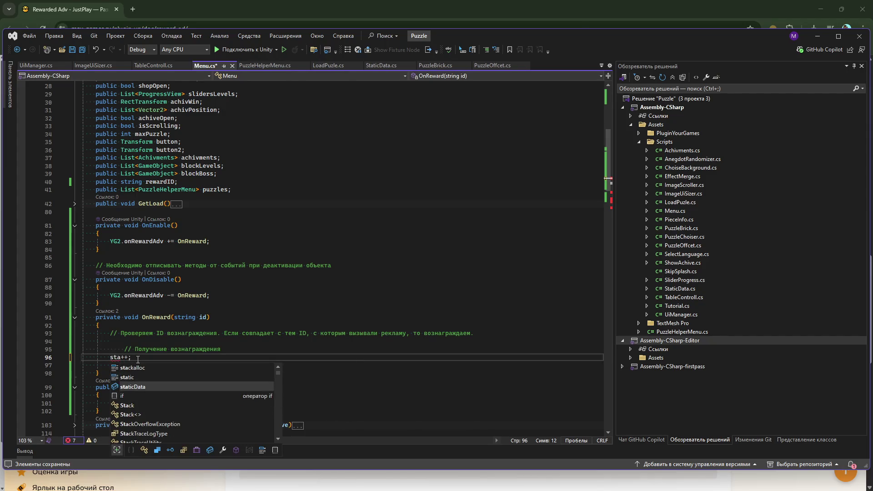
{"action": "key", "text": "Tab"}
{"action": "type", "text": ".co"}
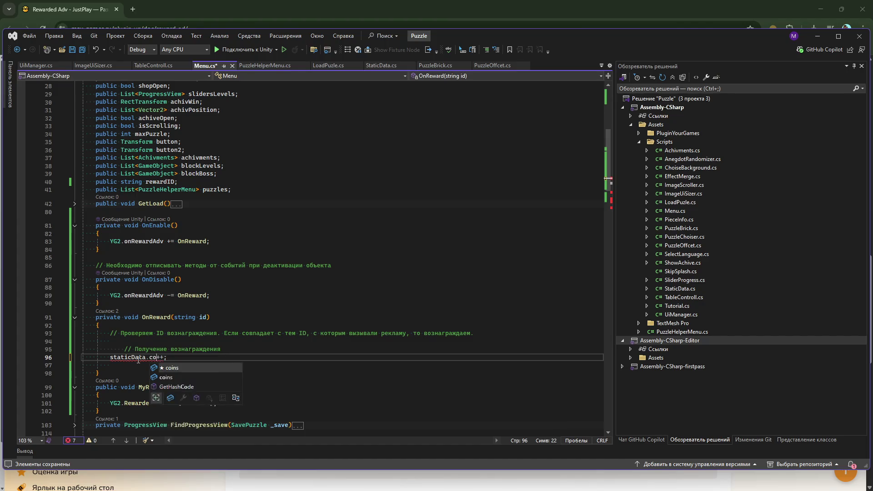
{"action": "key", "text": "Escape"}
{"action": "type", "text": "ins"}
{"action": "key", "text": "Right"}
{"action": "key", "text": "Delete"}
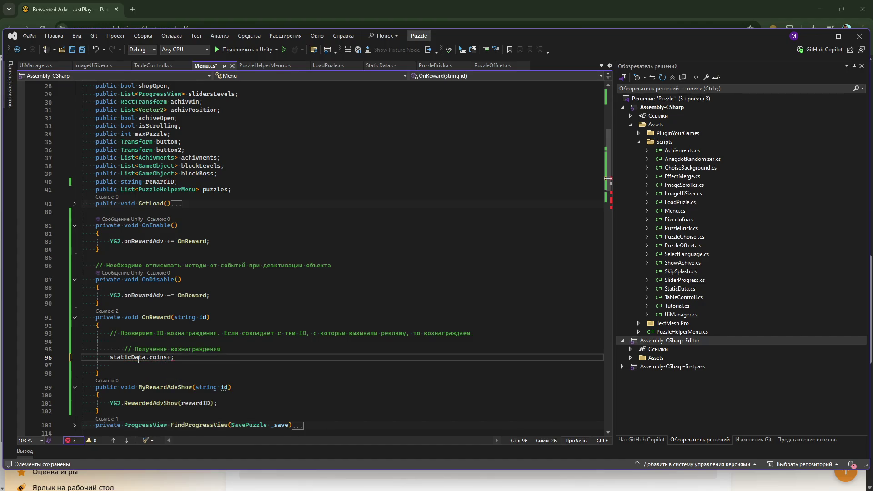
{"action": "key", "text": "BackSpace"}
{"action": "type", "text": "+="}
{"action": "key", "text": "Left"}
{"action": "type", "text": "100"}
{"action": "key", "text": "ctrl+s"}
{"action": "key", "text": "Delete"}
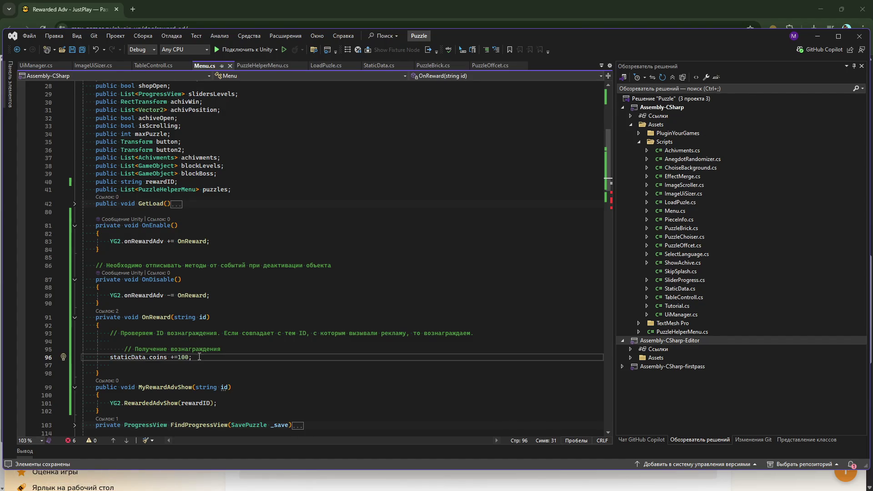
Step: Move the DOTween KillAll line from the second OnDisable into the first OnDisable
{"action": "scroll", "coordinate": [198, 361], "scroll_direction": "down", "scroll_amount": 5}
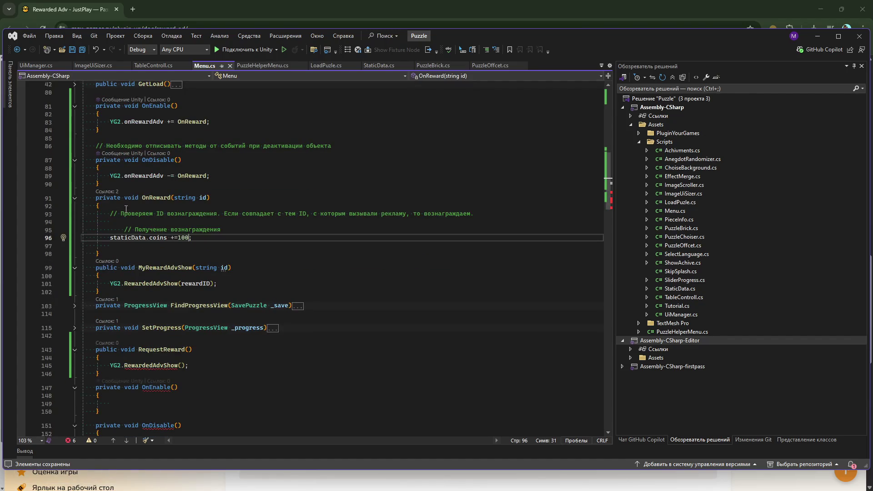
{"action": "scroll", "coordinate": [177, 392], "scroll_direction": "down", "scroll_amount": 3}
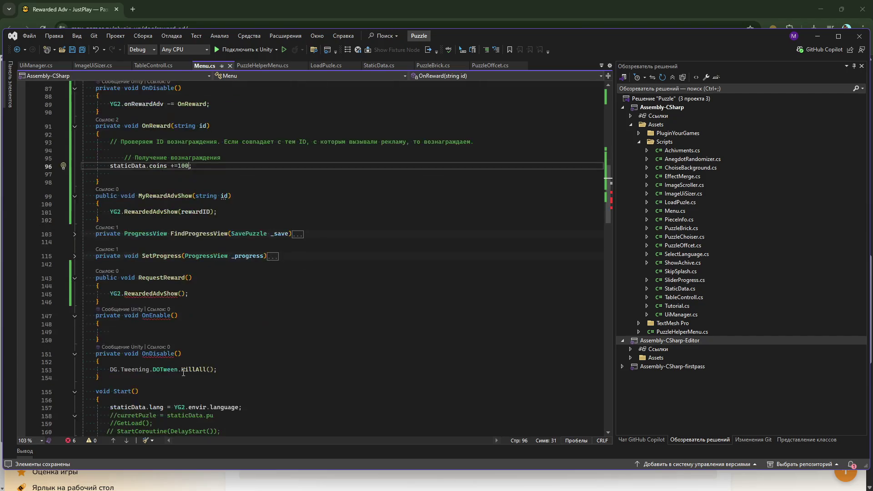
{"action": "left_click_drag", "start_coordinate": [110, 370], "coordinate": [217, 370]}
{"action": "key", "text": "ctrl+c"}
{"action": "key", "text": "Delete"}
{"action": "scroll", "coordinate": [168, 306], "scroll_direction": "up", "scroll_amount": 10}
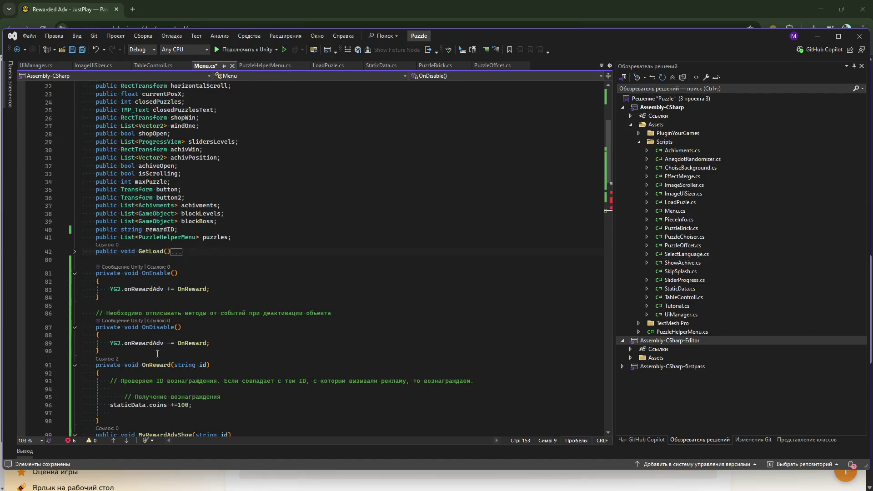
{"action": "left_click", "coordinate": [210, 343]}
{"action": "key", "text": "Return"}
{"action": "key", "text": "ctrl+v"}
Step: Delete the duplicate empty OnEnable/OnDisable methods and RequestReward, then save Menu.cs
{"action": "scroll", "coordinate": [110, 370], "scroll_direction": "down", "scroll_amount": 9}
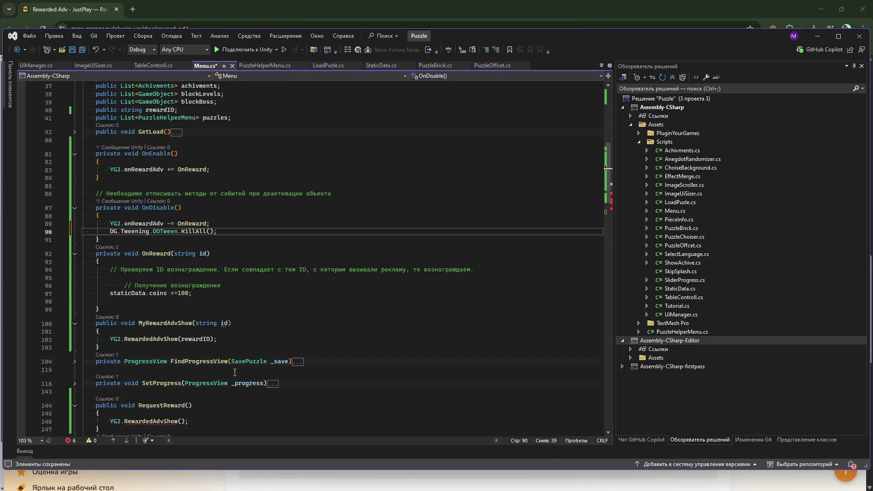
{"action": "mouse_move", "coordinate": [108, 410]}
{"action": "left_mouse_down"}
{"action": "mouse_move", "coordinate": [96, 310]}
{"action": "mouse_move", "coordinate": [83, 310]}
{"action": "left_mouse_up"}
{"action": "key", "text": "Delete"}
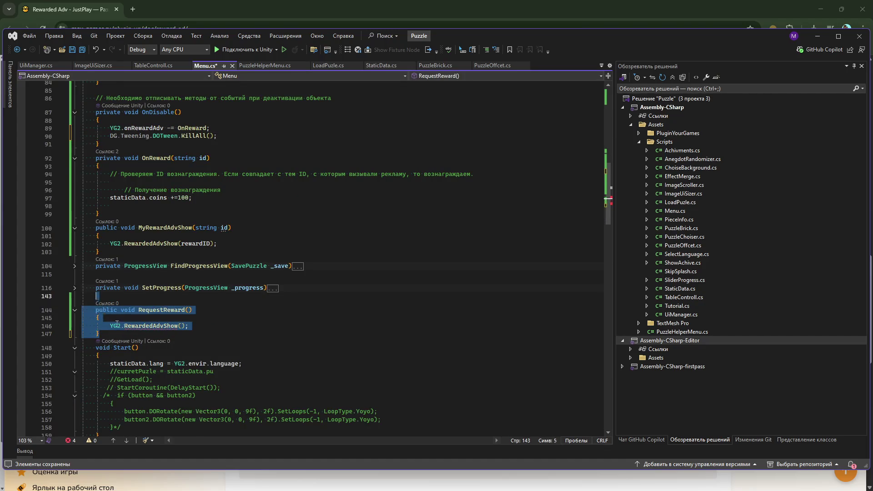
{"action": "key", "text": "Delete"}
{"action": "scroll", "coordinate": [170, 342], "scroll_direction": "up", "scroll_amount": 3}
{"action": "scroll", "coordinate": [170, 342], "scroll_direction": "up", "scroll_amount": 3}
{"action": "key", "text": "ctrl+s"}
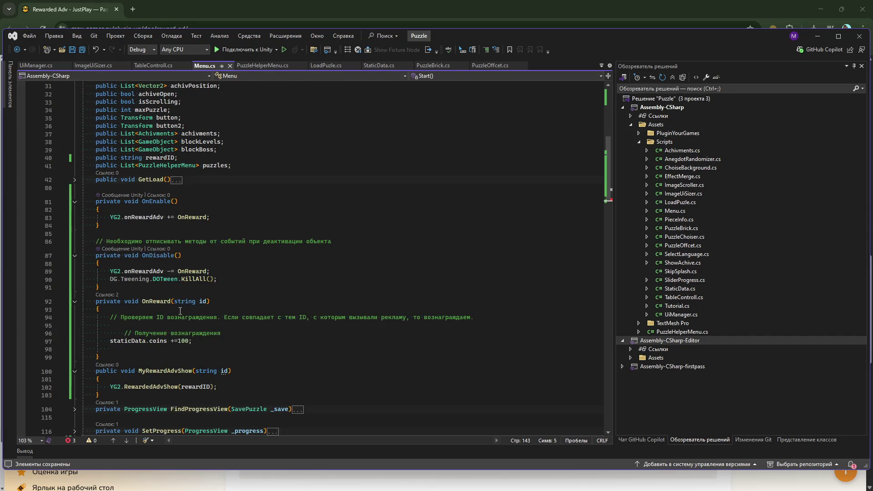
Step: Review MyRewardAdvShow, OnReward and staticData references, then add a blank line after the coin reward line
{"action": "left_click", "coordinate": [169, 371]}
{"action": "double_click", "coordinate": [169, 372]}
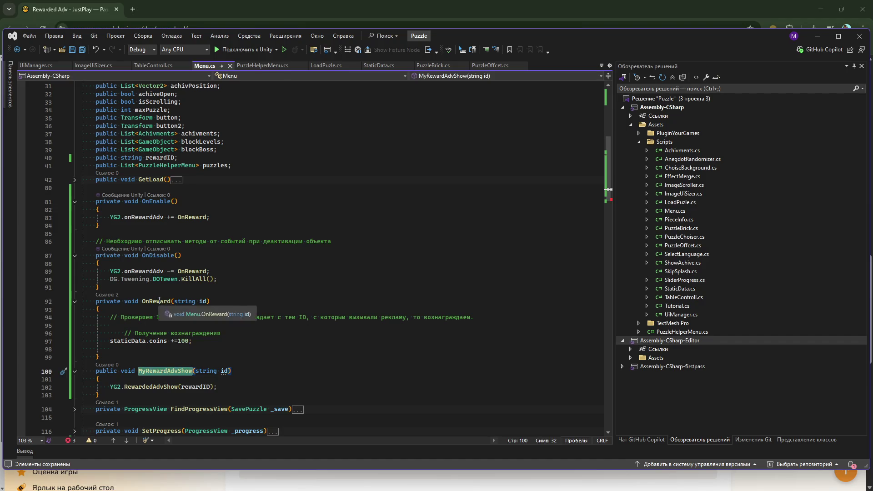
{"action": "double_click", "coordinate": [156, 301]}
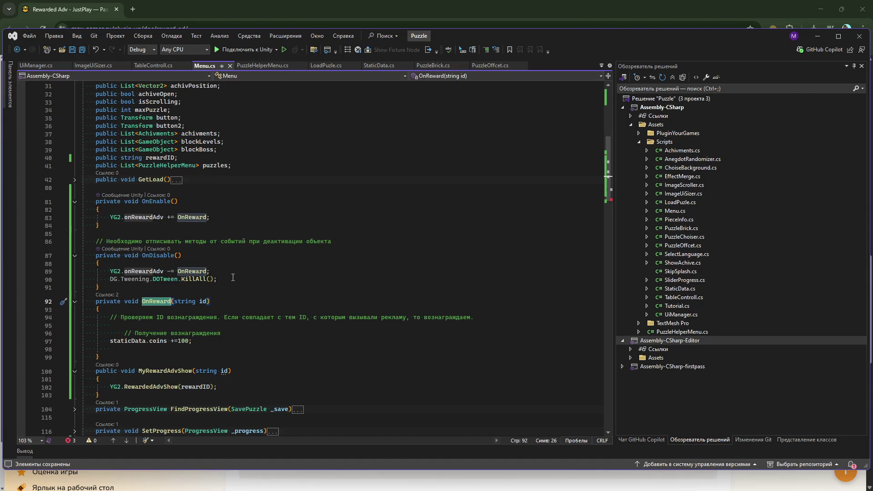
{"action": "double_click", "coordinate": [147, 341]}
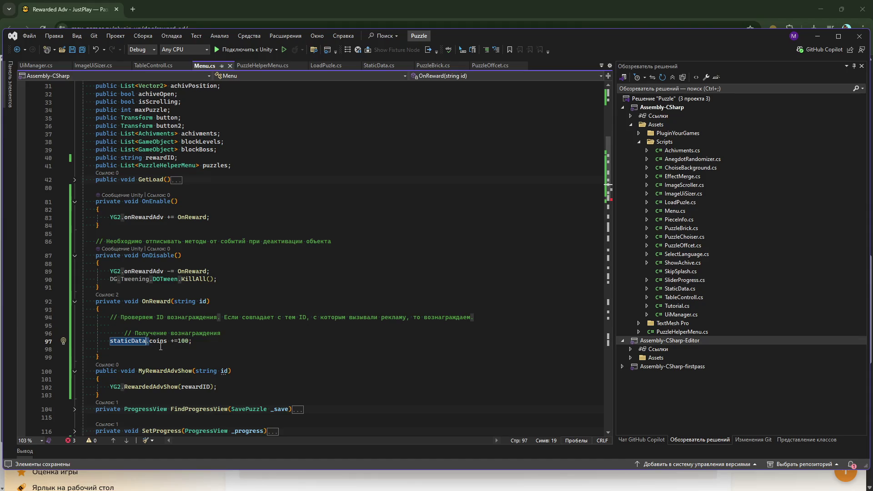
{"action": "scroll", "coordinate": [191, 333], "scroll_direction": "down", "scroll_amount": 3}
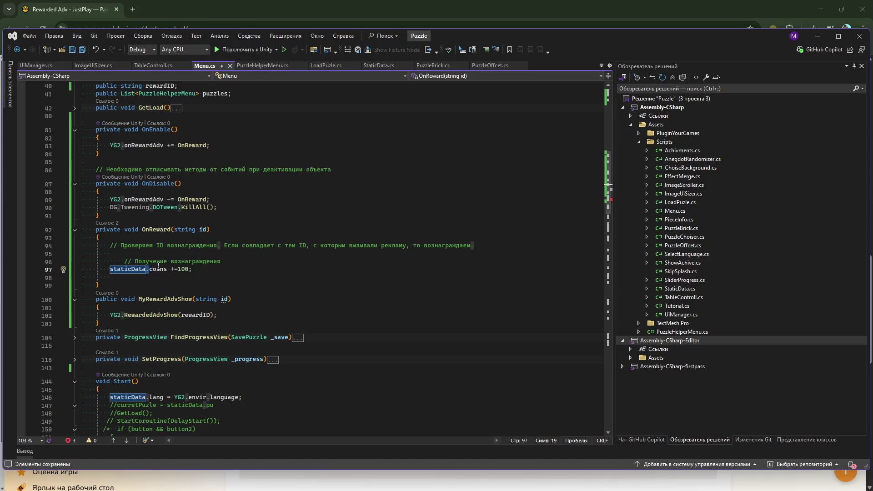
{"action": "left_click", "coordinate": [210, 272]}
{"action": "key", "text": "Return"}
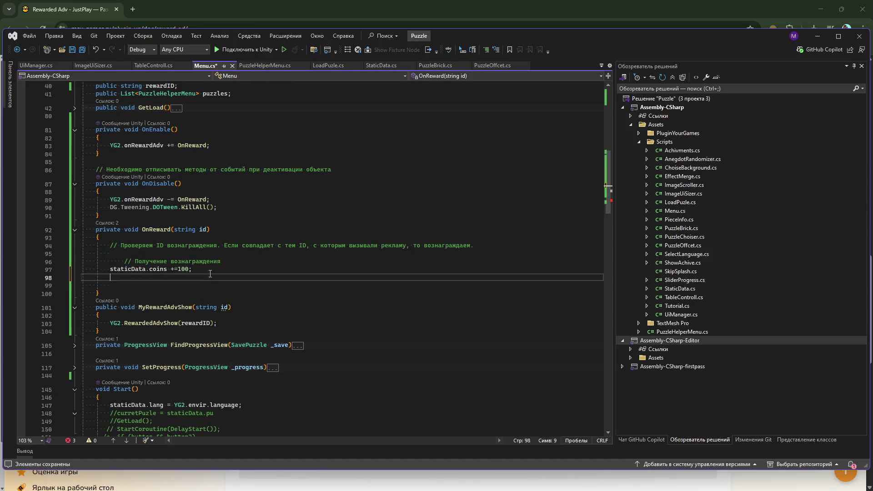
Step: Call UpdateCoins() in OnReward and generate an empty private UpdateCoins method without the throw line
{"action": "type", "text": "update"}
{"action": "key", "text": "BackSpace"}
{"action": "key", "text": "BackSpace"}
{"action": "key", "text": "BackSpace"}
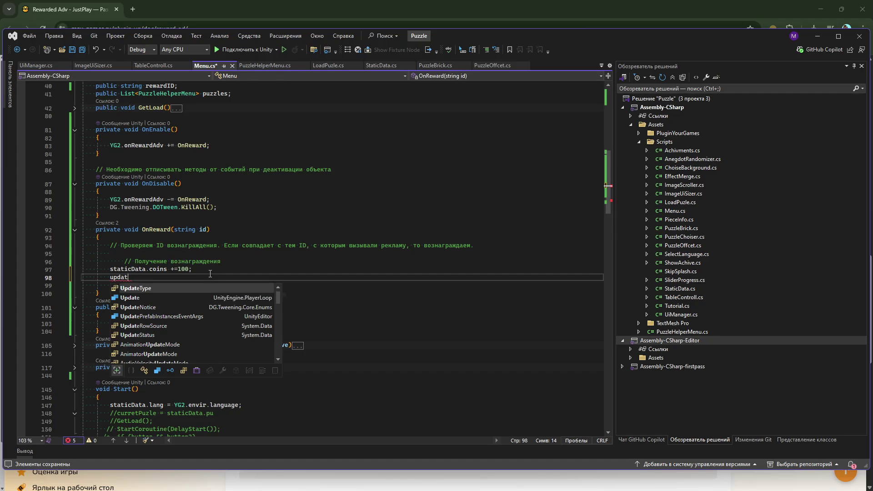
{"action": "type", "text": "U"}
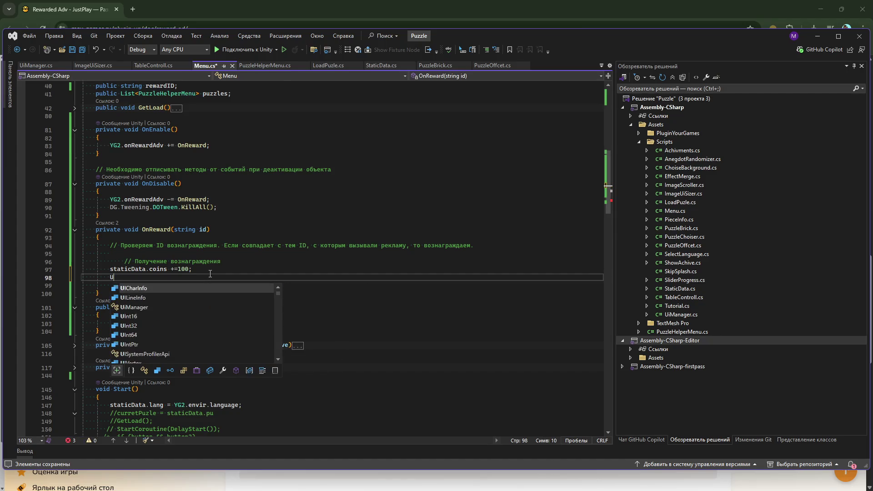
{"action": "type", "text": "pdateCOin"}
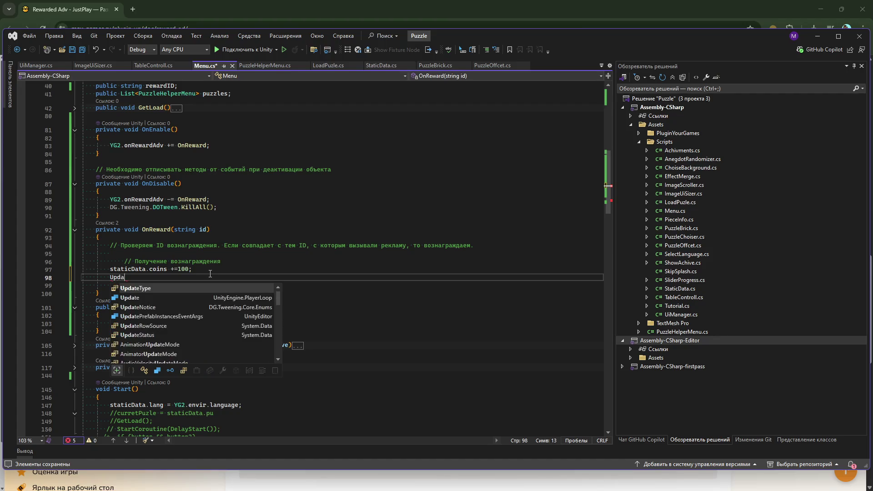
{"action": "key", "text": "BackSpace"}
{"action": "key", "text": "BackSpace"}
{"action": "key", "text": "BackSpace"}
{"action": "type", "text": "oin"}
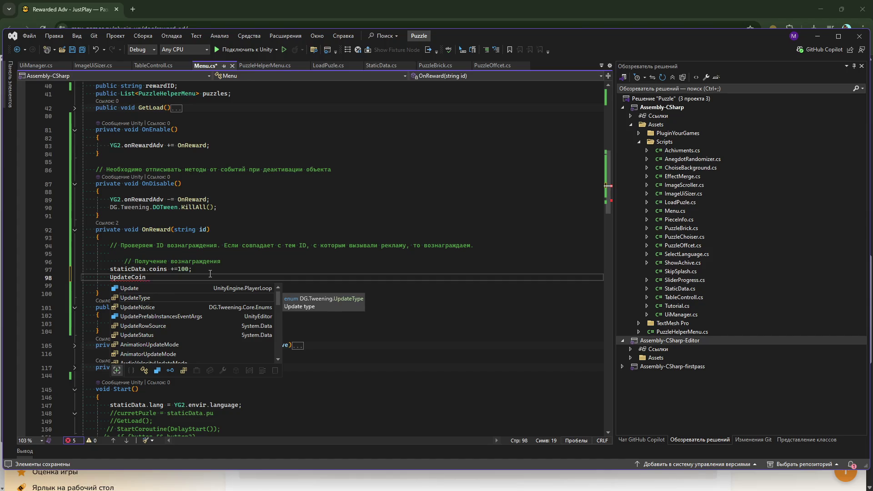
{"action": "type", "text": "s()"}
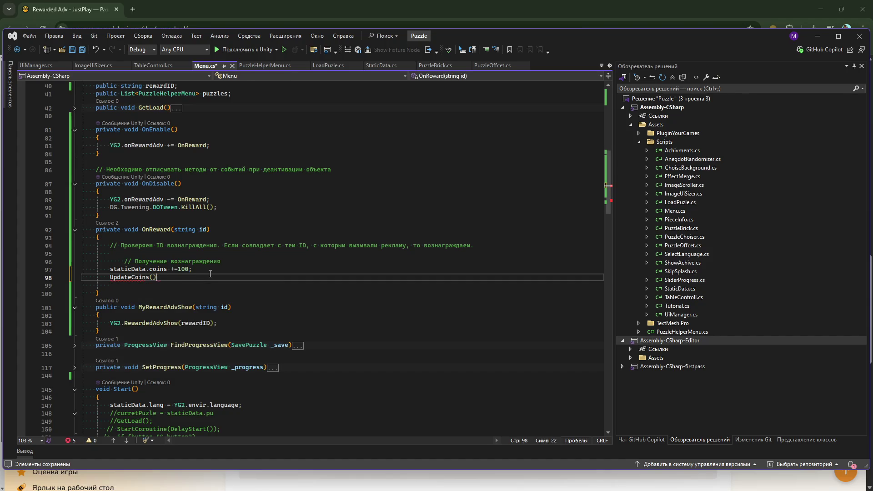
{"action": "type", "text": ";"}
{"action": "key", "text": "Left"}
{"action": "key", "text": "ctrl+period"}
{"action": "key", "text": "Return"}
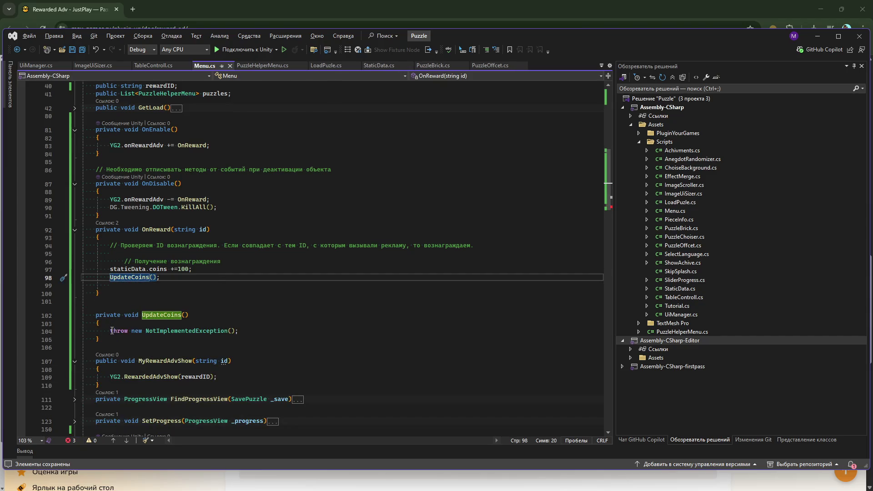
{"action": "left_click_drag", "start_coordinate": [110, 331], "coordinate": [240, 331]}
{"action": "key", "text": "BackSpace"}
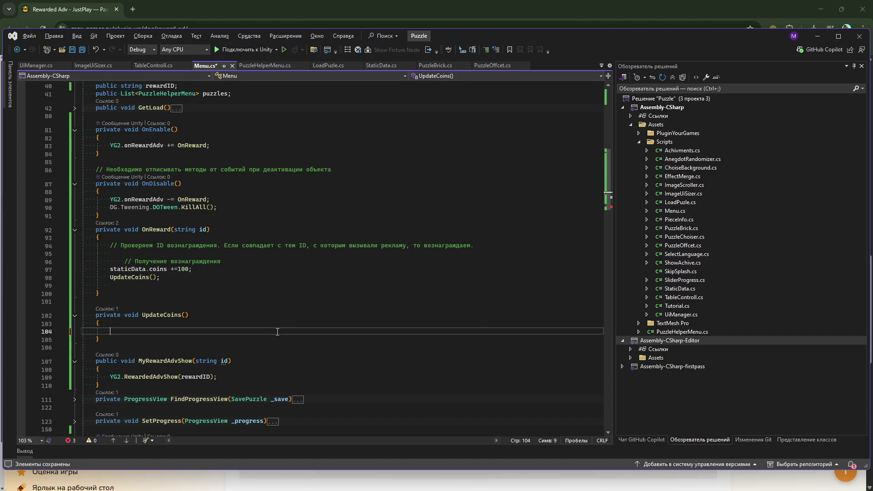
Step: Start a new declaration line after the puzzles field
{"action": "scroll", "coordinate": [190, 181], "scroll_direction": "up", "scroll_amount": 5}
{"action": "left_click", "coordinate": [260, 197]}
{"action": "key", "text": "Return"}
{"action": "type", "text": "згидшс еь"}
{"action": "key", "text": "BackSpace"}
{"action": "key", "text": "BackSpace"}
{"action": "key", "text": "BackSpace"}
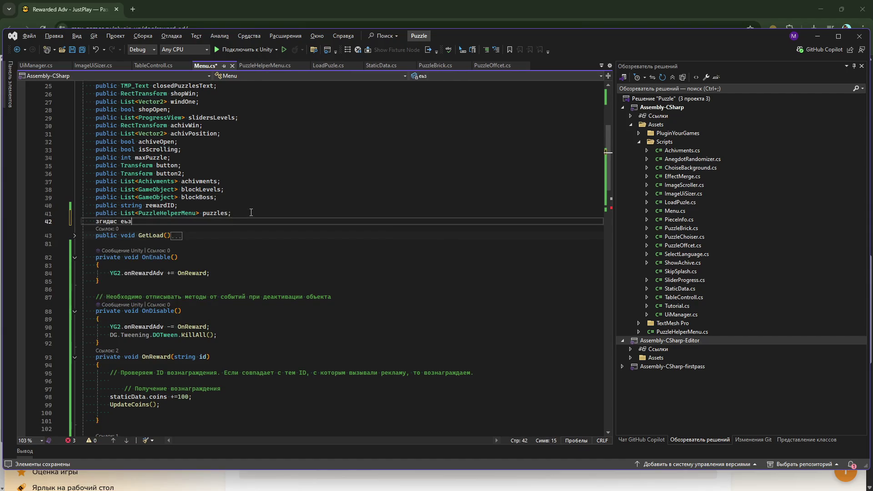
Step: Declare 'public TMP_Text coinsText;' after the puzzles list and save Menu.cs
{"action": "key", "text": "BackSpace"}
{"action": "key", "text": "BackSpace"}
{"action": "key", "text": "BackSpace"}
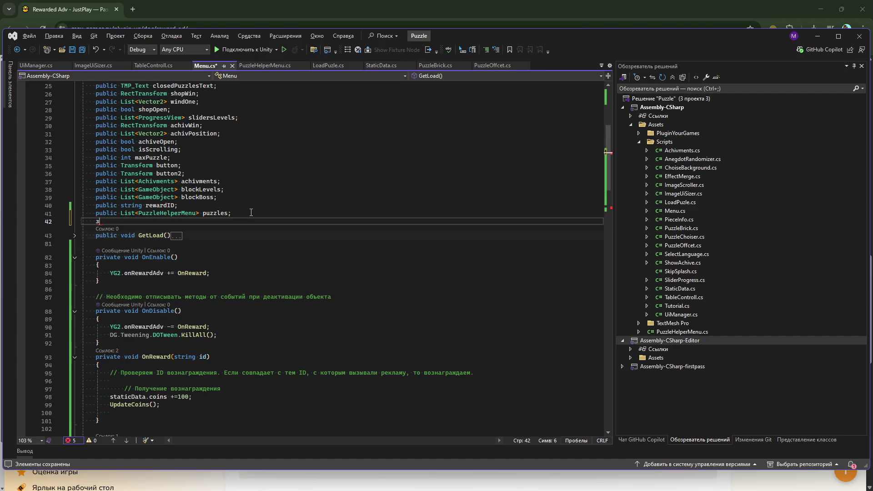
{"action": "type", "text": "tmp"}
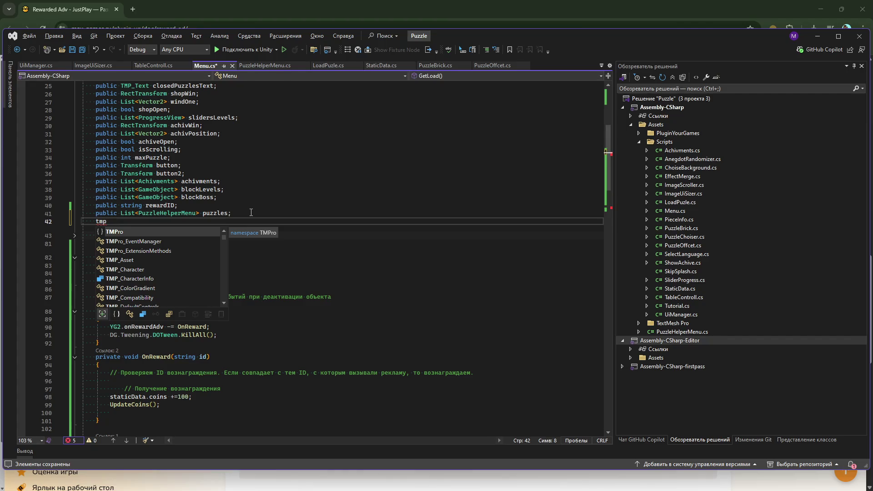
{"action": "key", "text": "BackSpace"}
{"action": "key", "text": "BackSpace"}
{"action": "key", "text": "BackSpace"}
{"action": "type", "text": "TMP_Tex"}
{"action": "key", "text": "Tab"}
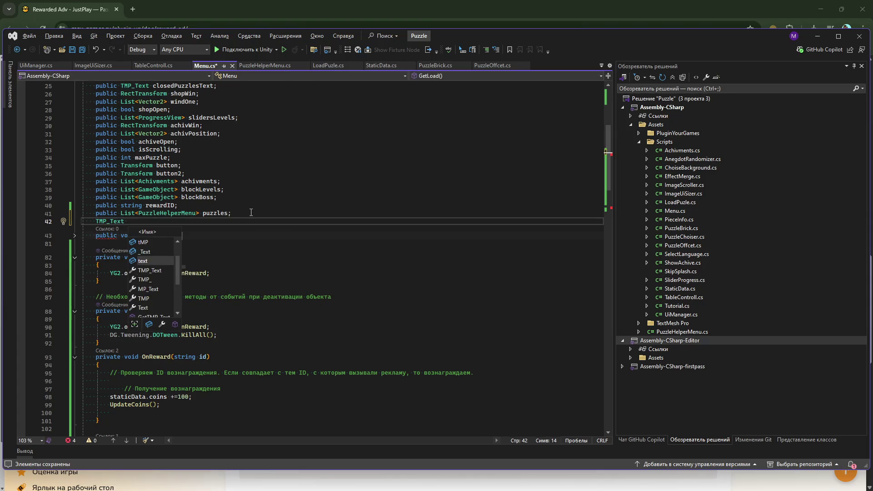
{"action": "type", "text": "coinsText;"}
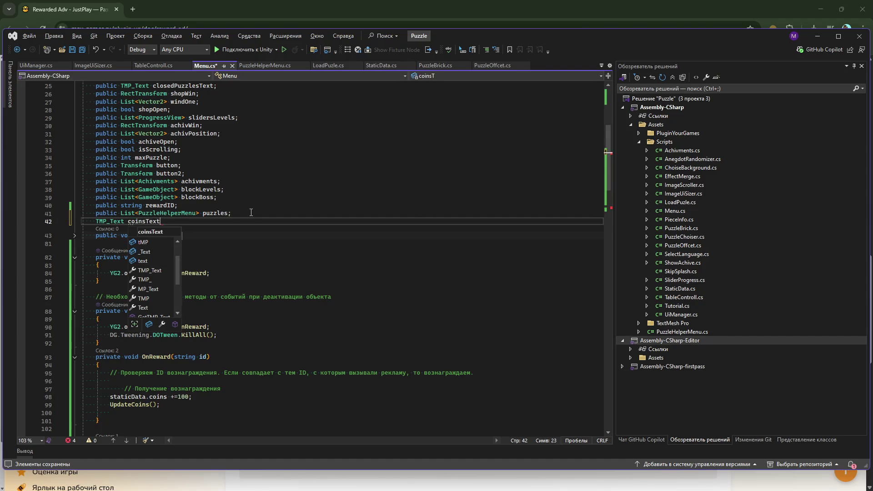
{"action": "key", "text": "ctrl+Left"}
{"action": "key", "text": "ctrl+Left"}
{"action": "type", "text": "public"}
{"action": "key", "text": "ctrl+s"}
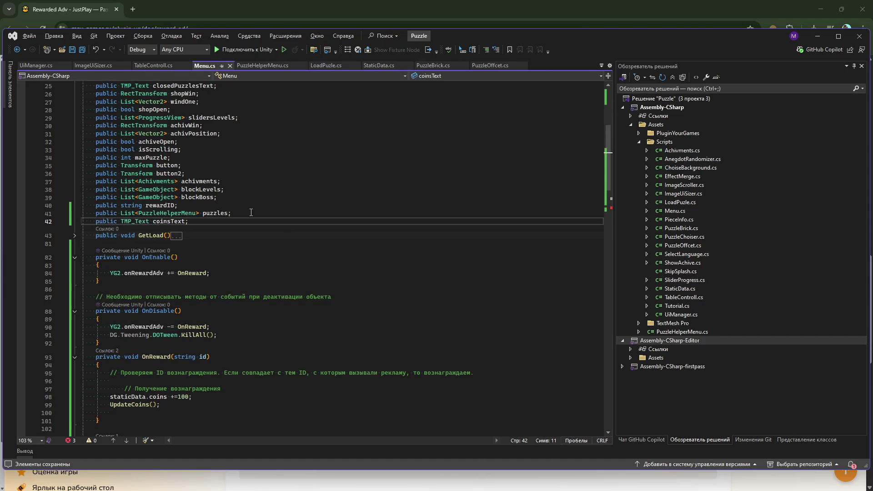
{"action": "double_click", "coordinate": [160, 221]}
{"action": "scroll", "coordinate": [149, 359], "scroll_direction": "down", "scroll_amount": 2}
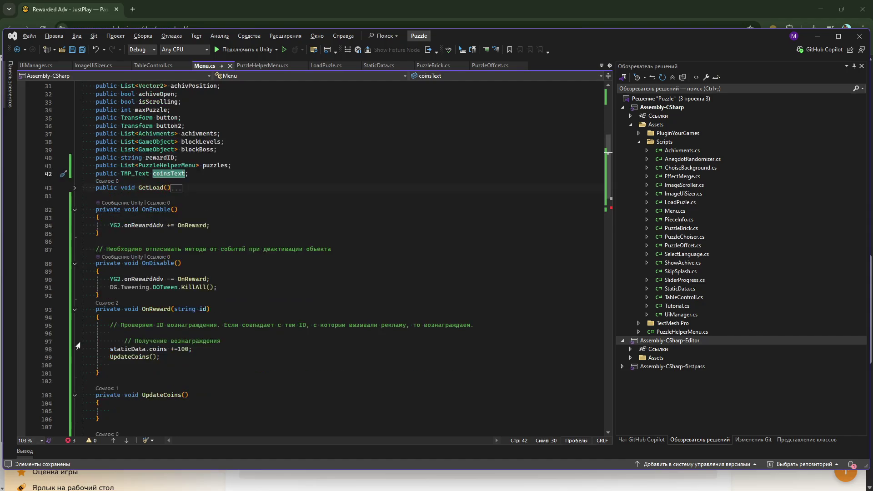
Step: Make UpdateCoins set coinsText.text = staticData.coins.ToString(); and save Menu.cs
{"action": "left_click", "coordinate": [136, 411]}
{"action": "type", "text": "coinsText"}
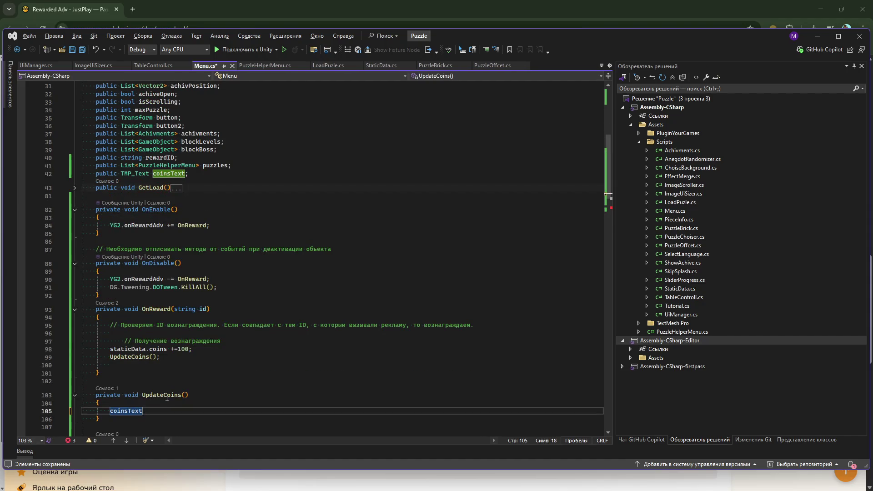
{"action": "key", "text": "BackSpace"}
{"action": "type", "text": "."}
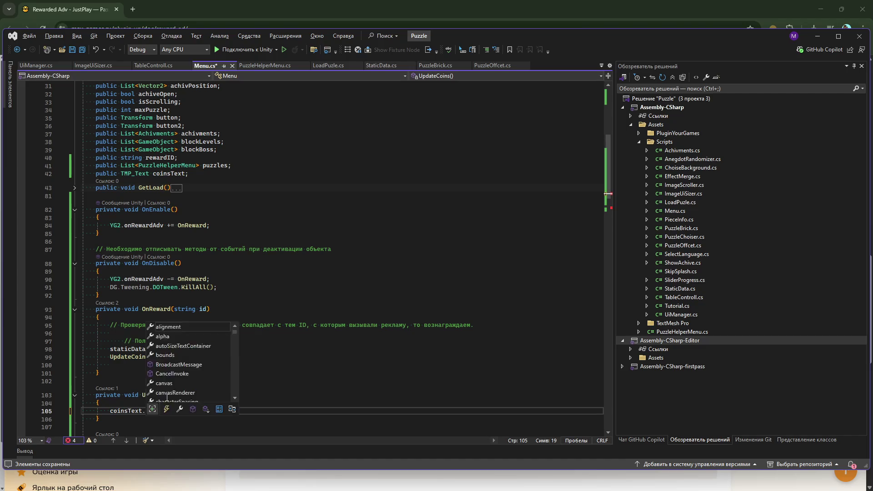
{"action": "type", "text": "text = st"}
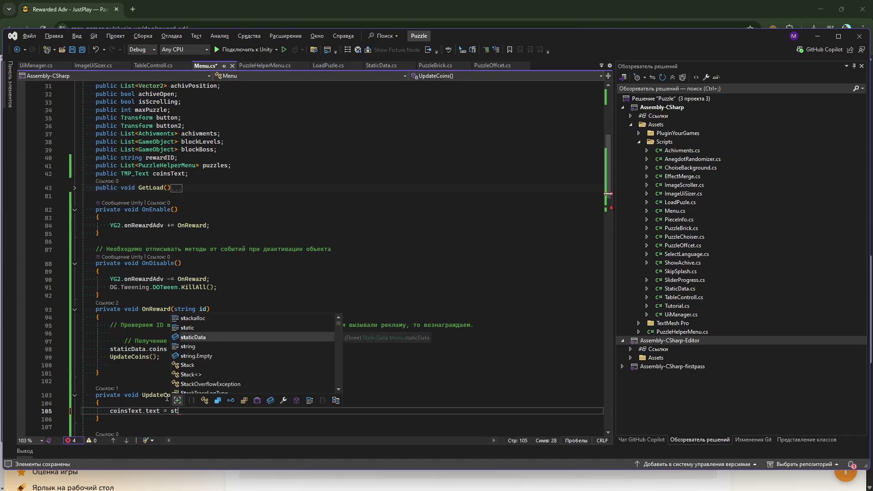
{"action": "type", "text": "aticData.coi"}
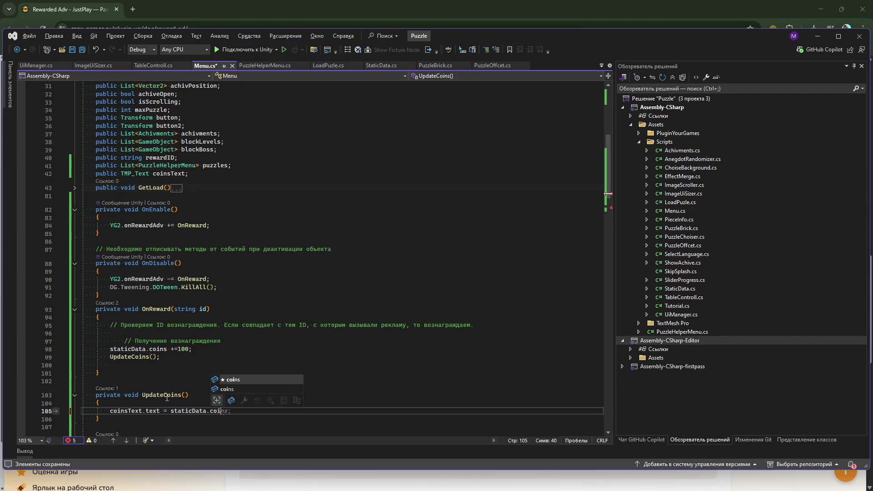
{"action": "type", "text": "ns.toS"}
{"action": "key", "text": "Tab"}
{"action": "type", "text": "();"}
{"action": "key", "text": "ctrl+s"}
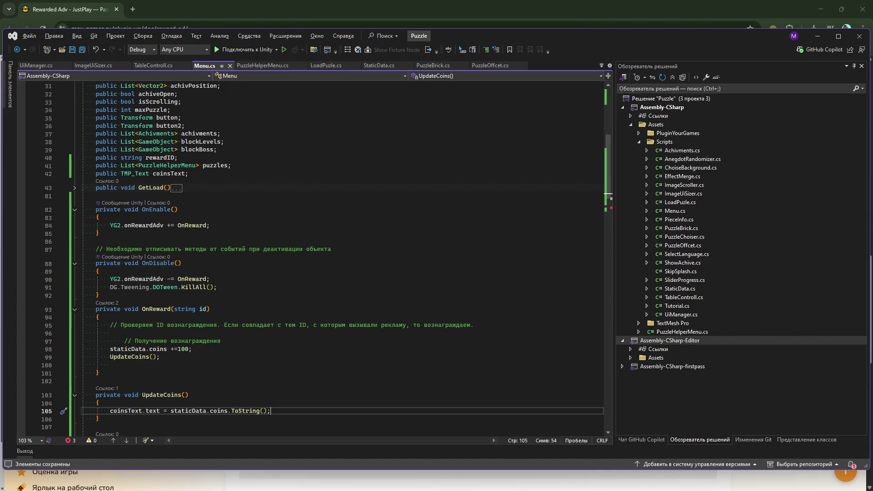
{"action": "key", "text": "alt+Tab"}
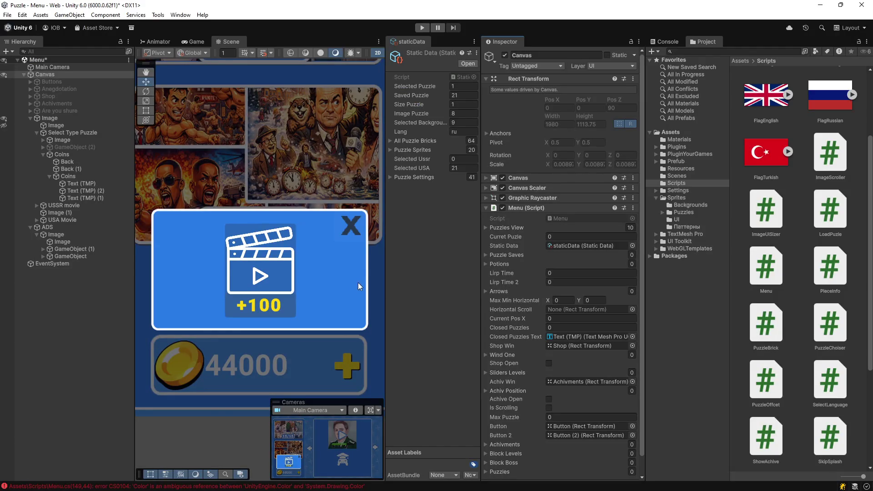
Step: Jump from the Console's CS0104 ambiguous Color error to line 145 of Menu.cs
{"action": "left_click", "coordinate": [69, 257]}
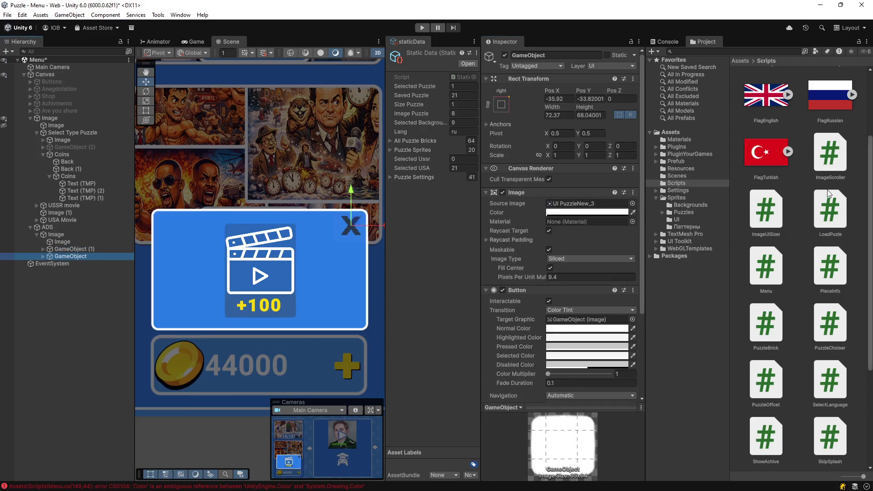
{"action": "left_click", "coordinate": [668, 41]}
{"action": "left_click", "coordinate": [715, 64]}
{"action": "double_click", "coordinate": [715, 64]}
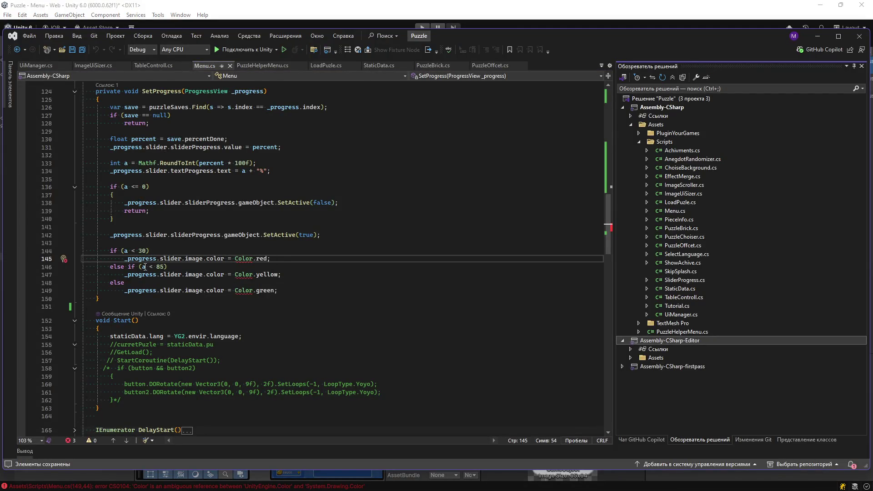
Step: Resolve the ambiguous red Color on line 145 to UnityEngine.Color
{"action": "left_click", "coordinate": [230, 258]}
{"action": "double_click", "coordinate": [242, 257]}
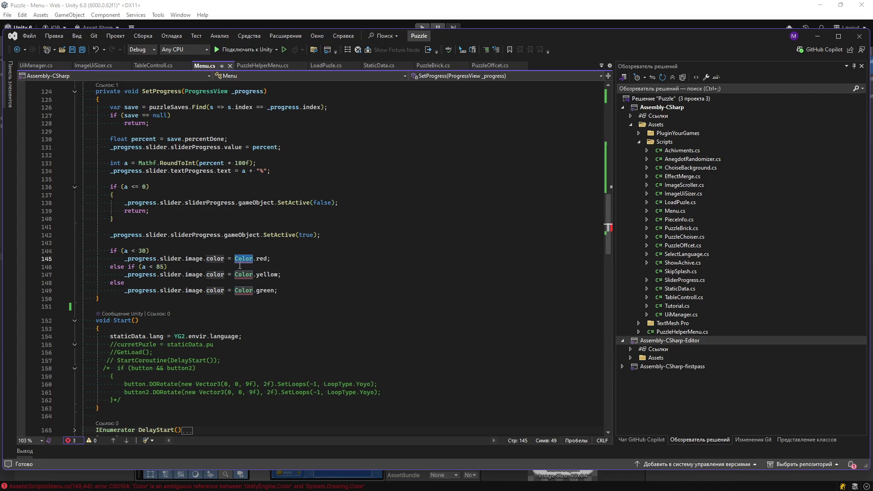
{"action": "scroll", "coordinate": [252, 287], "scroll_direction": "up", "scroll_amount": 3}
{"action": "scroll", "coordinate": [251, 287], "scroll_direction": "up", "scroll_amount": 20}
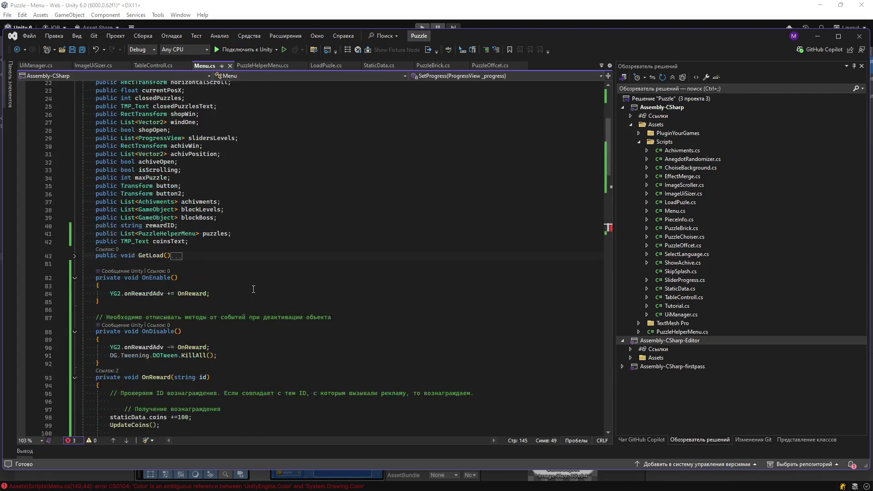
{"action": "scroll", "coordinate": [254, 293], "scroll_direction": "down", "scroll_amount": 20}
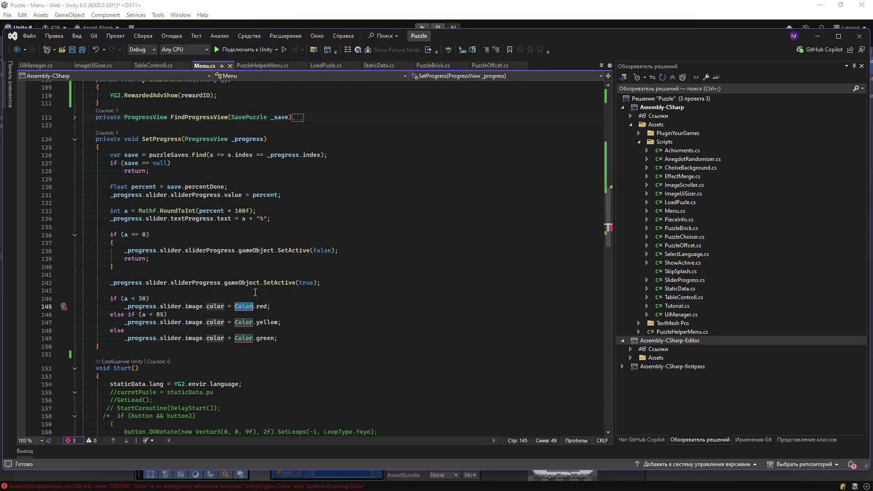
{"action": "left_click", "coordinate": [238, 306]}
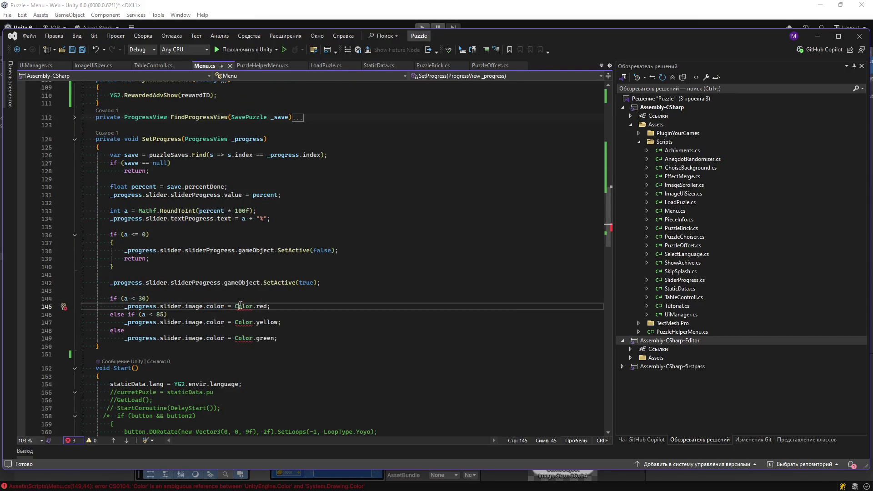
{"action": "mouse_move", "coordinate": [248, 310]}
{"action": "key", "text": "ctrl+period"}
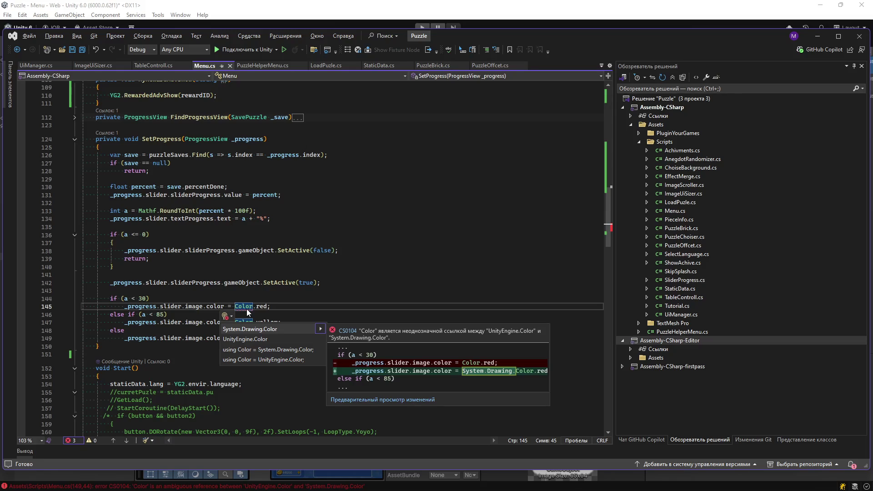
{"action": "key", "text": "Down"}
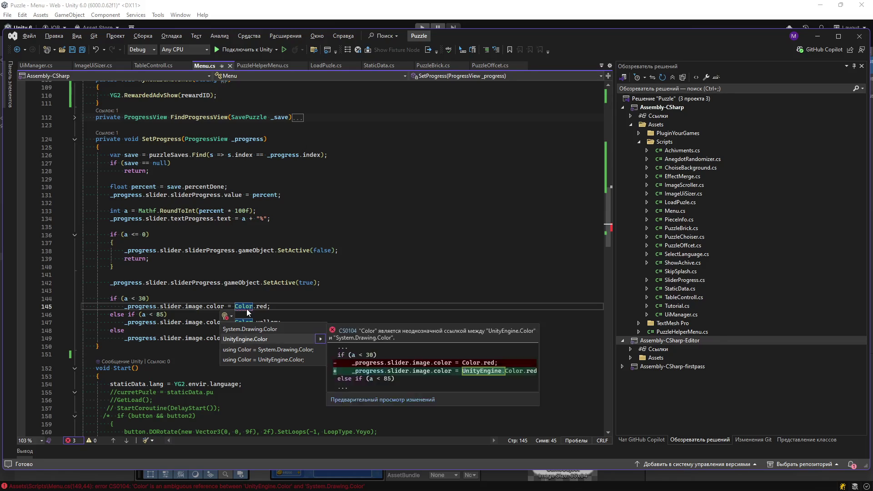
{"action": "key", "text": "Return"}
Step: Prefix the yellow and green Color lines with 'UnityEngine.' and save Menu.cs
{"action": "key", "text": "Down"}
{"action": "key", "text": "Down"}
{"action": "key", "text": "Home"}
{"action": "key", "text": "ctrl+Right"}
{"action": "key", "text": "ctrl+Right"}
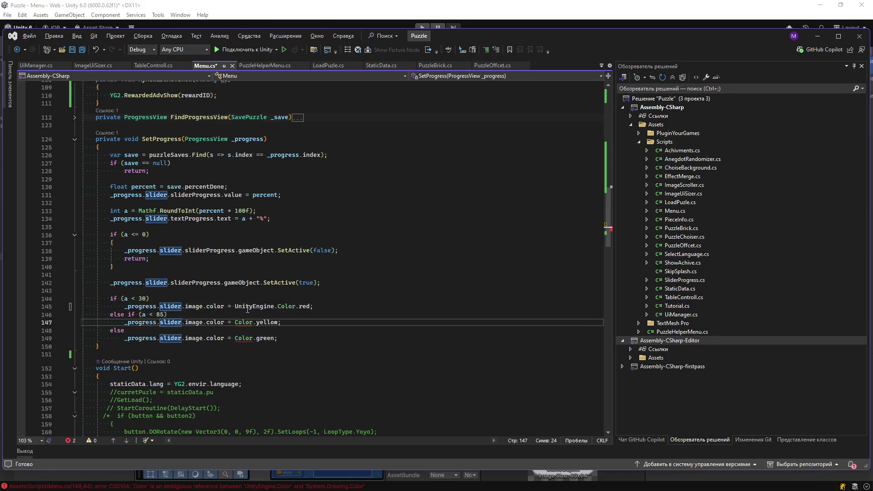
{"action": "left_click", "coordinate": [236, 306]}
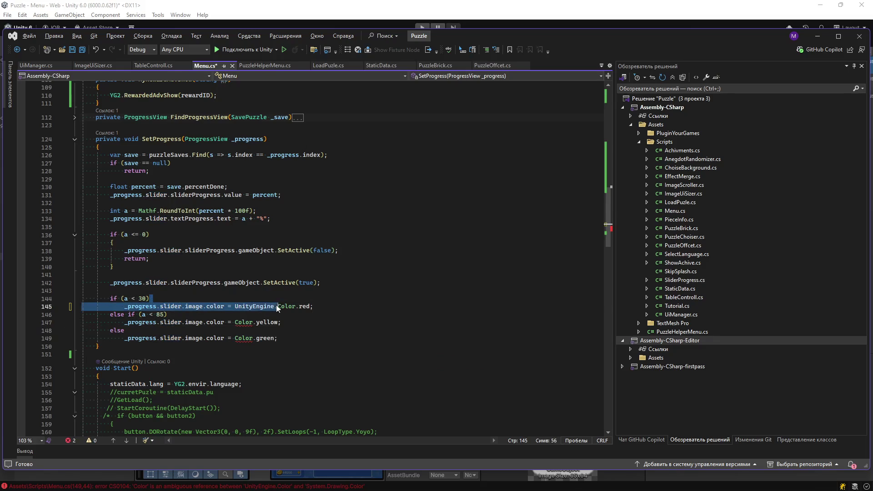
{"action": "double_click", "coordinate": [237, 307]}
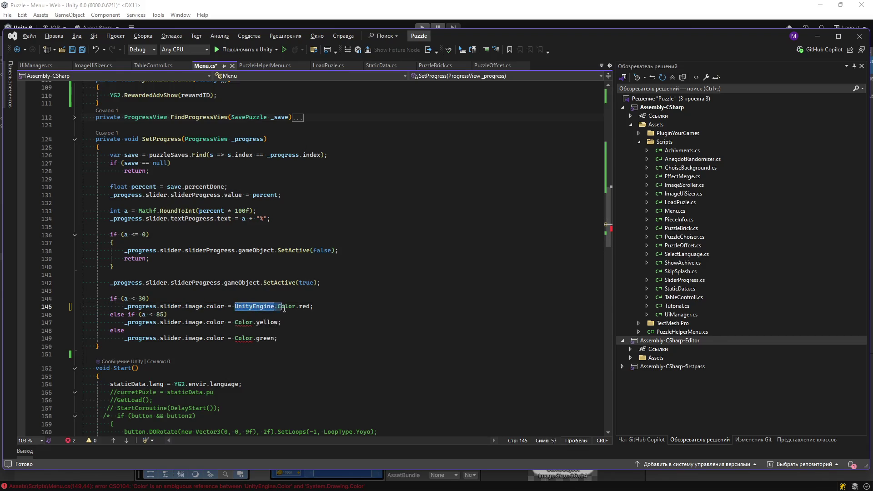
{"action": "key", "text": "ctrl+c"}
{"action": "left_click", "coordinate": [235, 322]}
{"action": "key", "text": "ctrl+v"}
{"action": "left_click", "coordinate": [235, 339]}
{"action": "key", "text": "ctrl+v"}
{"action": "left_click", "coordinate": [385, 313]}
{"action": "key", "text": "ctrl+s"}
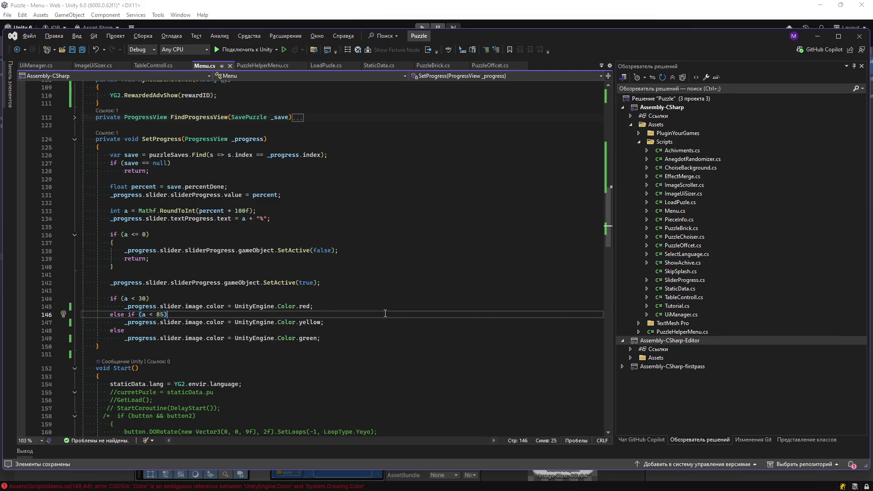
{"action": "left_click", "coordinate": [814, 41]}
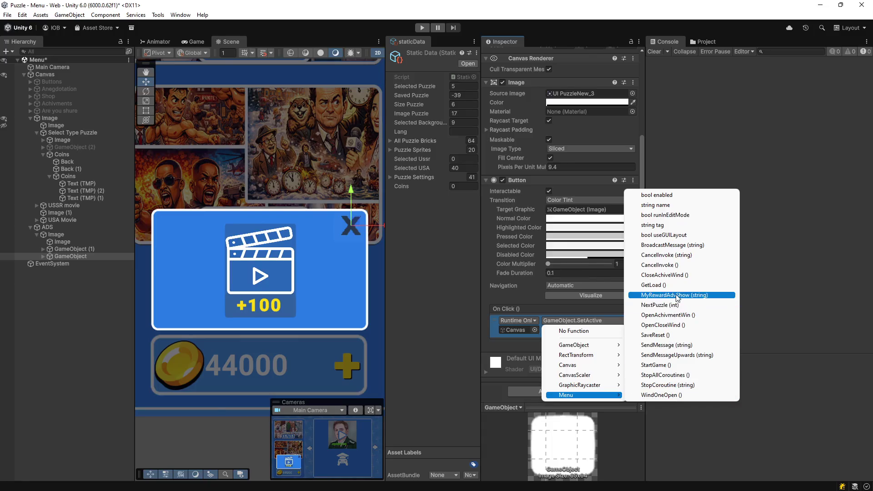
Step: Make the ad button's On Click call Menu.MyRewardAdvShow with argument 1, then start Play mode
{"action": "left_click", "coordinate": [675, 295]}
{"action": "left_click", "coordinate": [580, 332]}
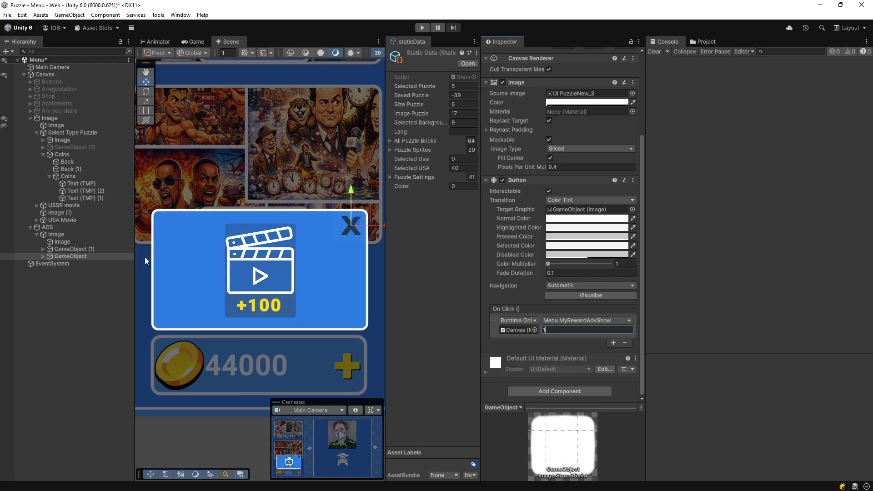
{"action": "left_click", "coordinate": [422, 26]}
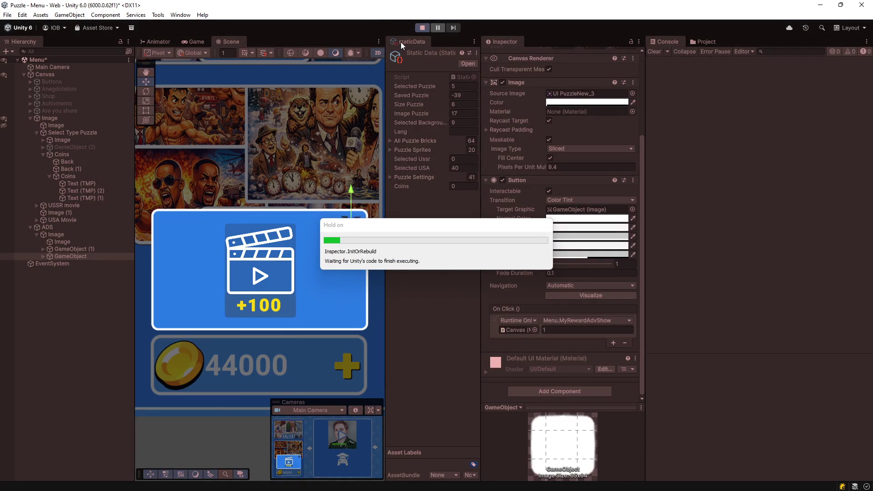
Step: Assign the coin counter Text (TMP) to the Menu script's Coins Text field on Canvas, then replay
{"action": "left_click", "coordinate": [421, 28]}
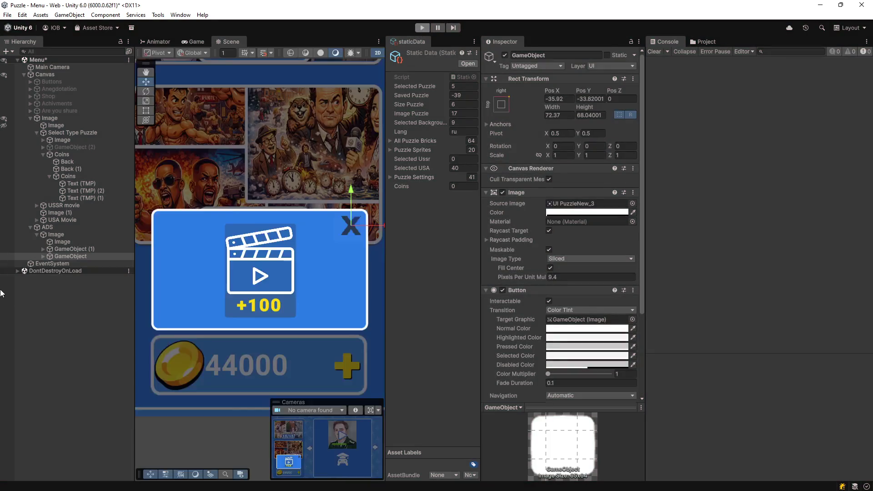
{"action": "left_click", "coordinate": [48, 75]}
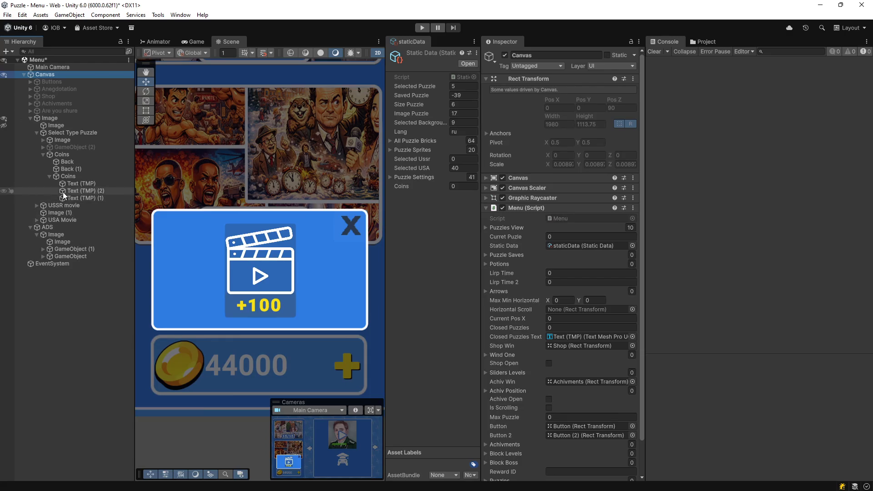
{"action": "scroll", "coordinate": [569, 282], "scroll_direction": "down", "scroll_amount": 2}
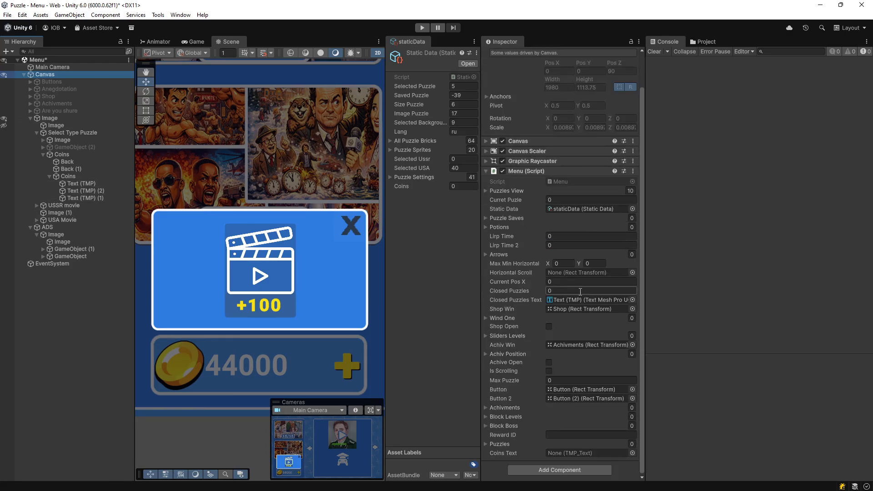
{"action": "mouse_move", "coordinate": [89, 179]}
{"action": "left_mouse_down"}
{"action": "mouse_move", "coordinate": [415, 325]}
{"action": "mouse_move", "coordinate": [556, 452]}
{"action": "left_mouse_up"}
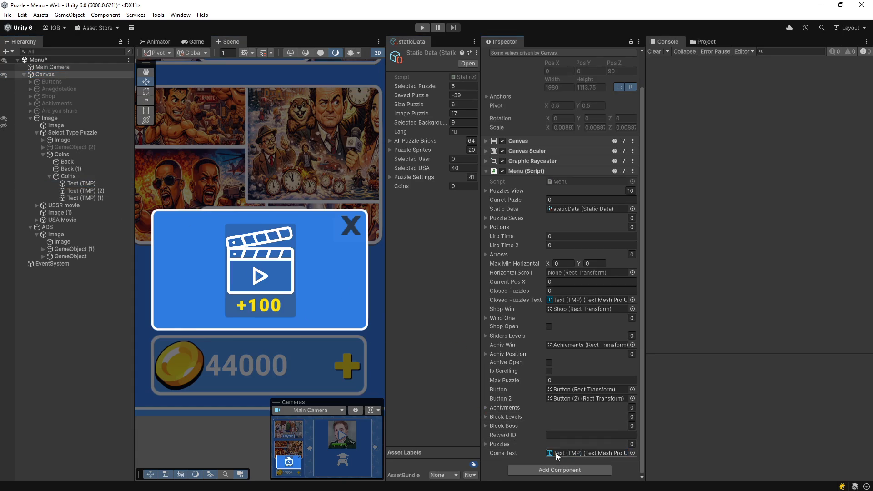
{"action": "left_click", "coordinate": [76, 183]}
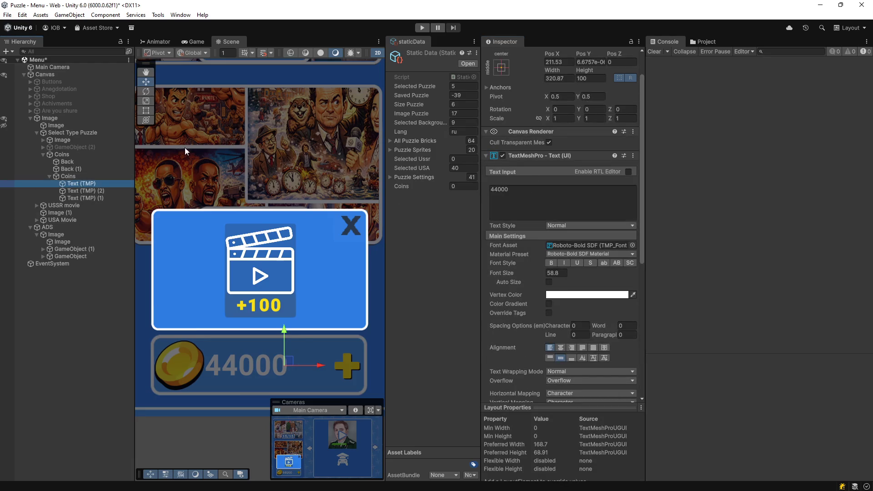
{"action": "left_click", "coordinate": [422, 28]}
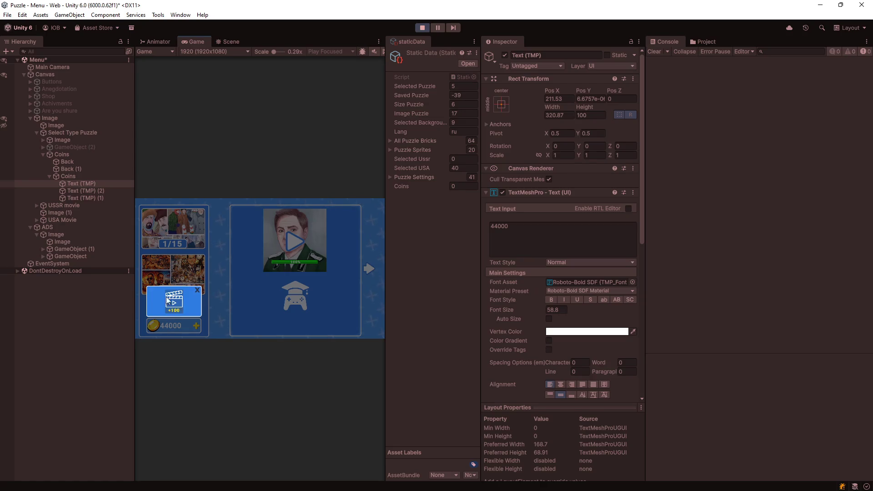
{"action": "left_click", "coordinate": [70, 257]}
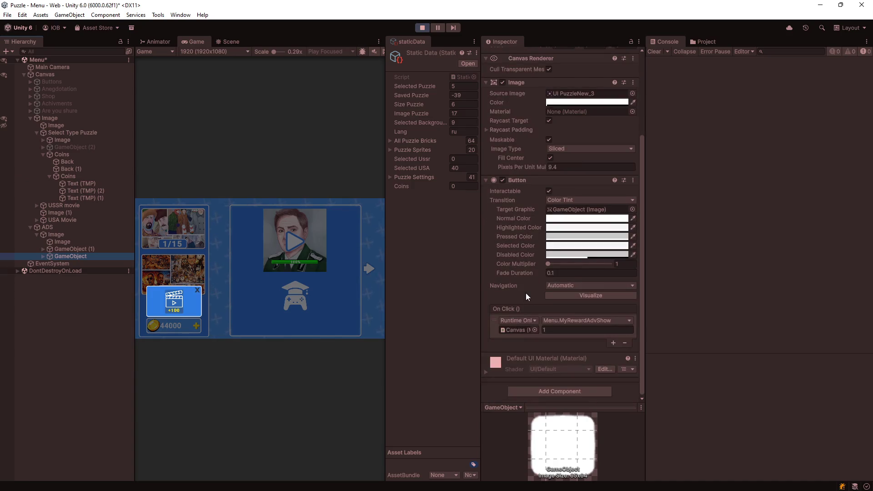
Step: Inspect the ad button objects under ADS, then exit Play mode to view the +100 popup in Scene
{"action": "scroll", "coordinate": [526, 293], "scroll_direction": "up", "scroll_amount": 3}
{"action": "left_click", "coordinate": [55, 250]}
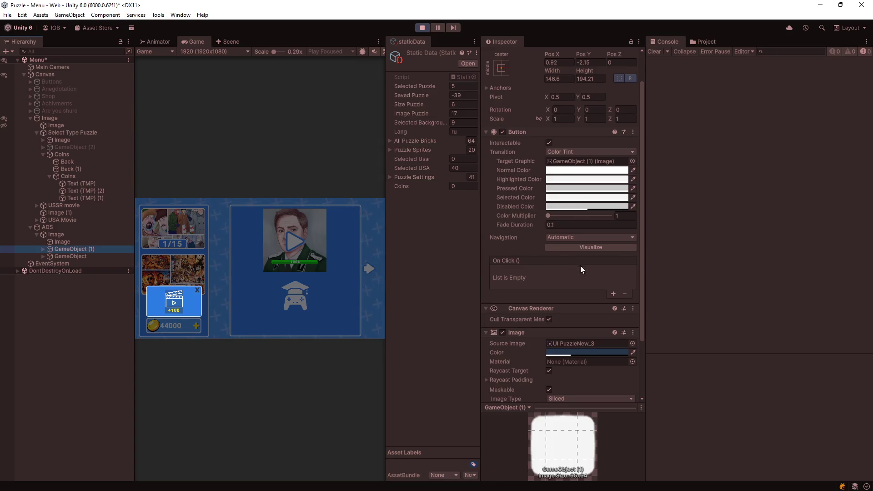
{"action": "scroll", "coordinate": [577, 287], "scroll_direction": "down", "scroll_amount": 3}
{"action": "scroll", "coordinate": [577, 288], "scroll_direction": "up", "scroll_amount": 3}
{"action": "left_click", "coordinate": [550, 140]}
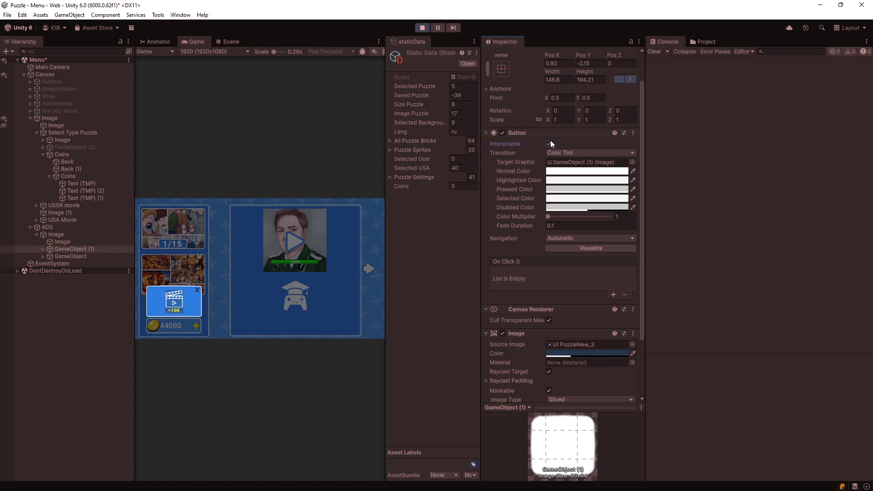
{"action": "left_click", "coordinate": [66, 256]}
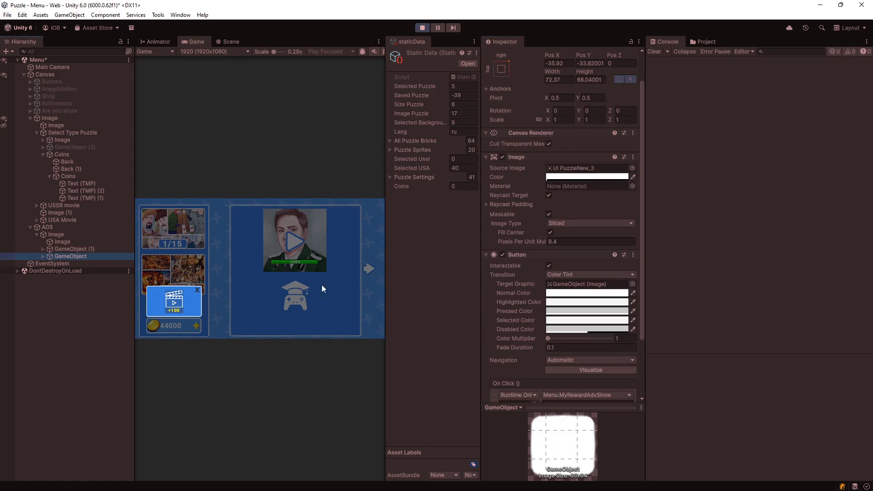
{"action": "scroll", "coordinate": [568, 299], "scroll_direction": "down", "scroll_amount": 3}
{"action": "scroll", "coordinate": [568, 299], "scroll_direction": "up", "scroll_amount": 3}
{"action": "left_click", "coordinate": [504, 164]}
{"action": "left_click", "coordinate": [422, 28]}
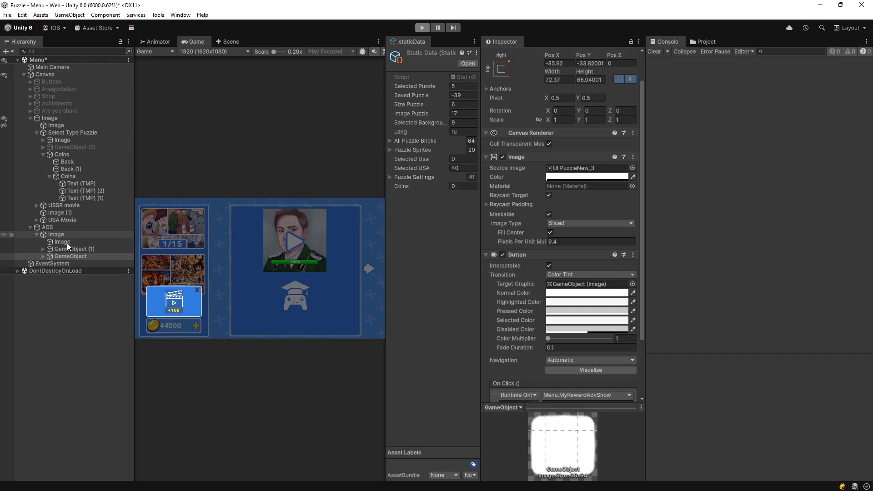
{"action": "left_click", "coordinate": [73, 256]}
{"action": "scroll", "coordinate": [501, 75], "scroll_direction": "up", "scroll_amount": 2}
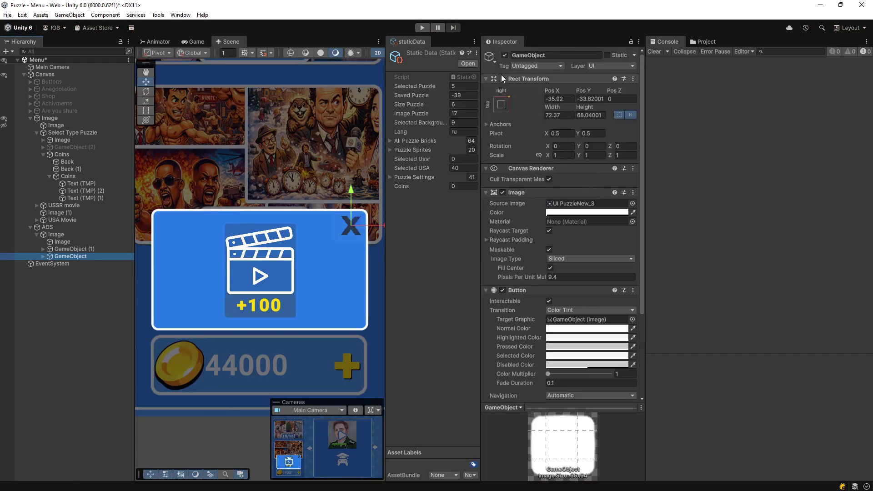
Step: Make the popup's X button call GameObject.SetActive on ADS
{"action": "left_click", "coordinate": [505, 55]}
{"action": "left_click", "coordinate": [505, 55]}
{"action": "left_click", "coordinate": [505, 55]}
{"action": "left_click", "coordinate": [504, 55]}
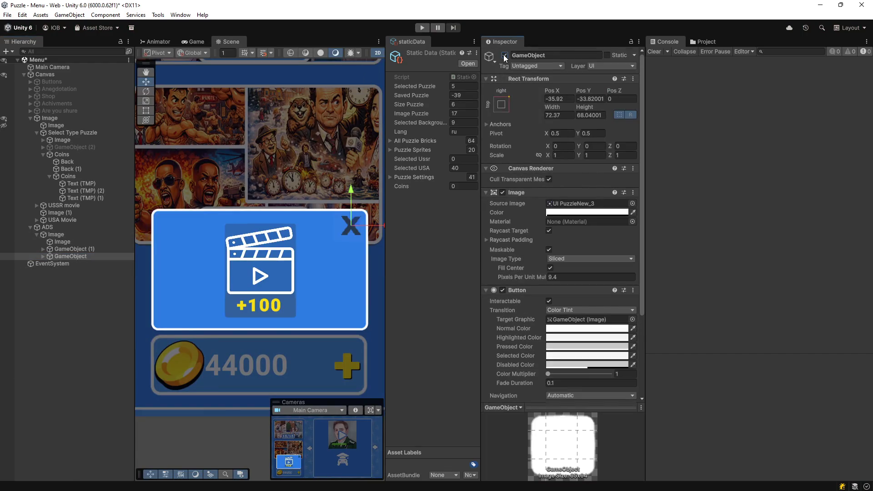
{"action": "scroll", "coordinate": [605, 309], "scroll_direction": "down", "scroll_amount": 4}
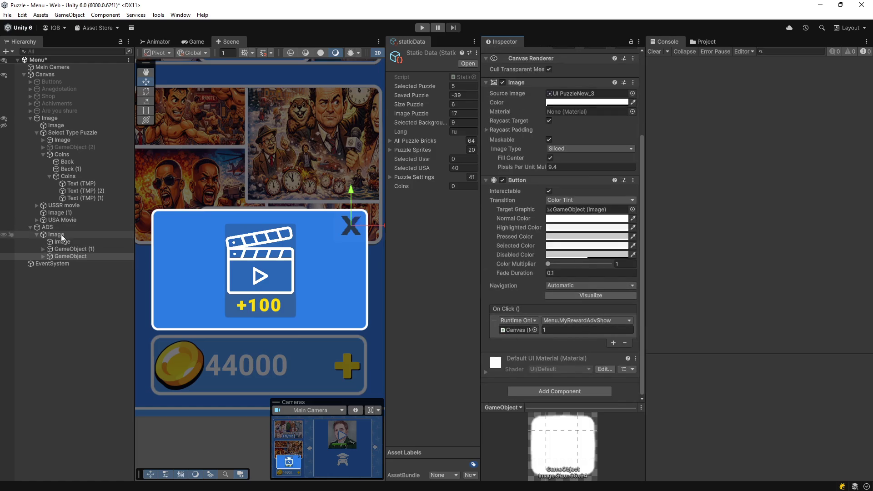
{"action": "left_click_drag", "start_coordinate": [54, 230], "coordinate": [523, 330]}
{"action": "left_click", "coordinate": [587, 320]}
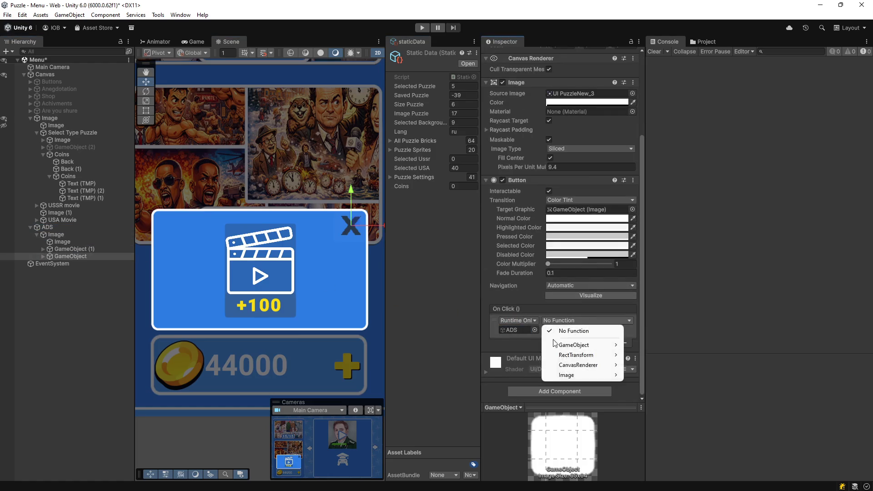
{"action": "mouse_move", "coordinate": [591, 345]}
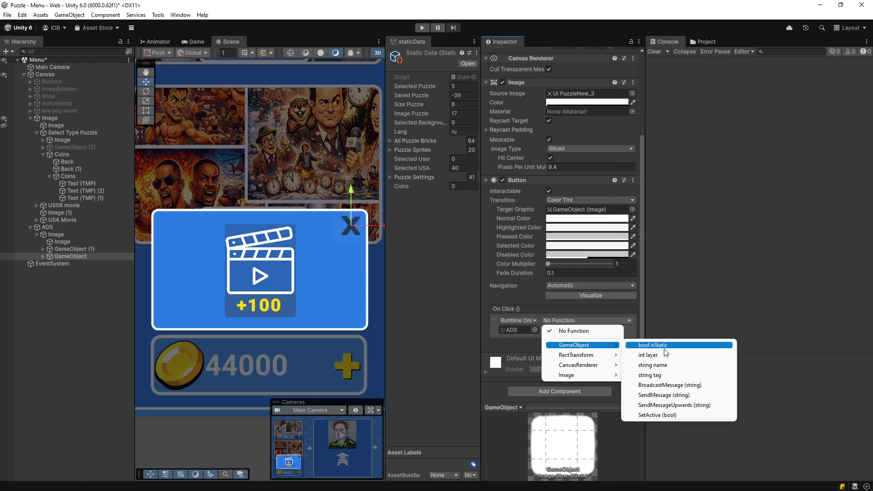
{"action": "left_click", "coordinate": [663, 414]}
Step: Give GameObject (1) an On Click calling Canvas Menu.MyRewardAdvShow with 1, then start Play
{"action": "left_click", "coordinate": [61, 249]}
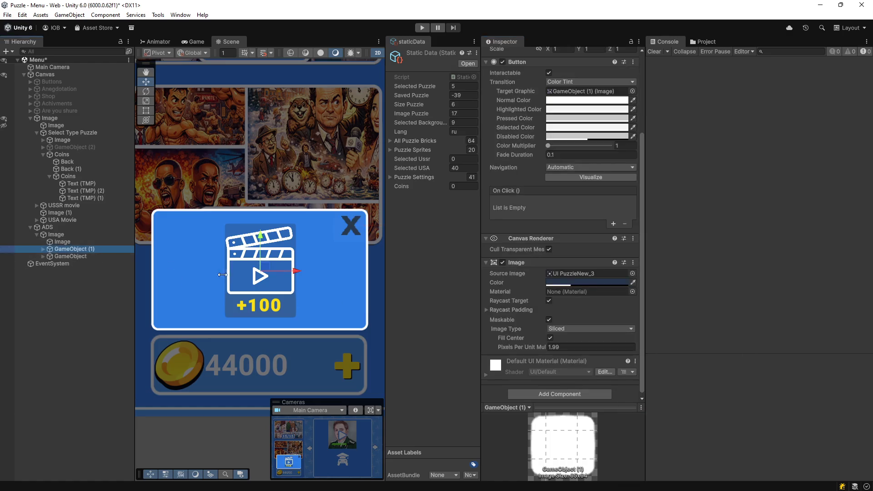
{"action": "left_click", "coordinate": [613, 223]}
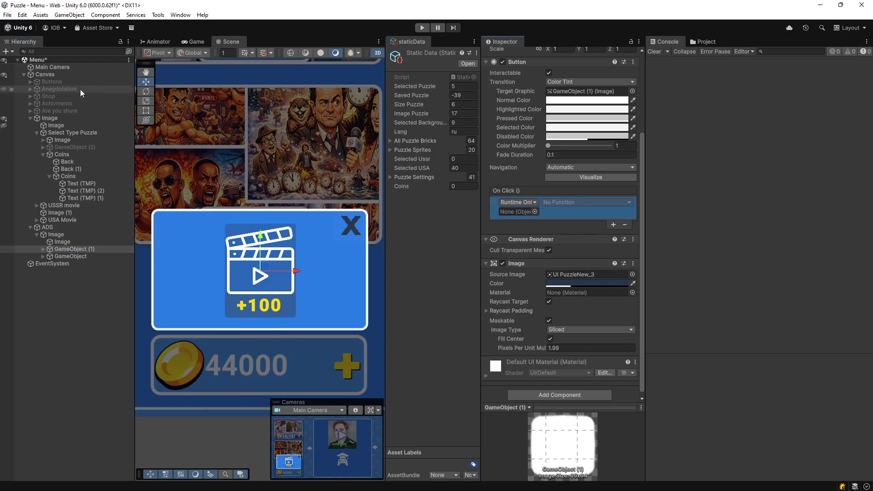
{"action": "left_click_drag", "start_coordinate": [44, 74], "coordinate": [511, 211]}
{"action": "left_click", "coordinate": [564, 202]}
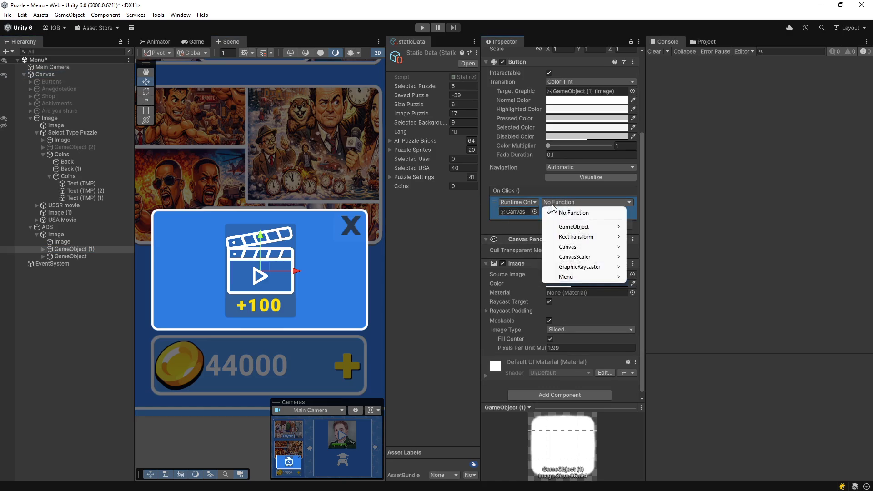
{"action": "mouse_move", "coordinate": [583, 275]}
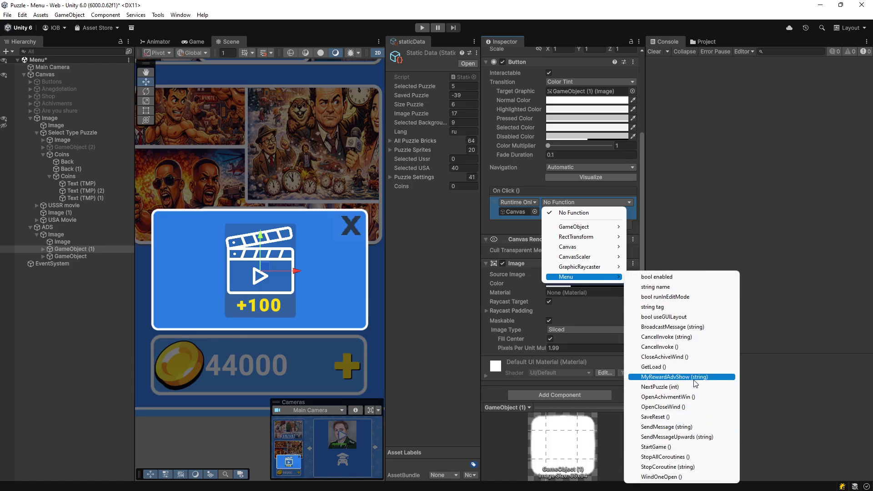
{"action": "left_click", "coordinate": [669, 377]}
{"action": "left_click", "coordinate": [563, 212]}
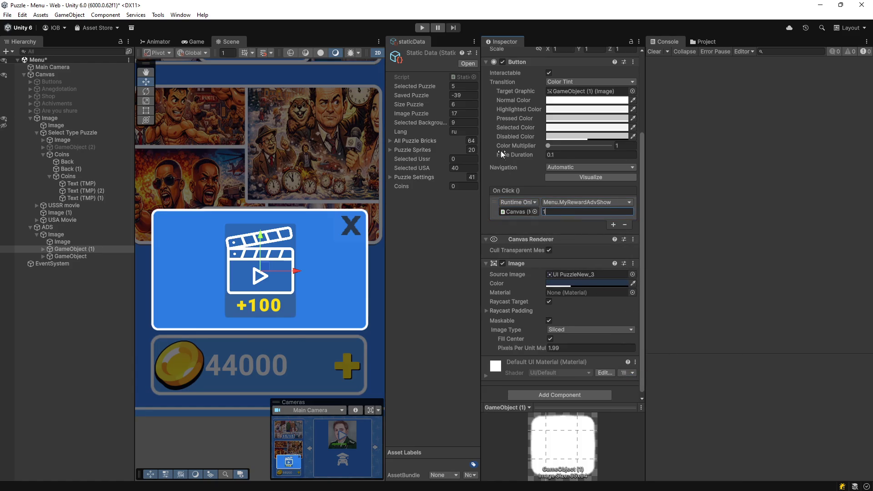
{"action": "left_click", "coordinate": [416, 34]}
{"action": "left_click", "coordinate": [419, 29]}
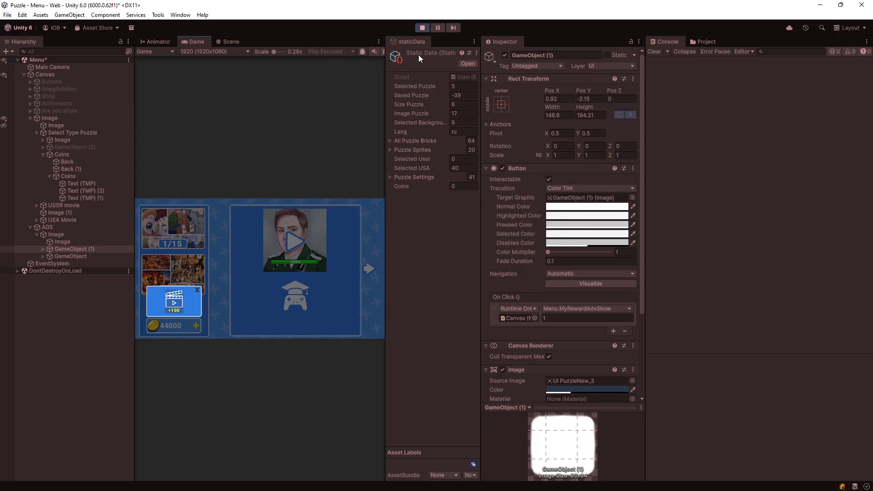
Step: Complete four +100 rewarded ads to reach 400 coins, close the popup, and stop Play mode
{"action": "left_click", "coordinate": [178, 303]}
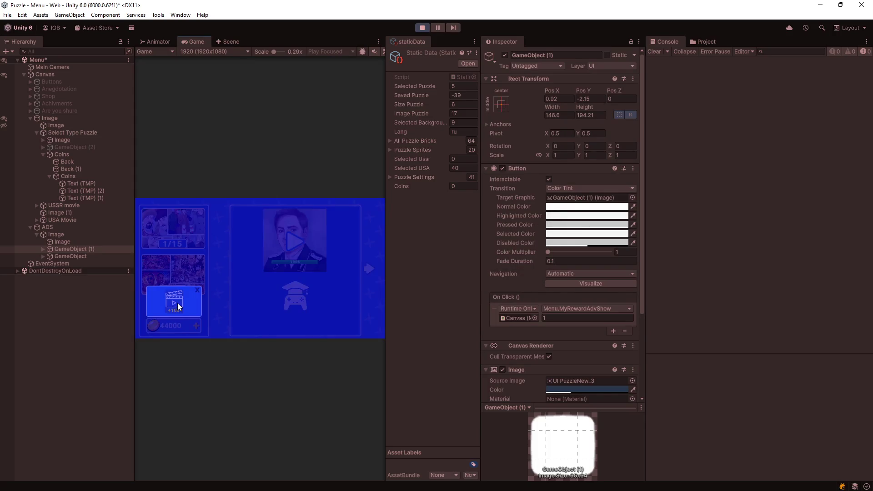
{"action": "left_click", "coordinate": [196, 292]}
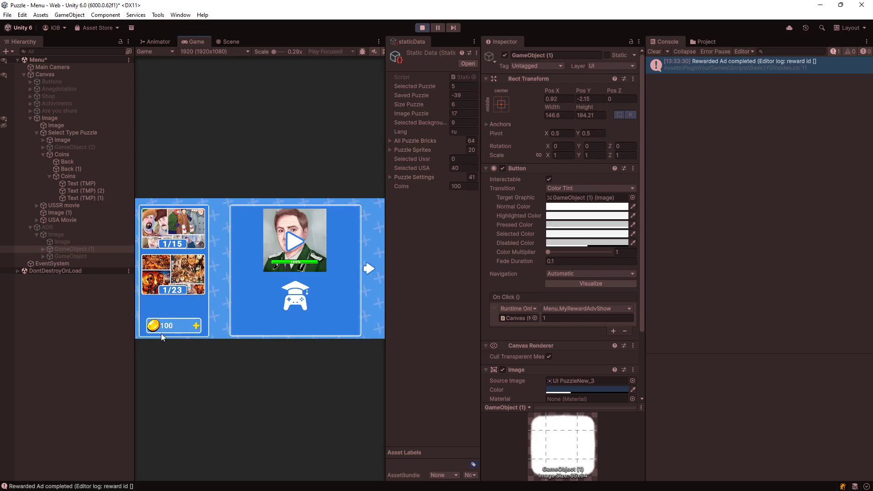
{"action": "left_click", "coordinate": [174, 325]}
{"action": "left_click", "coordinate": [172, 311]}
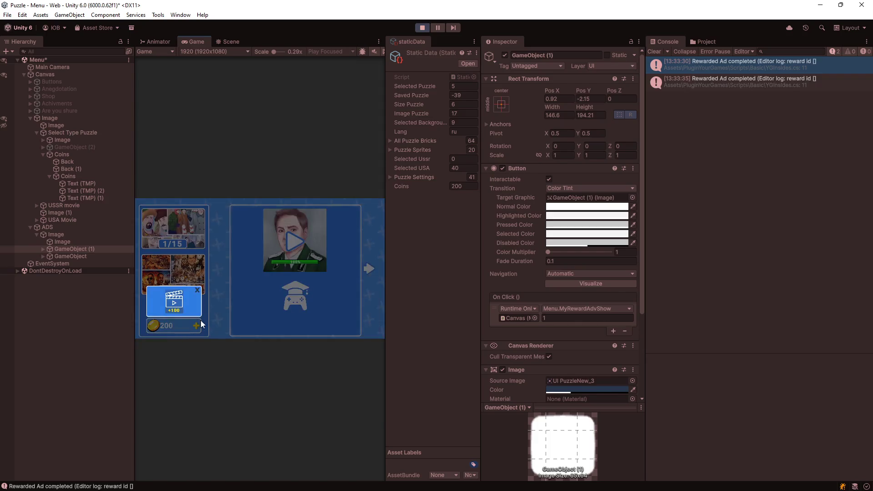
{"action": "left_click", "coordinate": [176, 302]}
{"action": "left_click", "coordinate": [179, 308]}
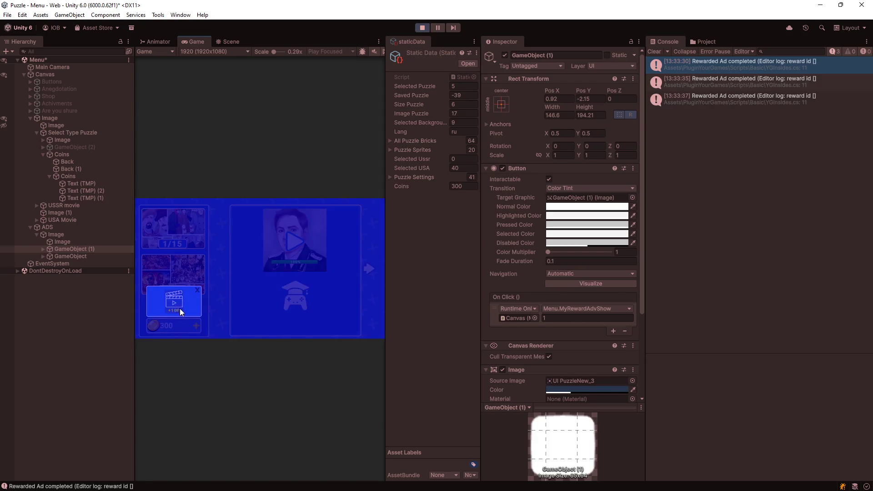
{"action": "left_click", "coordinate": [199, 294]}
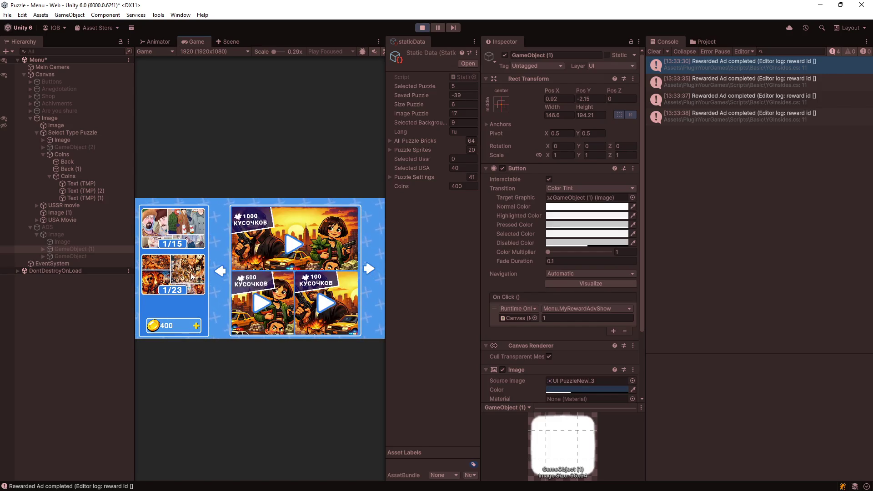
{"action": "left_click", "coordinate": [422, 28]}
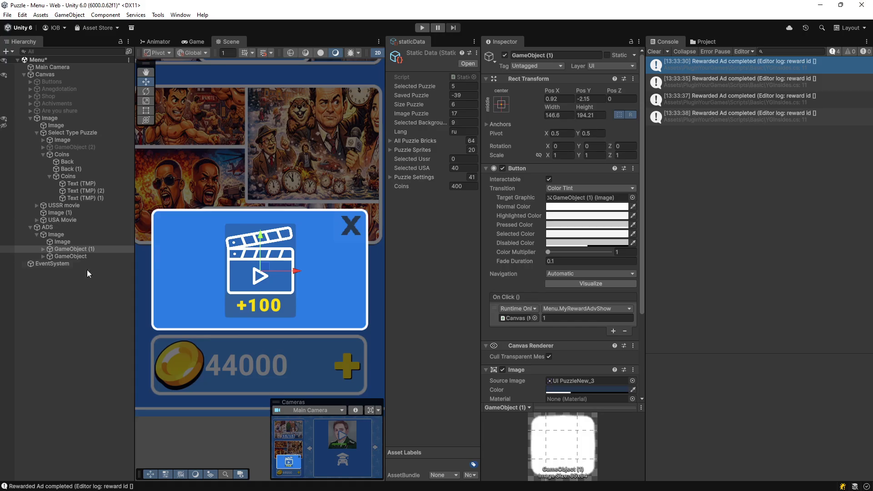
Step: Deactivate the ADS object and frame the scene view on the puzzle panel
{"action": "left_click", "coordinate": [62, 225]}
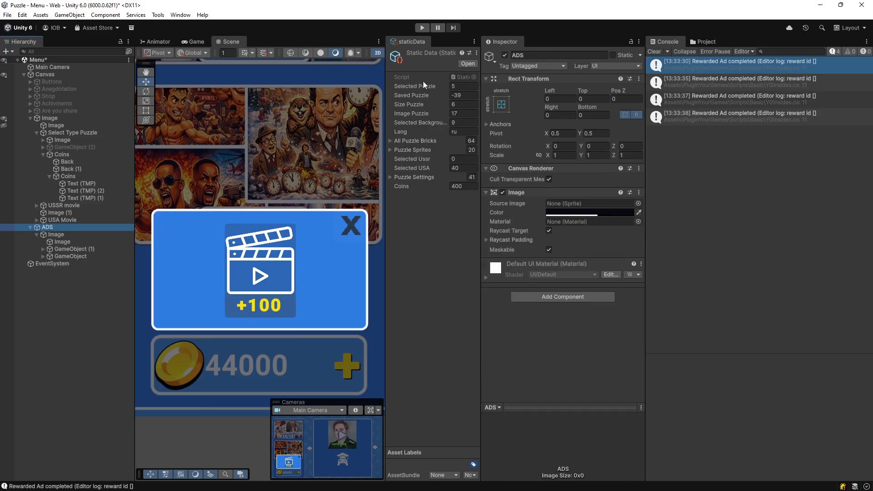
{"action": "left_click", "coordinate": [504, 55]}
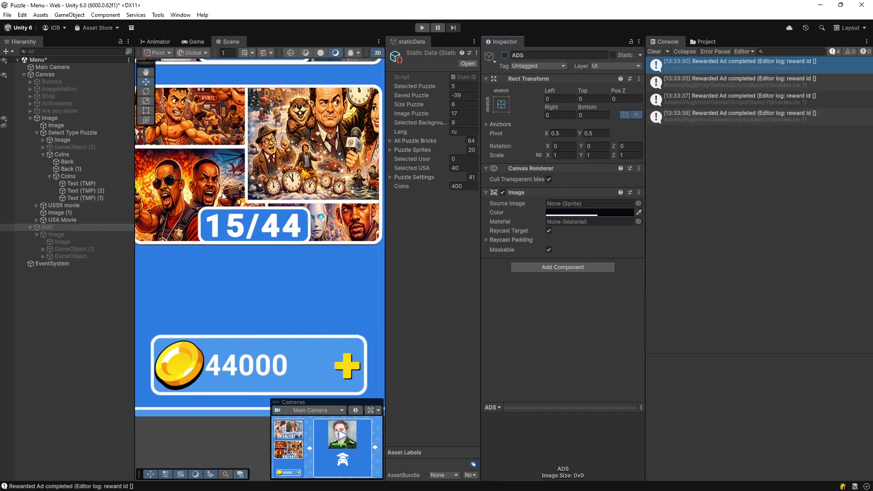
{"action": "scroll", "coordinate": [241, 176], "scroll_direction": "down", "scroll_amount": 5}
{"action": "scroll", "coordinate": [241, 176], "scroll_direction": "down", "scroll_amount": 6}
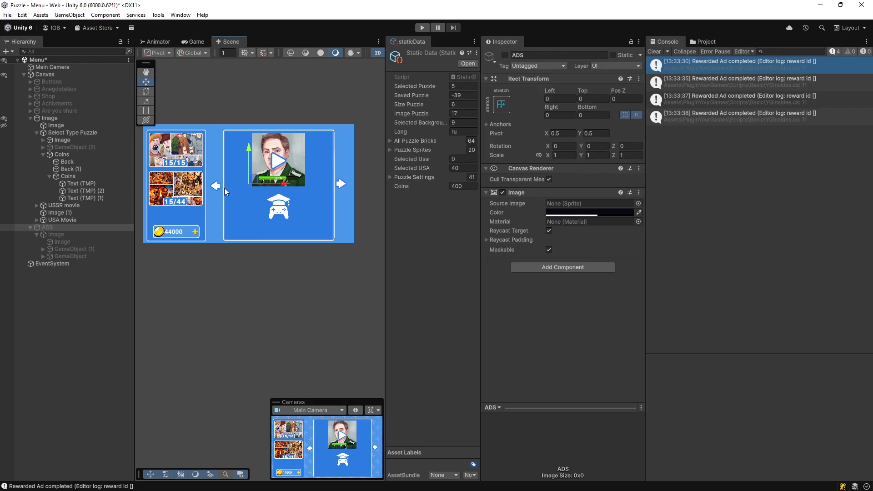
{"action": "key", "text": "f"}
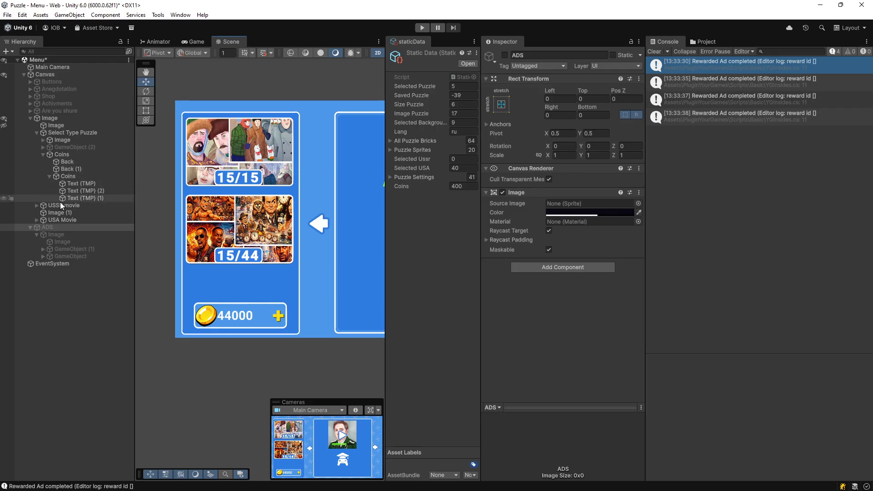
Step: Expand USSR movie and PuzzleChoiser in the Hierarchy and reselect Select Type Puzzle
{"action": "left_click", "coordinate": [37, 205]}
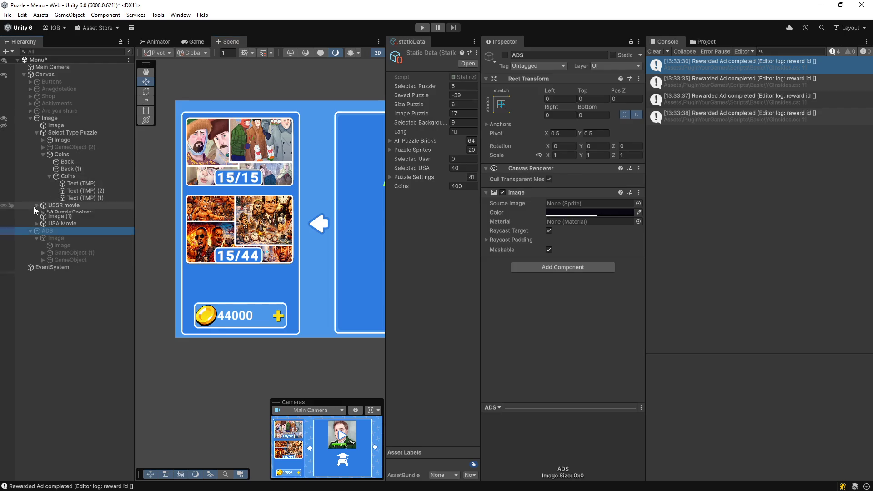
{"action": "left_click", "coordinate": [36, 133]}
{"action": "left_click", "coordinate": [43, 147]}
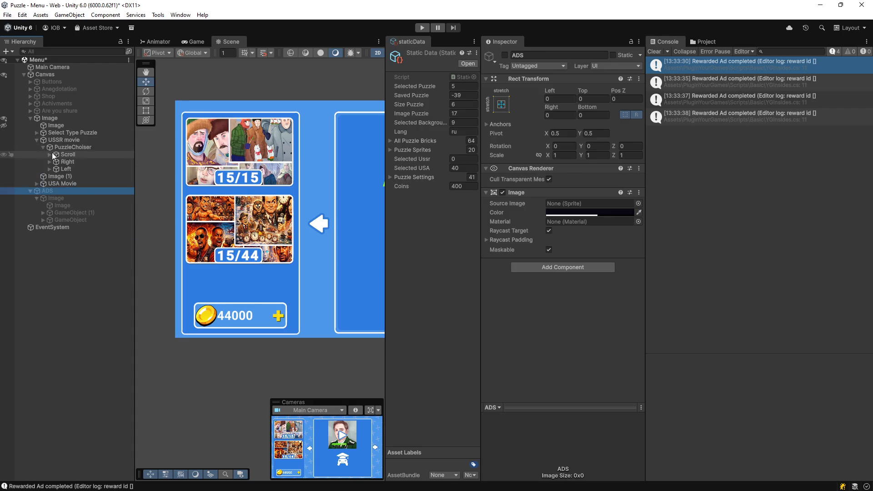
{"action": "left_click", "coordinate": [69, 154]}
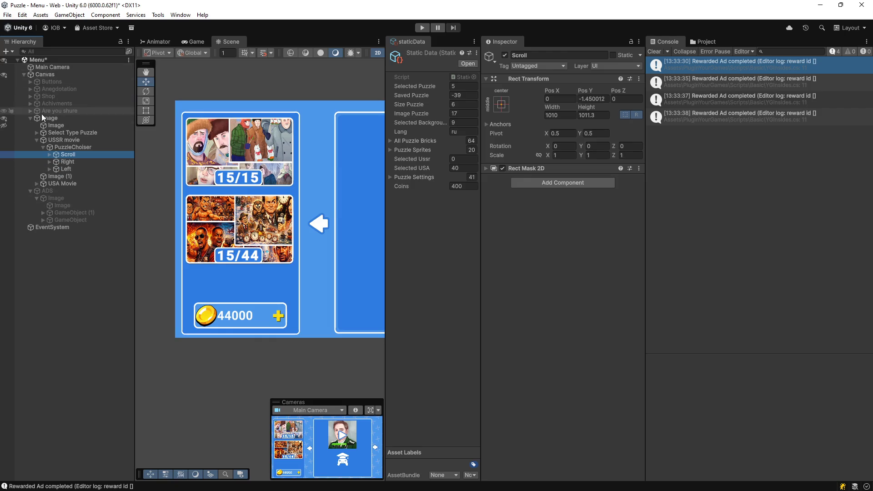
{"action": "left_click", "coordinate": [57, 132]}
{"action": "left_click", "coordinate": [37, 132]}
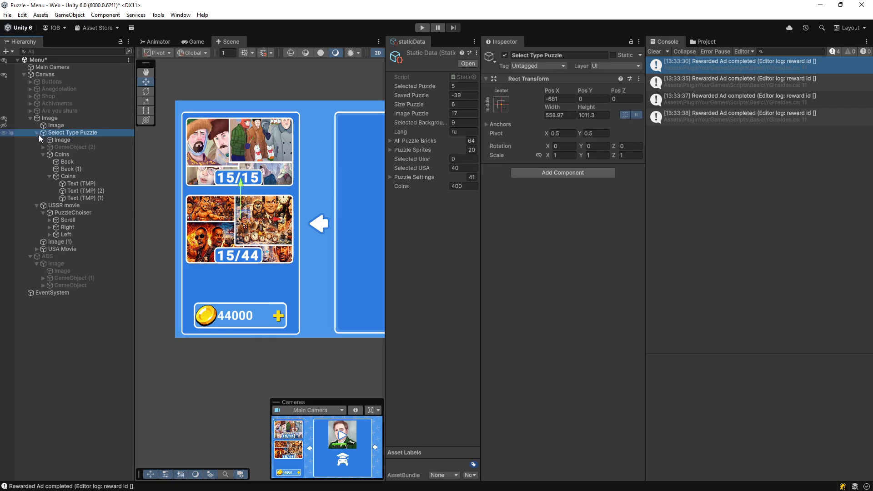
Step: Resize the nested USSR films picture under USSR movie's Image, shrinking its height and widening it
{"action": "left_click", "coordinate": [43, 140]}
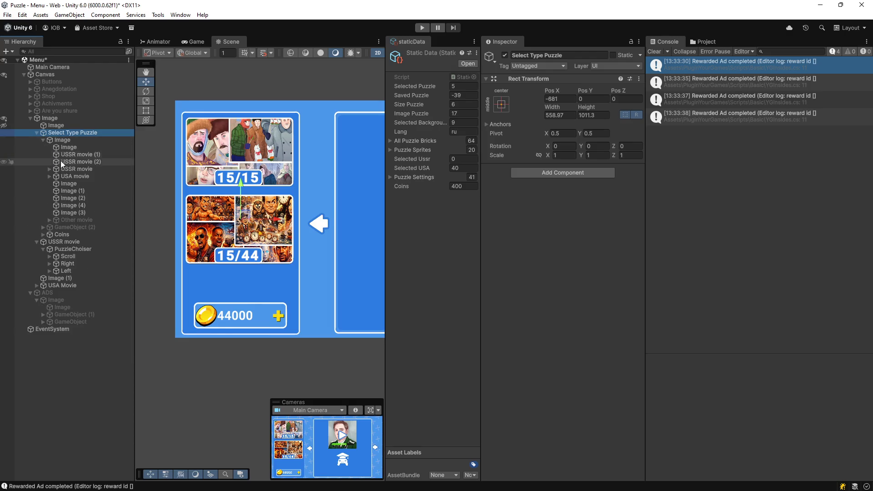
{"action": "left_click", "coordinate": [52, 169]}
{"action": "left_click", "coordinate": [49, 169]}
{"action": "left_click", "coordinate": [81, 176]}
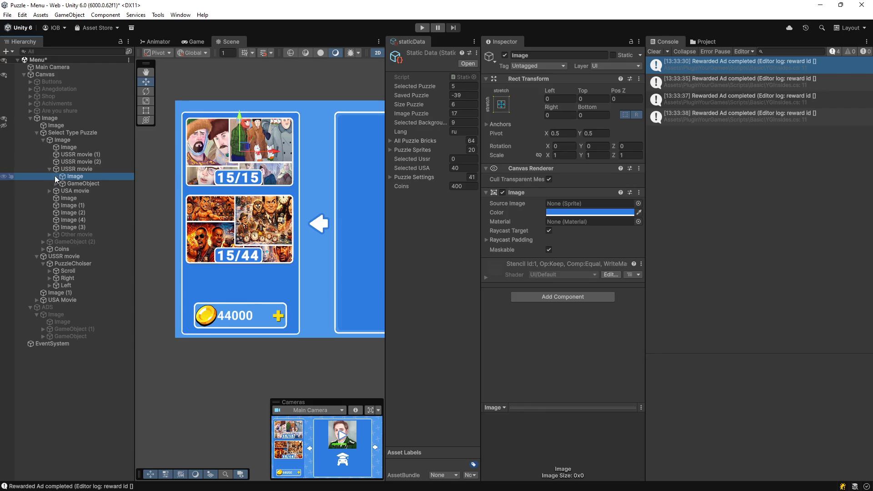
{"action": "left_click", "coordinate": [56, 176]}
{"action": "left_click", "coordinate": [81, 183]}
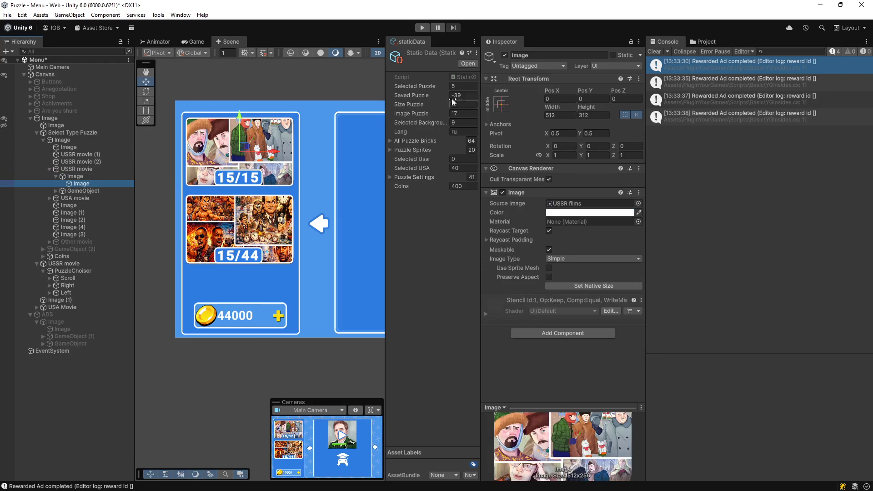
{"action": "left_click", "coordinate": [585, 107]}
{"action": "mouse_move", "coordinate": [585, 106]}
{"action": "left_mouse_down"}
{"action": "mouse_move", "coordinate": [395, 116]}
{"action": "mouse_move", "coordinate": [530, 56]}
{"action": "left_mouse_up"}
{"action": "left_click_drag", "start_coordinate": [558, 108], "coordinate": [581, 104]}
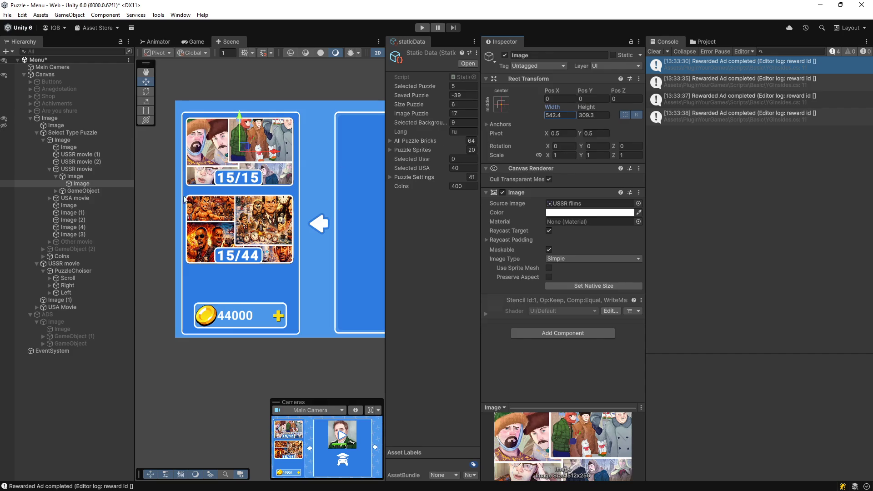
Step: Widen the nested USA films picture to 526.5, then switch to Visual Studio
{"action": "left_click", "coordinate": [50, 197]}
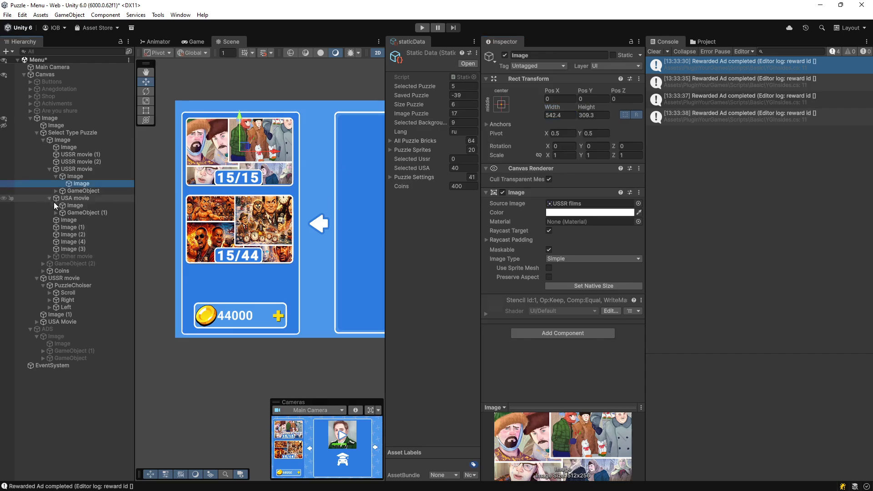
{"action": "left_click", "coordinate": [58, 206]}
{"action": "left_click", "coordinate": [56, 205]}
{"action": "left_click", "coordinate": [75, 213]}
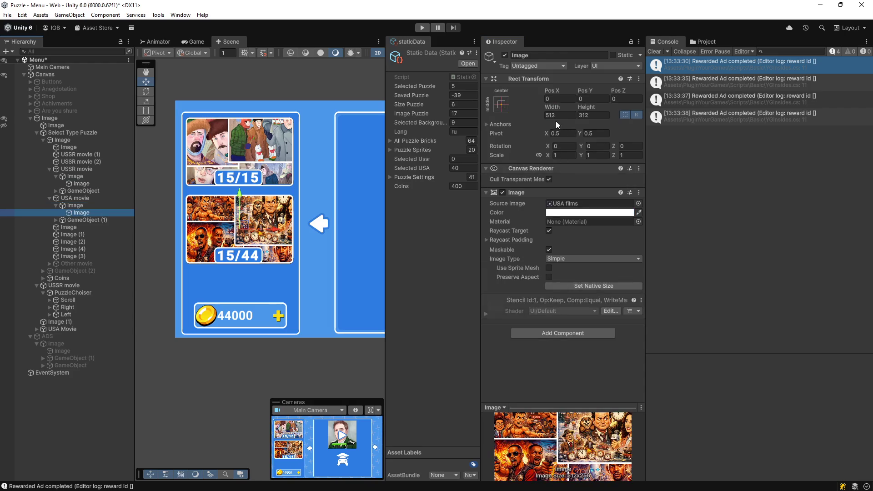
{"action": "left_click_drag", "start_coordinate": [556, 108], "coordinate": [595, 108]}
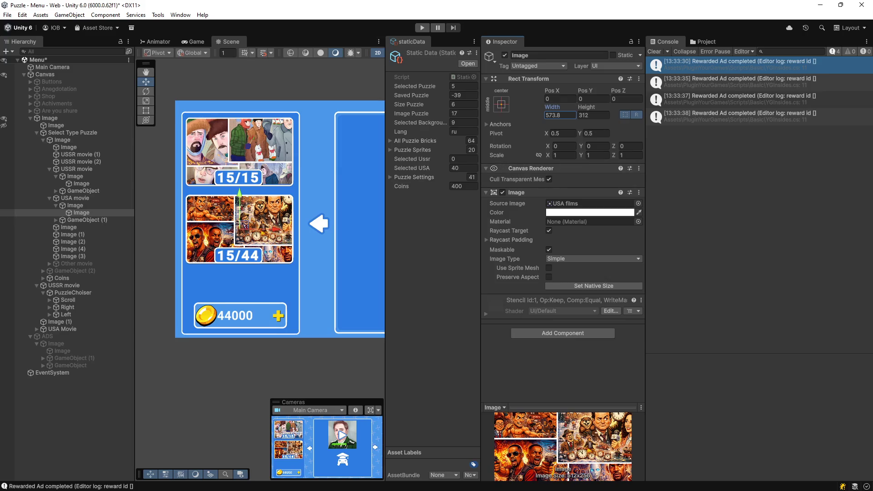
{"action": "key", "text": "alt+Tab"}
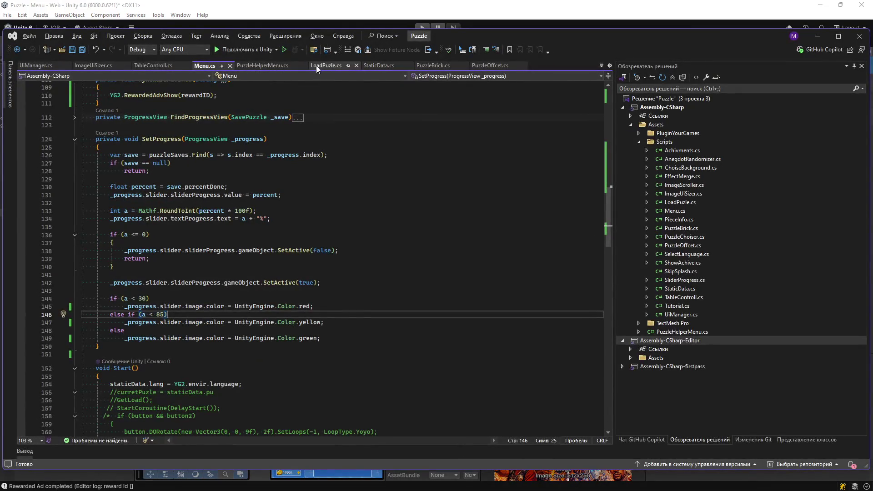
Step: In LoadPuzle.cs, add a 'public int coins;' field to the SavesYG class and save
{"action": "left_click", "coordinate": [317, 67]}
{"action": "left_click_drag", "start_coordinate": [610, 118], "coordinate": [615, 389]}
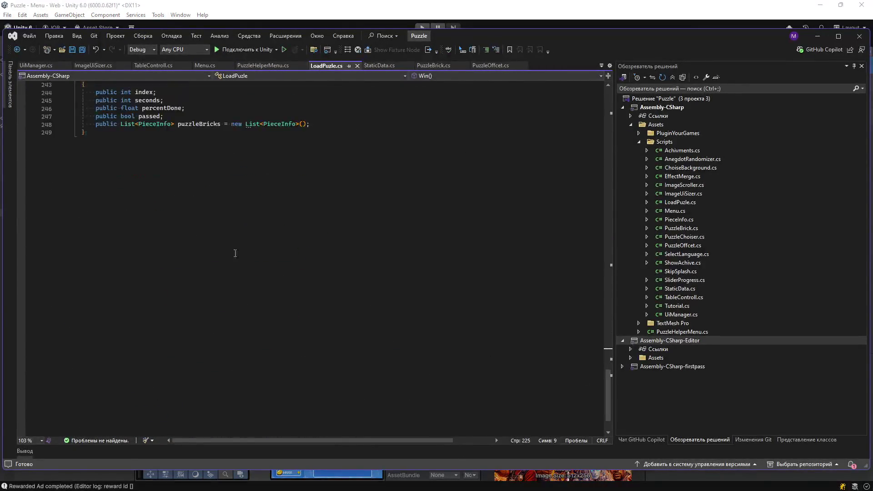
{"action": "scroll", "coordinate": [203, 259], "scroll_direction": "up", "scroll_amount": 3}
{"action": "scroll", "coordinate": [140, 188], "scroll_direction": "up", "scroll_amount": 3}
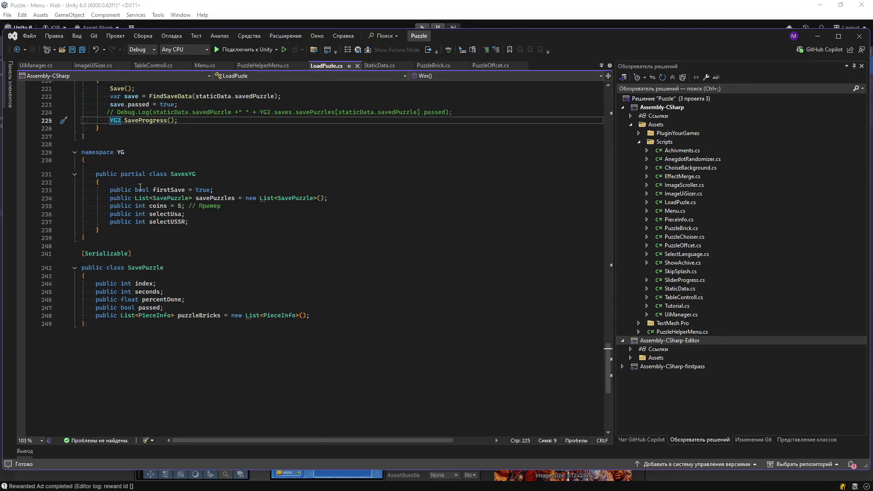
{"action": "left_click", "coordinate": [201, 221]}
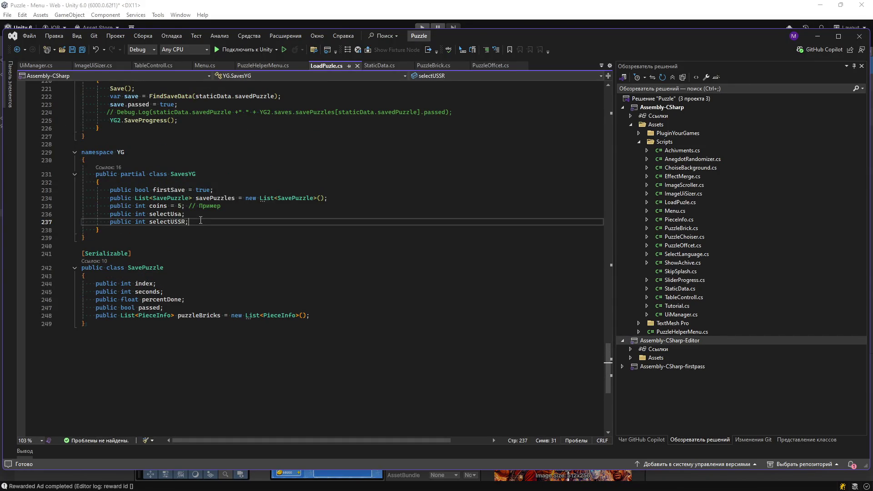
{"action": "key", "text": "Return"}
{"action": "type", "text": "public int "}
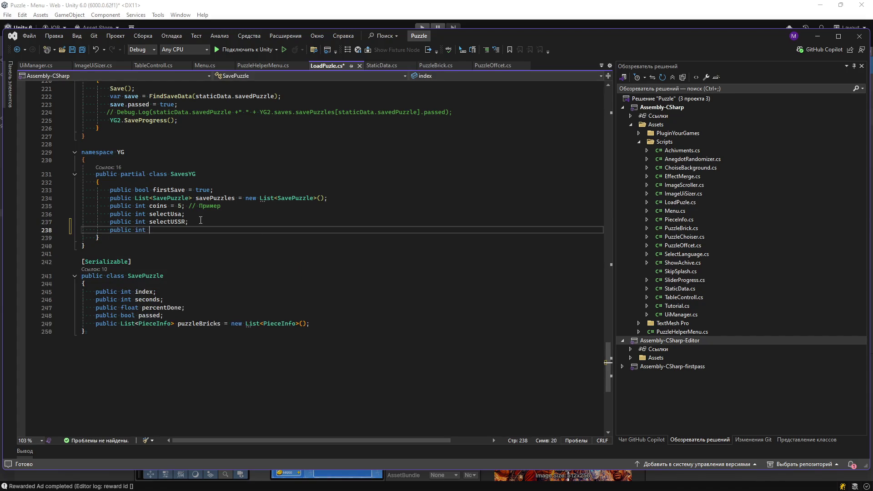
{"action": "type", "text": "coim"}
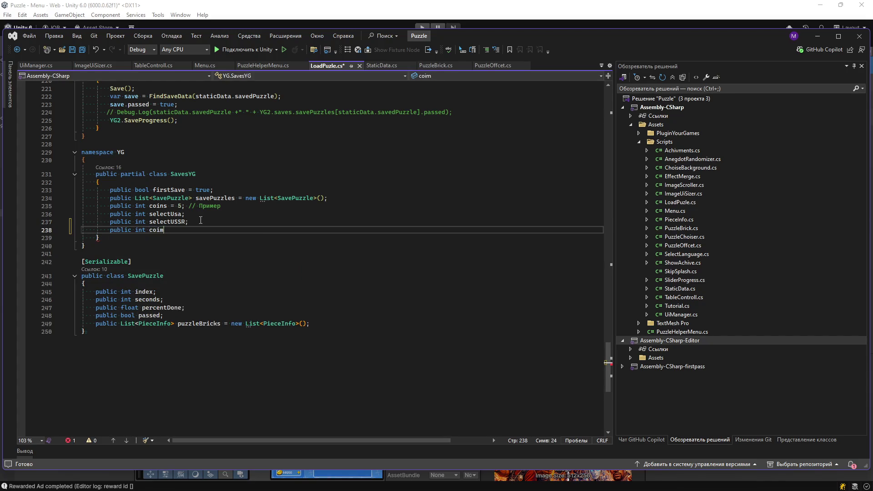
{"action": "key", "text": "BackSpace"}
{"action": "type", "text": "nsl"}
{"action": "key", "text": "BackSpace"}
{"action": "type", "text": ";"}
{"action": "key", "text": "ctrl+s"}
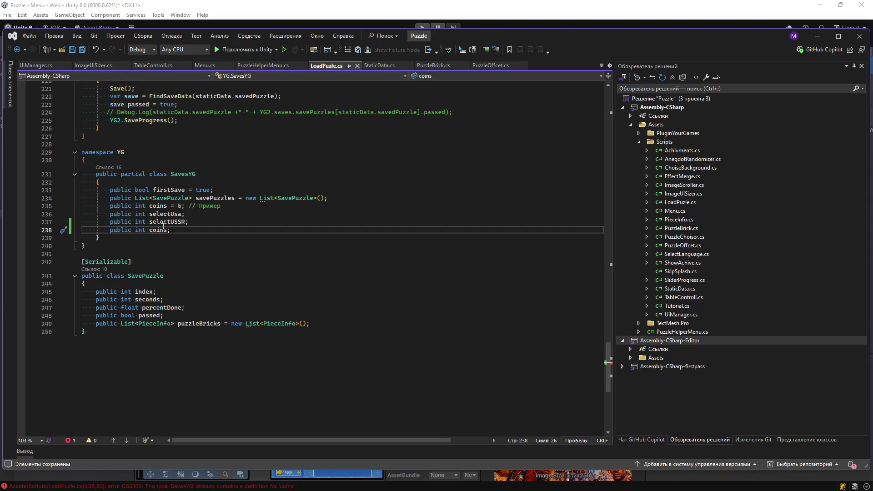
Step: Delete the duplicate coins field, list SavesYG's declarations, and minimize Visual Studio
{"action": "left_click_drag", "start_coordinate": [171, 230], "coordinate": [214, 221]}
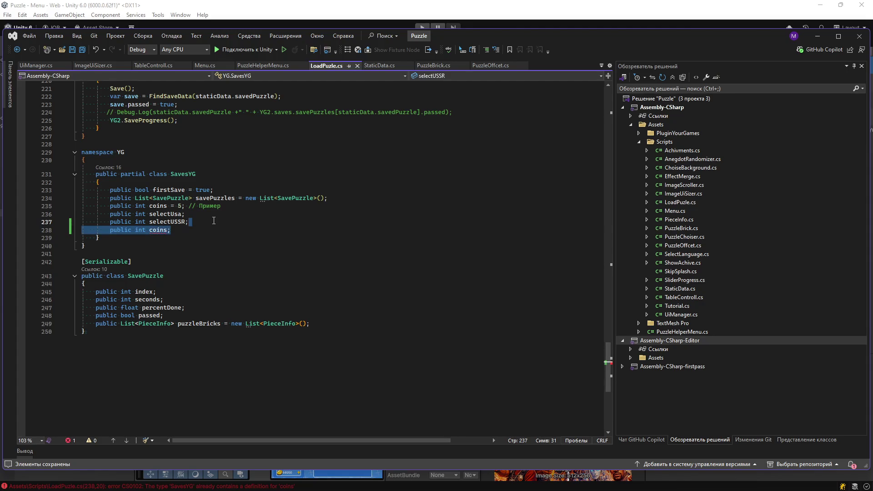
{"action": "key", "text": "Delete"}
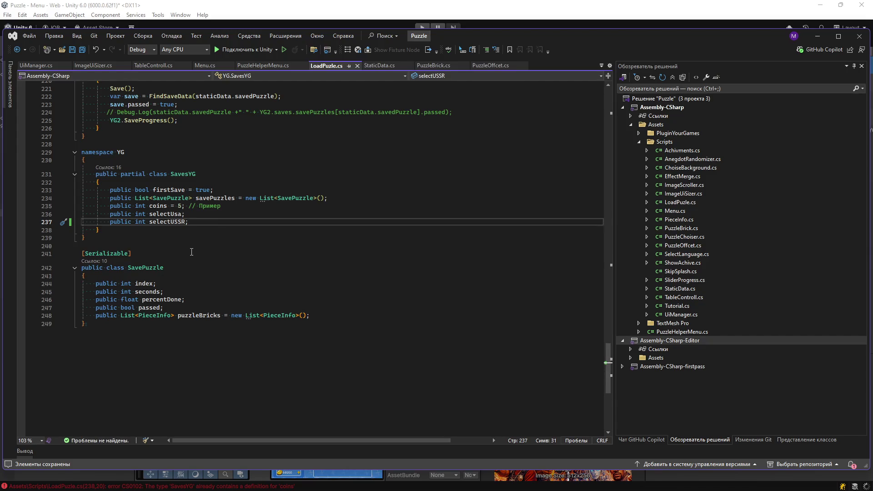
{"action": "left_click", "coordinate": [178, 173], "text": "ctrl"}
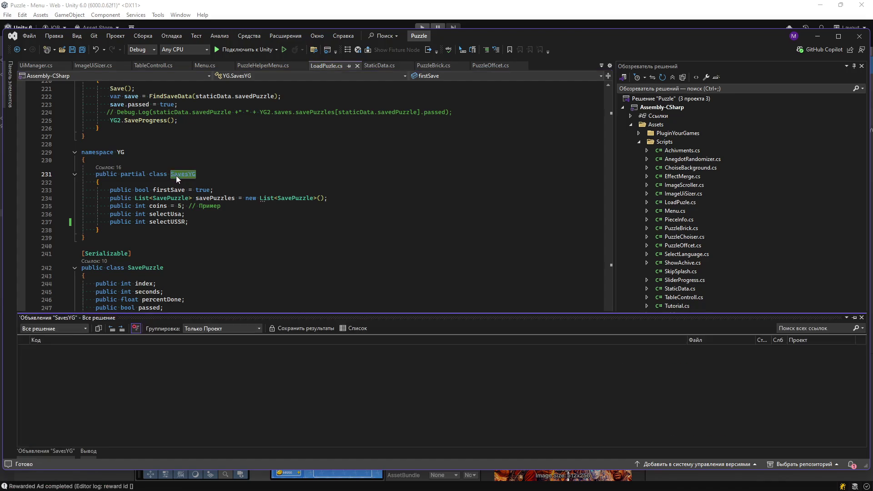
{"action": "left_click", "coordinate": [816, 35]}
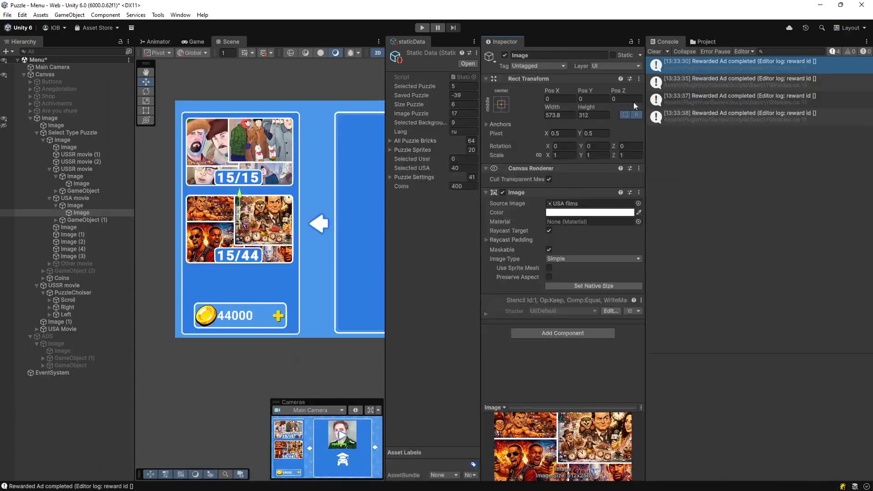
Step: Browse Assets to PluginYourGames > Editor and open the SavesEditorYG2 save file from its preview
{"action": "left_click", "coordinate": [700, 42]}
{"action": "left_click", "coordinate": [689, 162]}
{"action": "left_click", "coordinate": [681, 176]}
{"action": "left_click", "coordinate": [683, 168]}
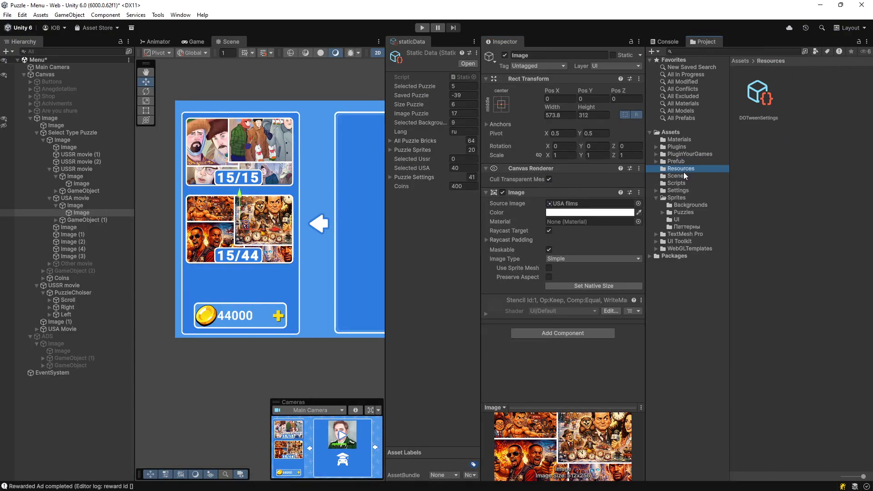
{"action": "left_click", "coordinate": [675, 148]}
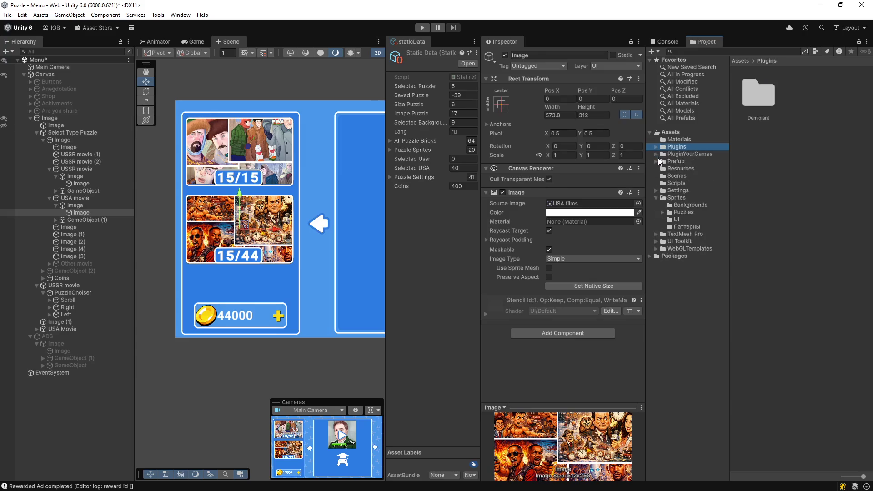
{"action": "left_click", "coordinate": [662, 171]}
{"action": "left_click", "coordinate": [656, 154]}
{"action": "left_click", "coordinate": [675, 157]}
{"action": "left_click", "coordinate": [835, 150]}
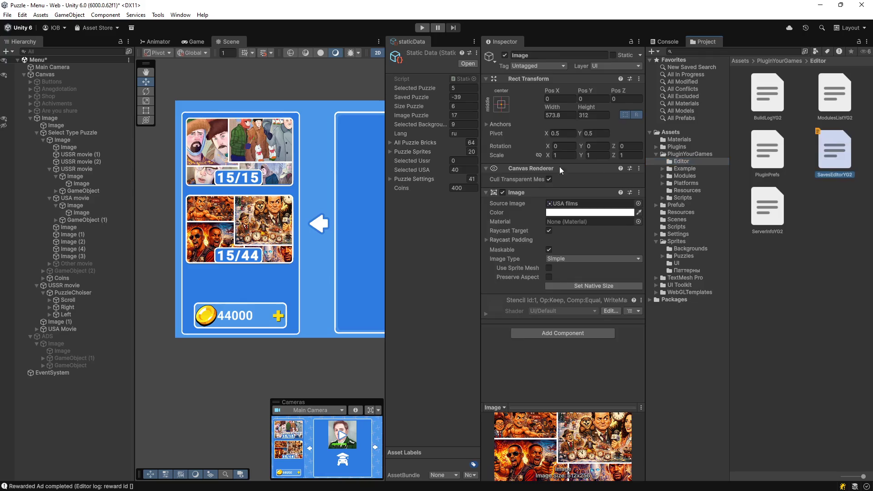
{"action": "left_click", "coordinate": [504, 131]}
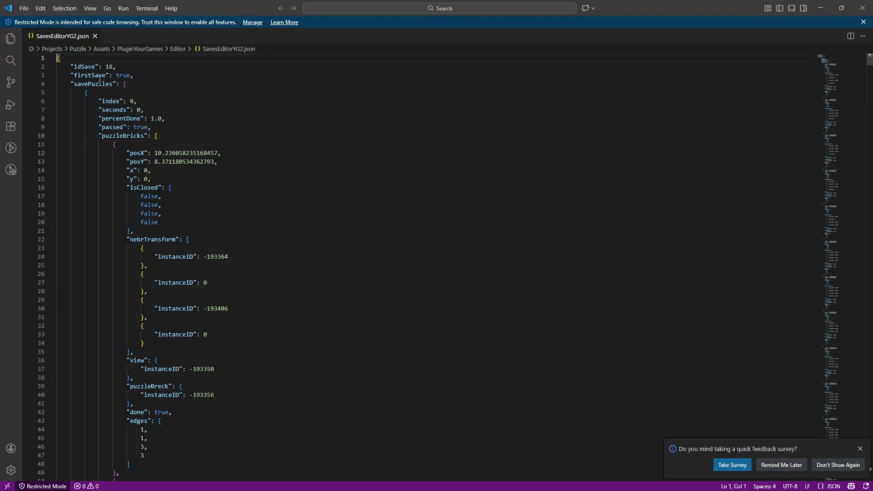
Step: Fold the savePuzzles array in SavesEditorYG2.json to reveal "coins": 5, then return to Unity
{"action": "left_click", "coordinate": [101, 84]}
{"action": "left_click", "coordinate": [116, 109]}
{"action": "left_click", "coordinate": [132, 135]}
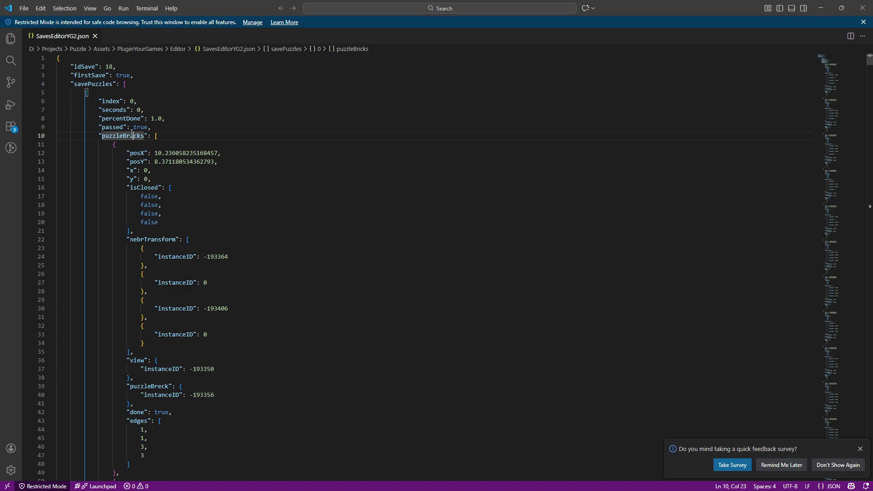
{"action": "left_click", "coordinate": [55, 84]}
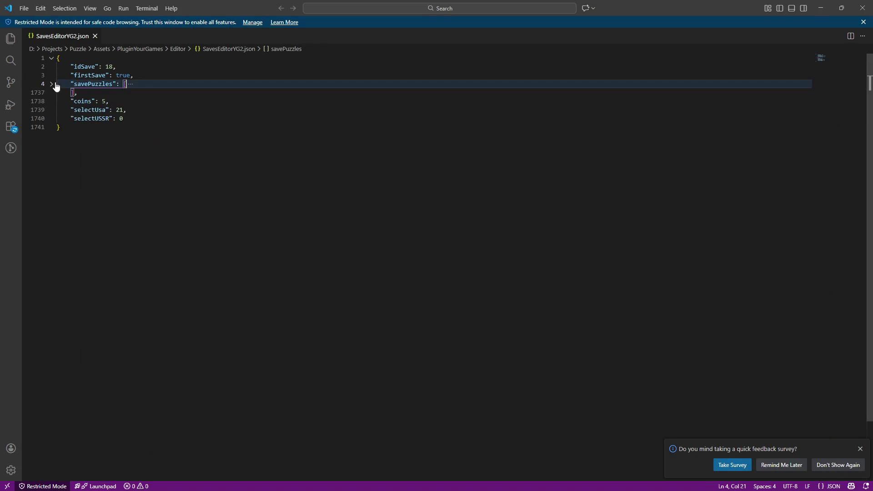
{"action": "left_click_drag", "start_coordinate": [71, 101], "coordinate": [109, 101]}
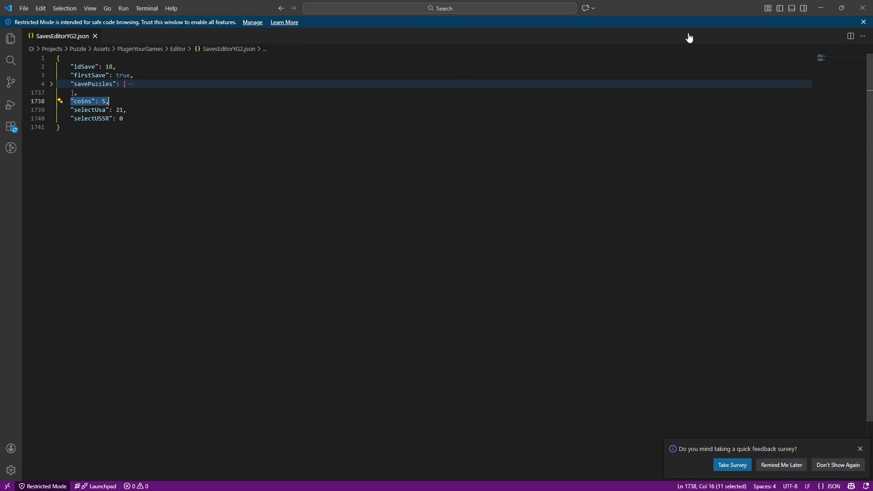
{"action": "left_click", "coordinate": [573, 148]}
{"action": "key", "text": "alt+Tab"}
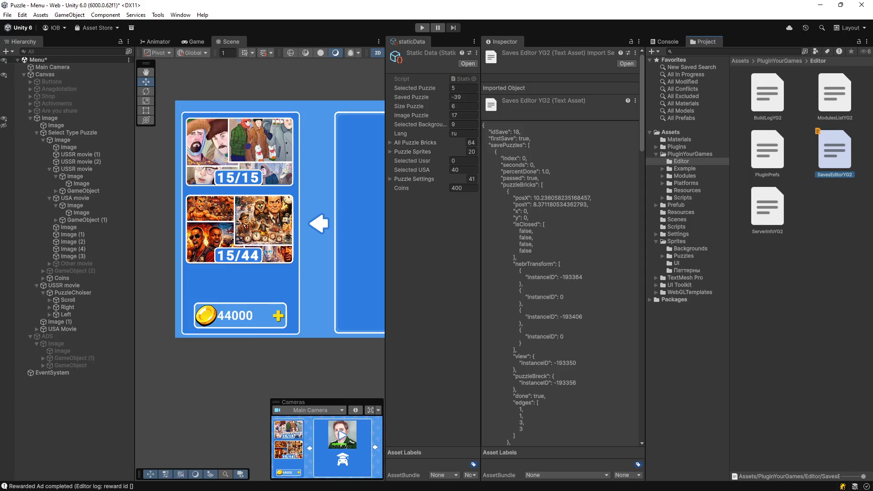
Step: Open the SavesYG declarations in SavesDataExample.cs, SavesYG2.cs and LoadPuzle.cs
{"action": "key", "text": "alt+Tab"}
{"action": "left_click", "coordinate": [89, 361]}
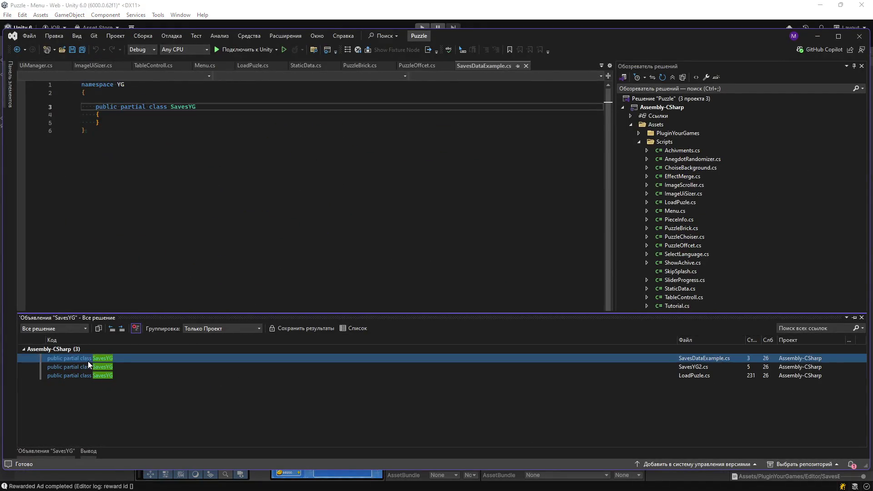
{"action": "left_click", "coordinate": [87, 367]}
{"action": "left_click", "coordinate": [86, 376]}
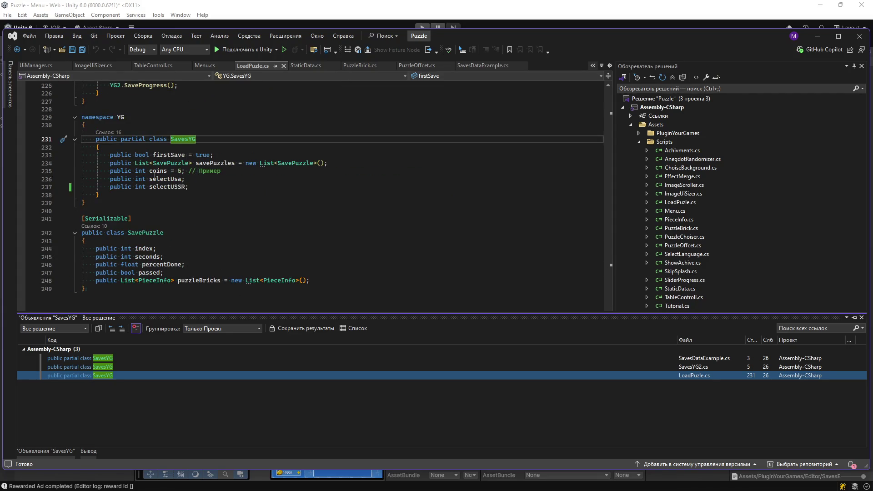
Step: Remove the default value 5 from the coins field in LoadPuzle.cs and save
{"action": "left_click_drag", "start_coordinate": [108, 171], "coordinate": [248, 175]}
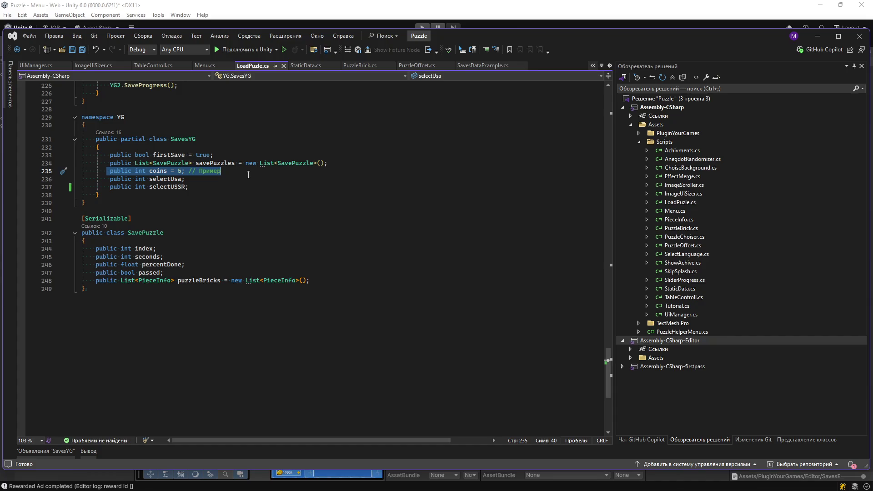
{"action": "key", "text": "Delete"}
{"action": "key", "text": "ctrl+s"}
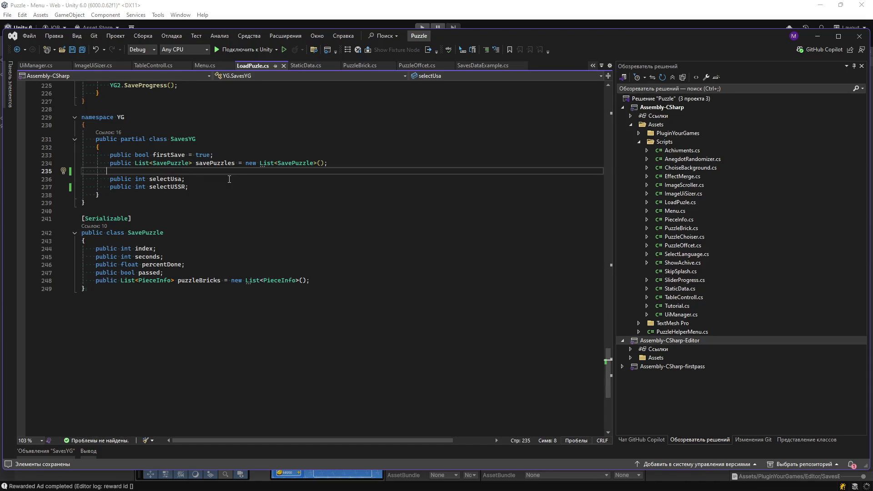
{"action": "key", "text": "ctrl+z"}
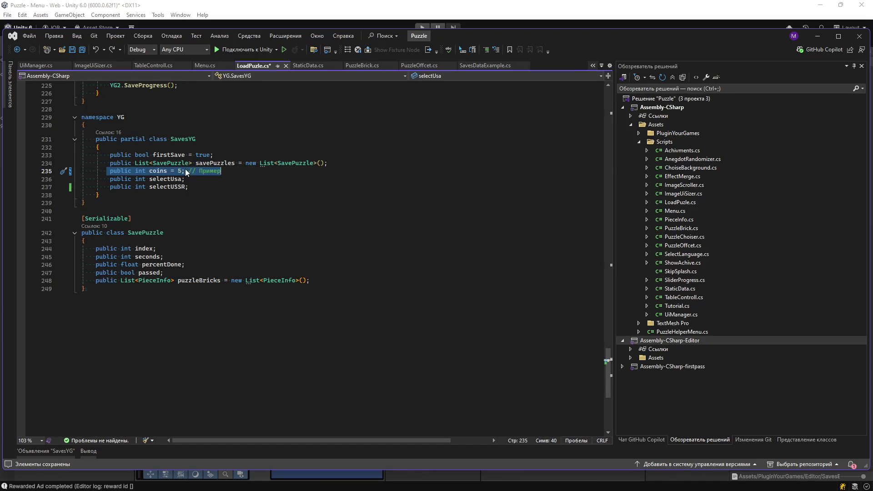
{"action": "left_click", "coordinate": [181, 171]}
{"action": "key", "text": "BackSpace"}
{"action": "key", "text": "BackSpace"}
{"action": "key", "text": "BackSpace"}
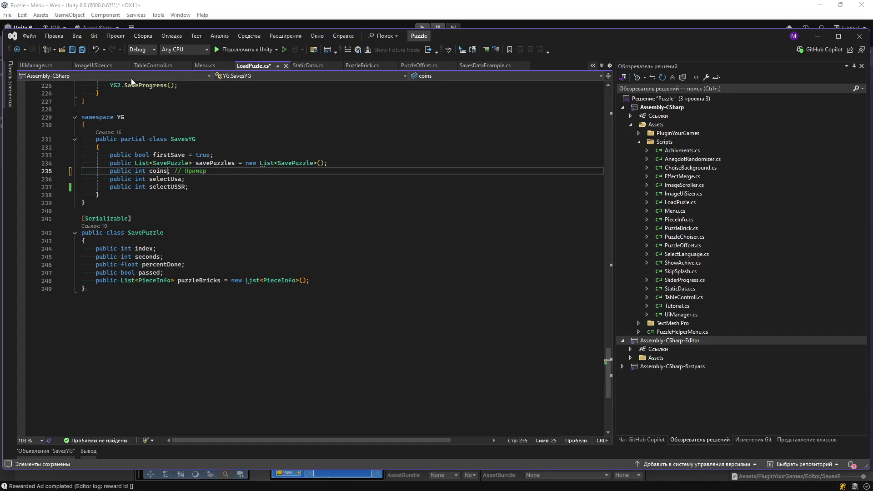
{"action": "left_click", "coordinate": [83, 51]}
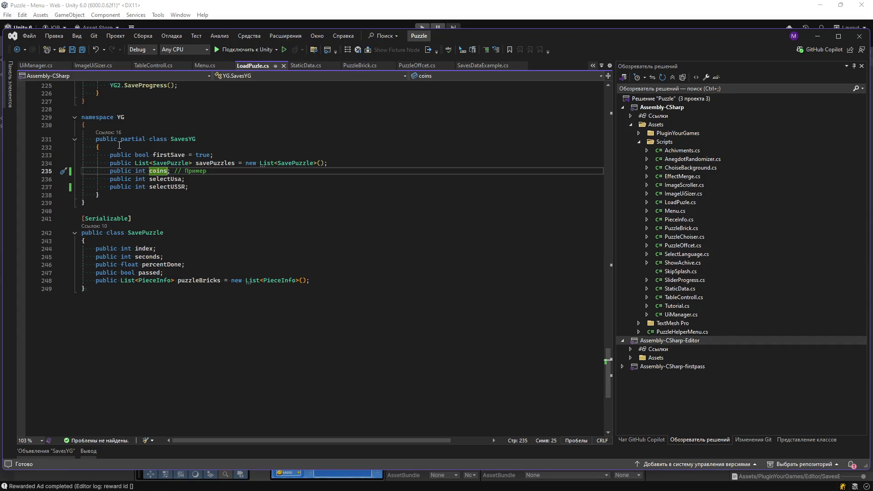
{"action": "scroll", "coordinate": [119, 145], "scroll_direction": "up", "scroll_amount": 5}
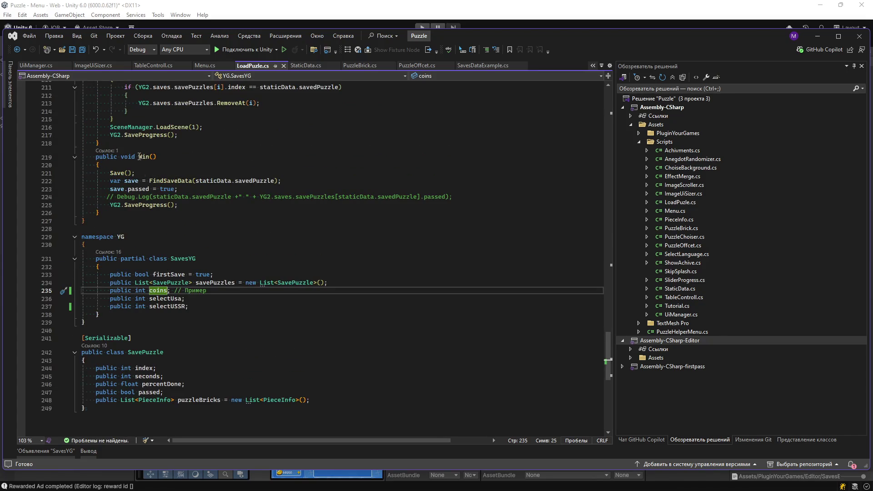
Step: In Win(), add a line after save.passed = true computing _tableControll.closeCount / 2
{"action": "double_click", "coordinate": [141, 156]}
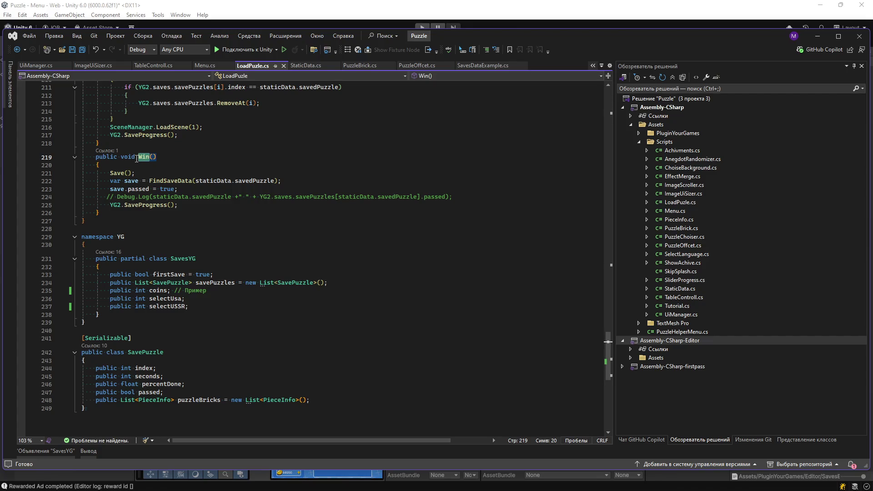
{"action": "left_click", "coordinate": [222, 191]}
{"action": "key", "text": "Return"}
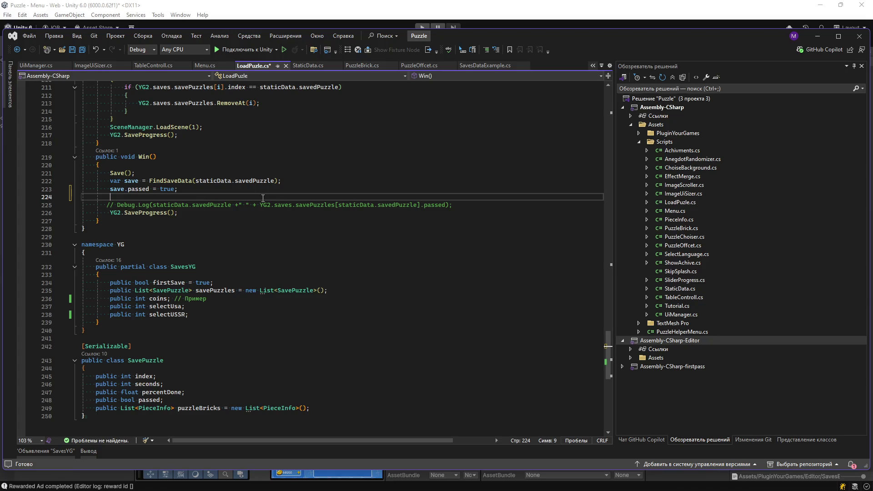
{"action": "type", "text": "T"}
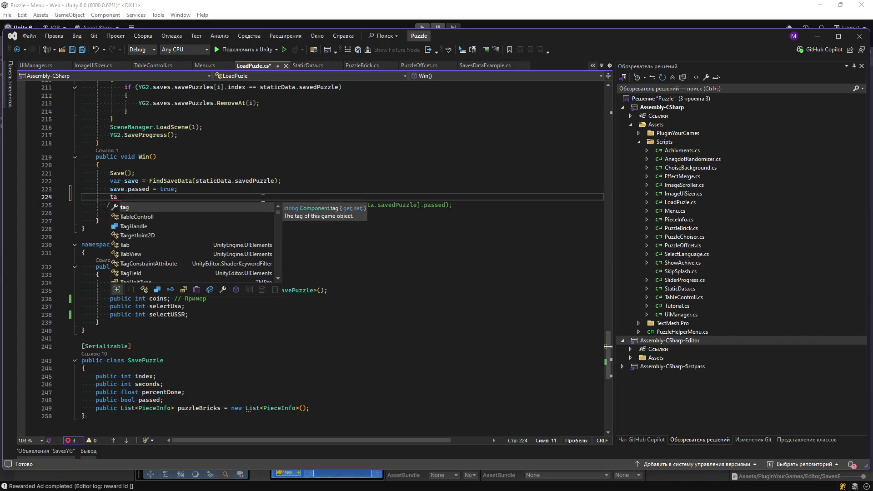
{"action": "type", "text": "_tableControll."}
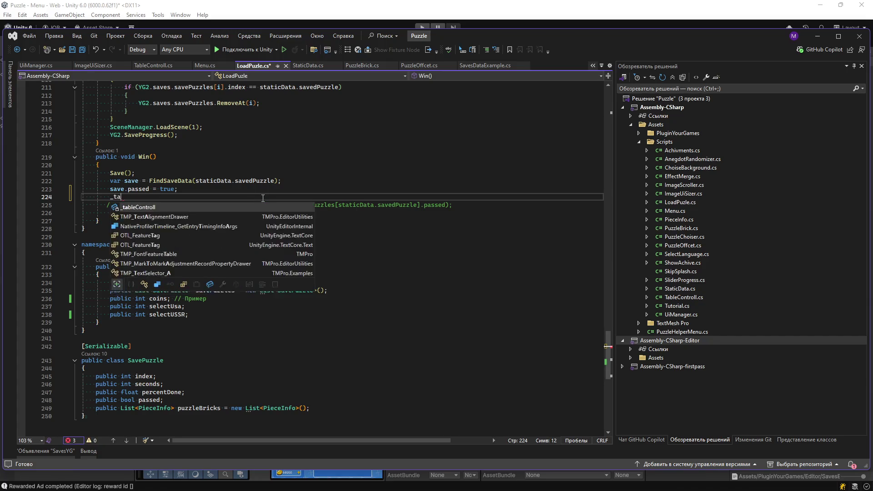
{"action": "type", "text": "si"}
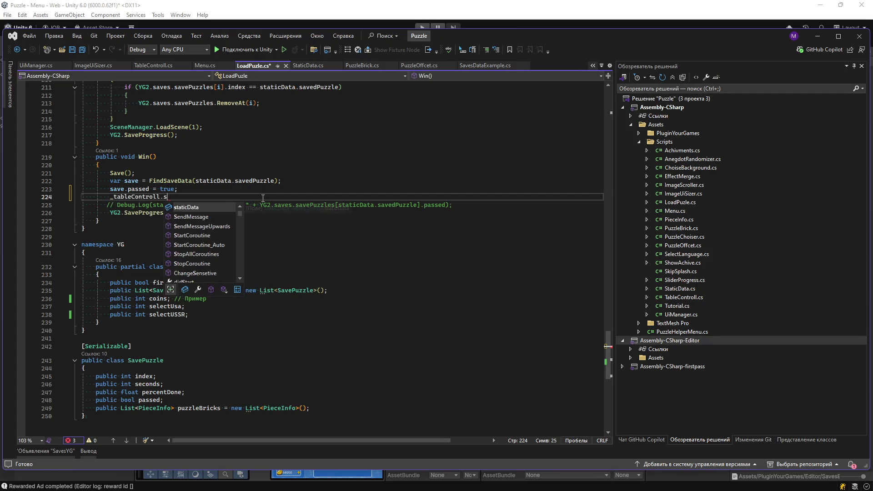
{"action": "key", "text": "BackSpace"}
{"action": "key", "text": "BackSpace"}
{"action": "key", "text": "BackSpace"}
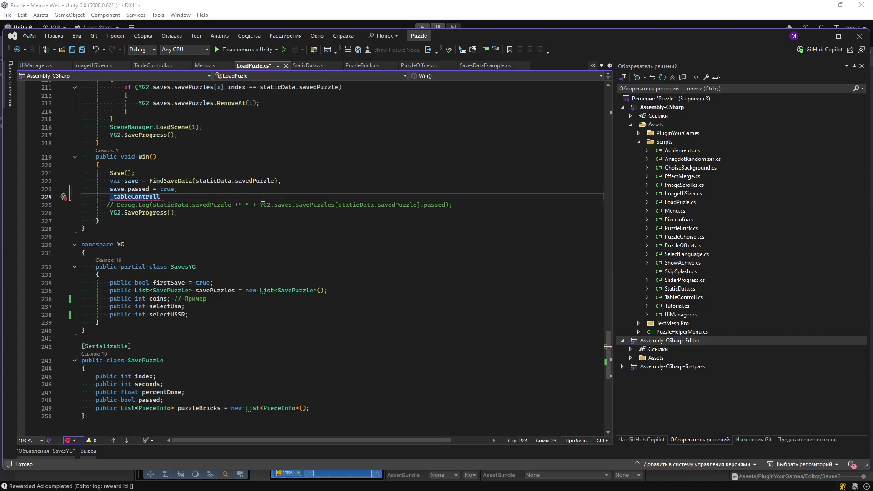
{"action": "key", "text": "BackSpace"}
{"action": "key", "text": "BackSpace"}
{"action": "key", "text": "BackSpace"}
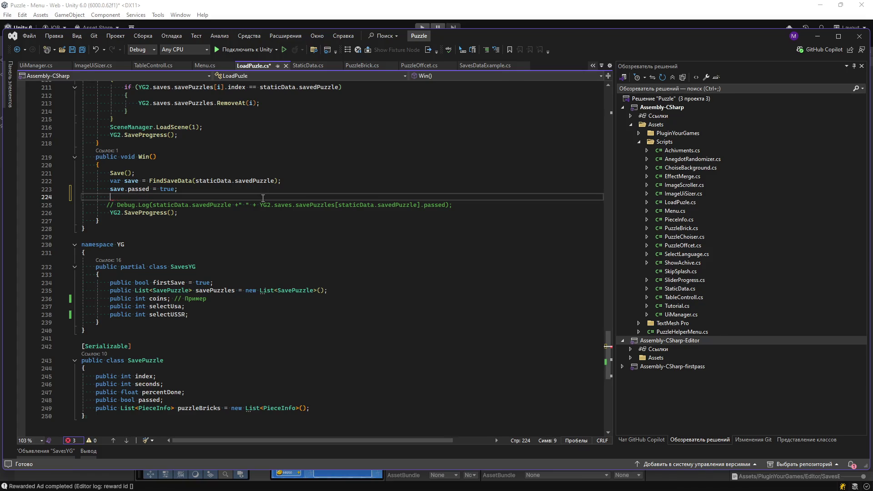
{"action": "type", "text": "_tabvl"}
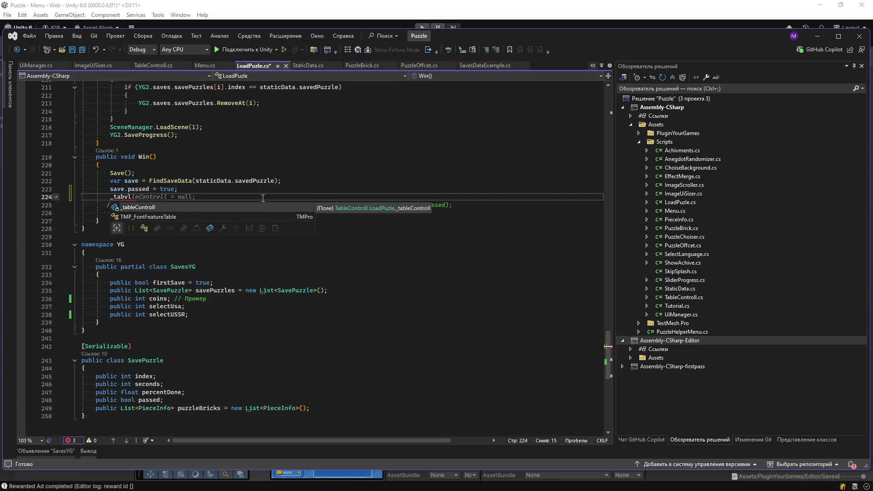
{"action": "key", "text": "Tab"}
{"action": "type", "text": ".cl"}
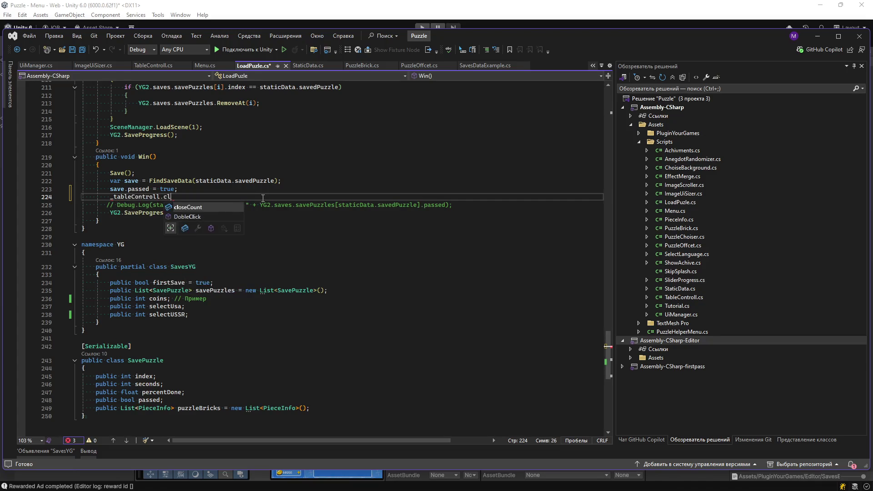
{"action": "key", "text": "Tab"}
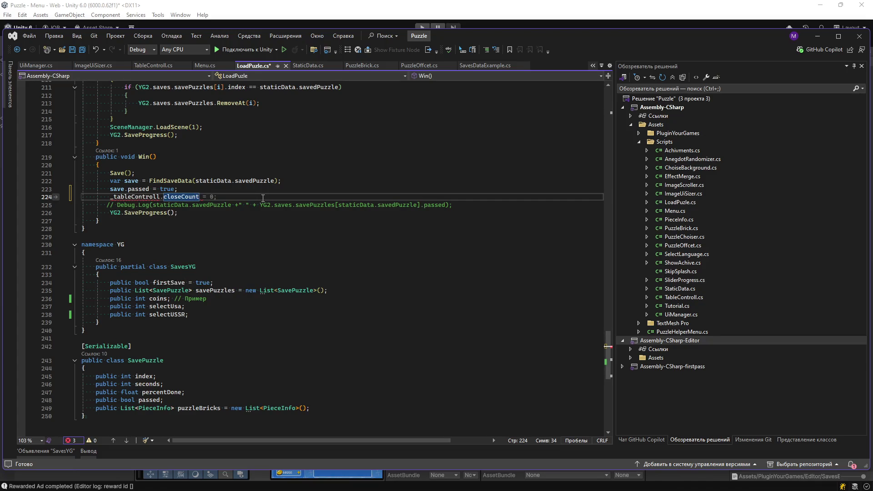
{"action": "type", "text": "/2"}
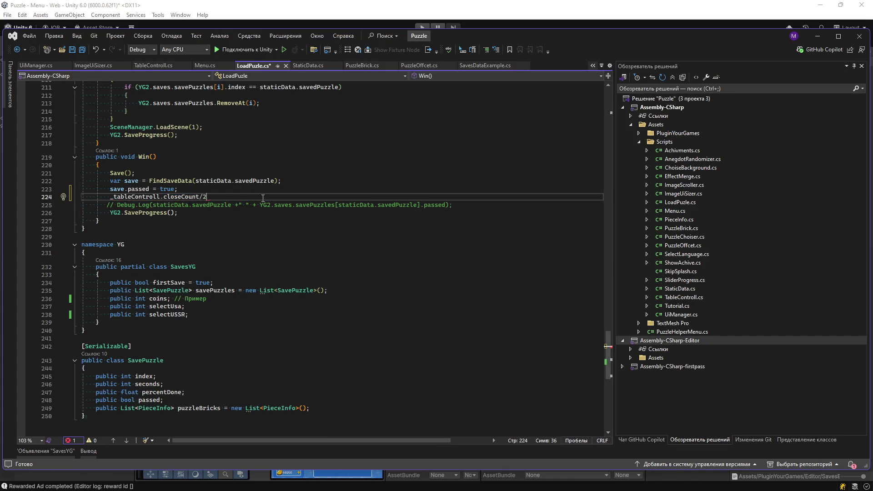
{"action": "type", "text": ")"}
Step: Complete it as YG2.saves.coins += (int)(_tableControll.closeCount / 2); and save LoadPuzle.cs
{"action": "key", "text": "Home"}
{"action": "type", "text": "("}
{"action": "key", "text": "Left"}
{"action": "type", "text": "(i"}
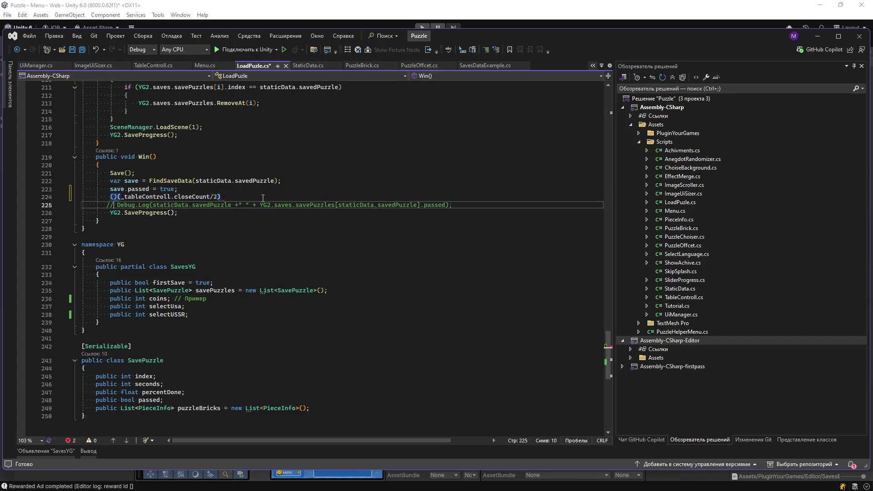
{"action": "type", "text": "nt"}
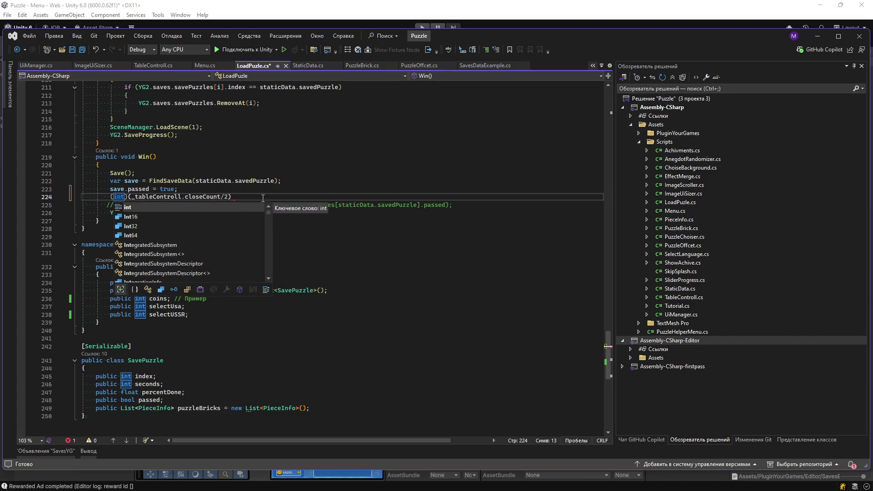
{"action": "key", "text": "Escape"}
{"action": "key", "text": "Home"}
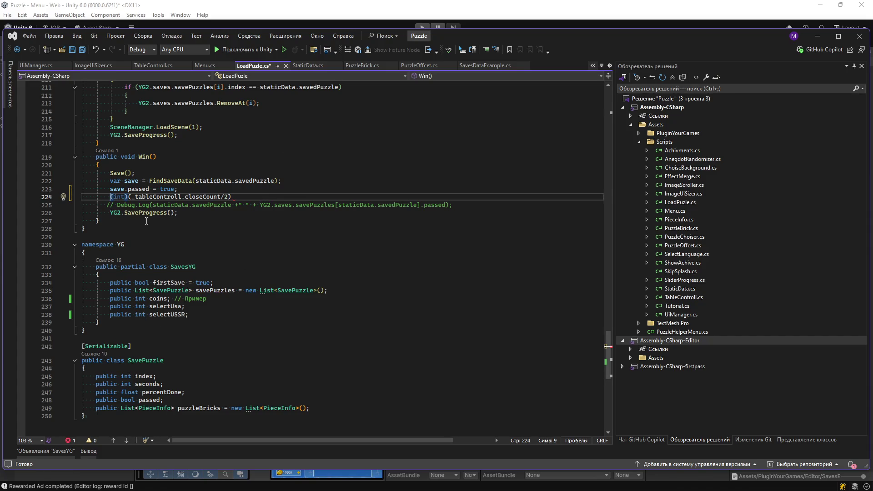
{"action": "type", "text": "YG2.sa"}
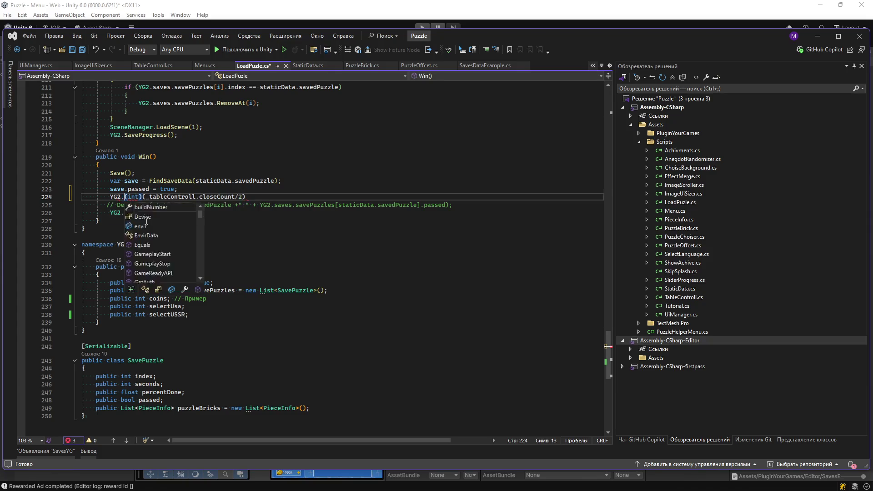
{"action": "key", "text": "Tab"}
{"action": "type", "text": ".coins"}
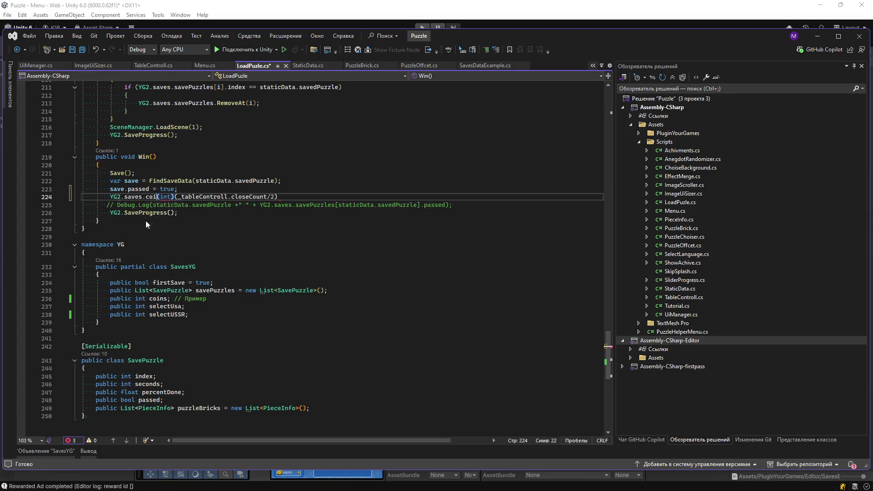
{"action": "type", "text": " +="}
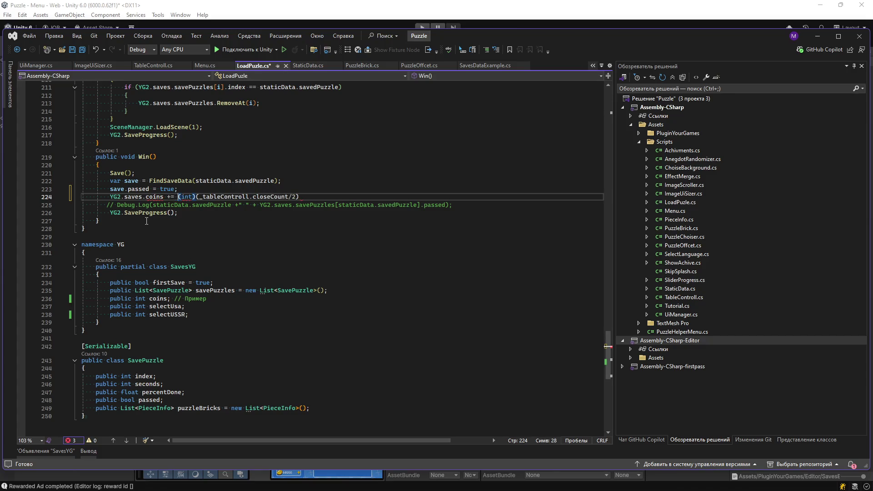
{"action": "left_click", "coordinate": [317, 197]}
{"action": "type", "text": ";"}
{"action": "key", "text": "ctrl+s"}
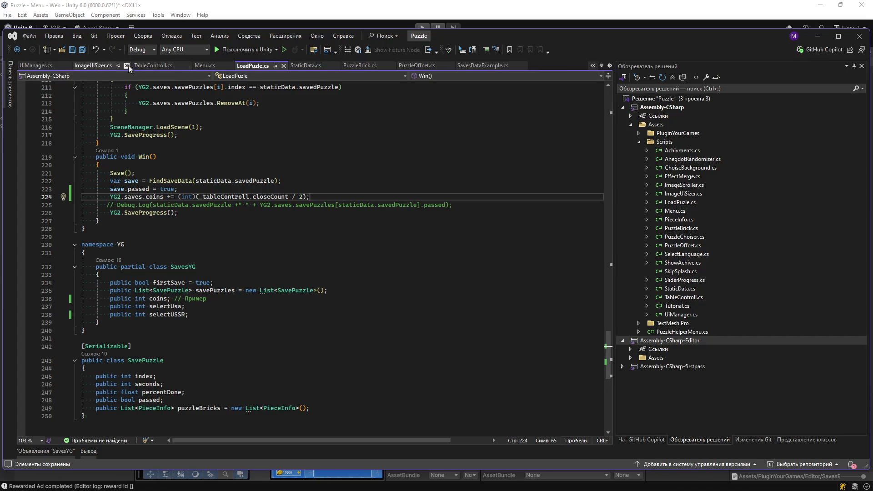
{"action": "left_click", "coordinate": [200, 65]}
Step: Add YG2.SaveProgress(); after UpdateCoins() in Menu.cs's OnReward, then minimize Visual Studio
{"action": "scroll", "coordinate": [163, 350], "scroll_direction": "down", "scroll_amount": 13}
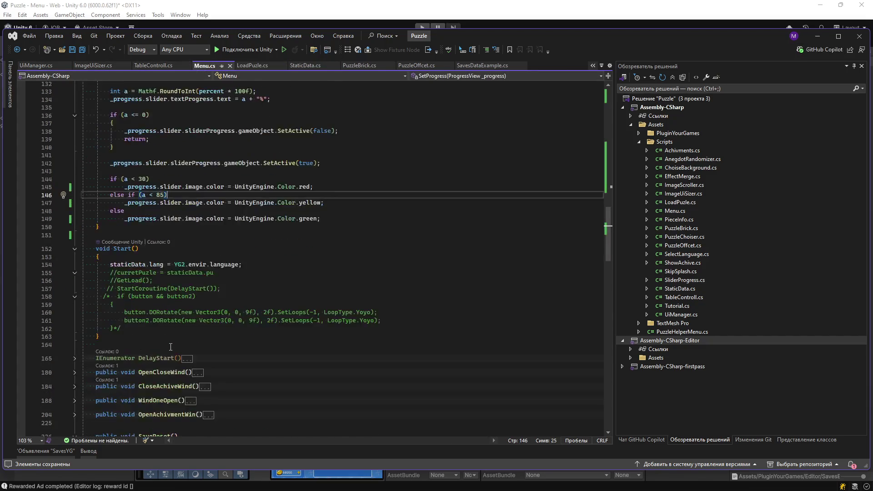
{"action": "scroll", "coordinate": [177, 291], "scroll_direction": "up", "scroll_amount": 15}
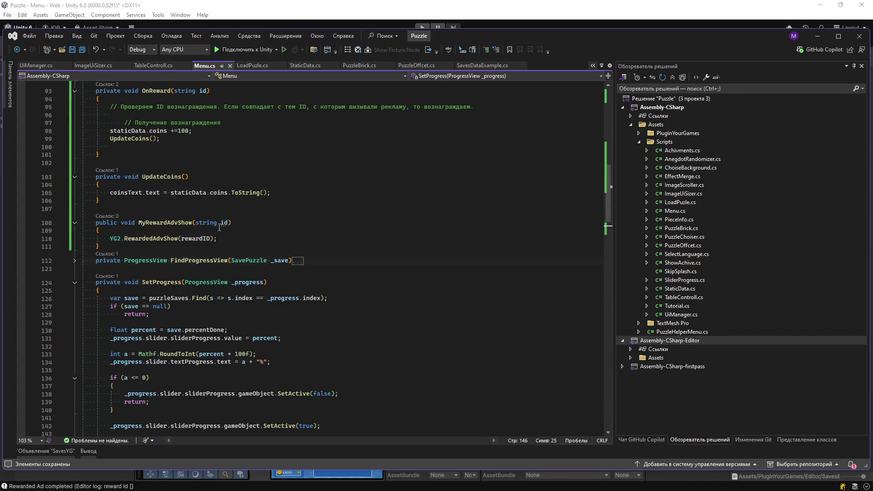
{"action": "left_click_drag", "start_coordinate": [108, 189], "coordinate": [273, 193]}
{"action": "left_click", "coordinate": [296, 193]}
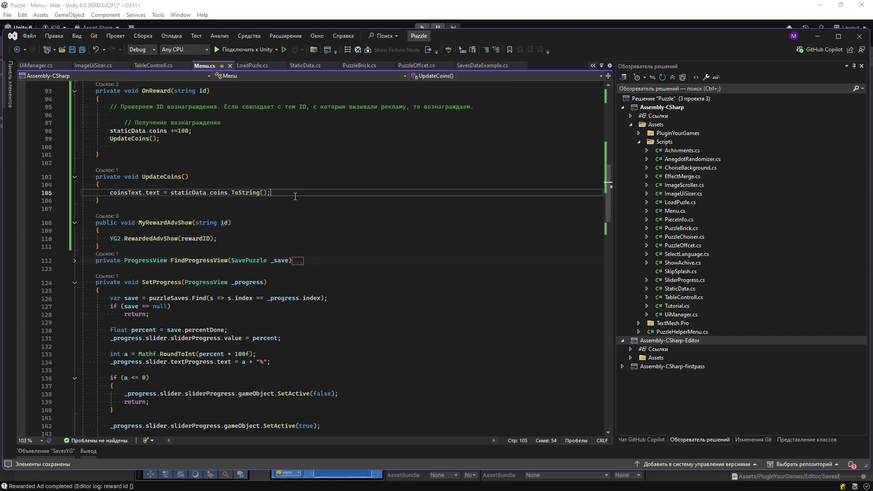
{"action": "scroll", "coordinate": [126, 155], "scroll_direction": "up", "scroll_amount": 2}
{"action": "left_click", "coordinate": [180, 190]}
{"action": "key", "text": "Return"}
{"action": "type", "text": "yg2.save"}
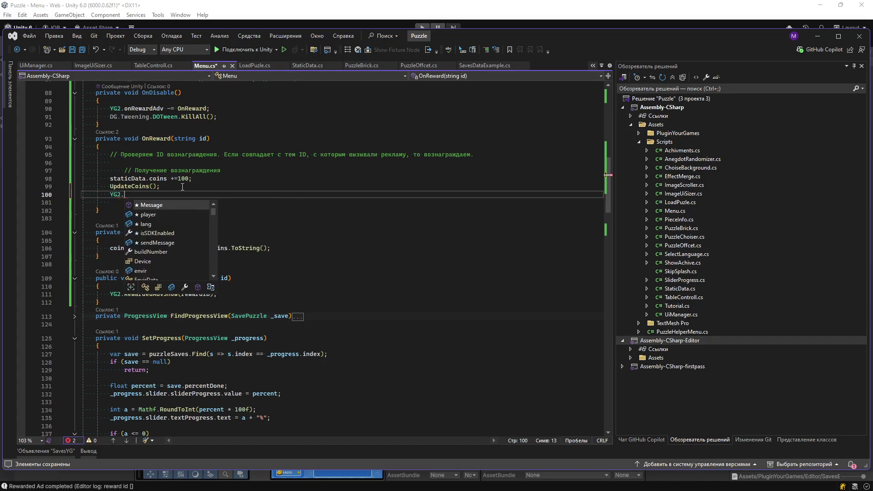
{"action": "type", "text": "Progress"}
{"action": "key", "text": "Tab"}
{"action": "type", "text": "();"}
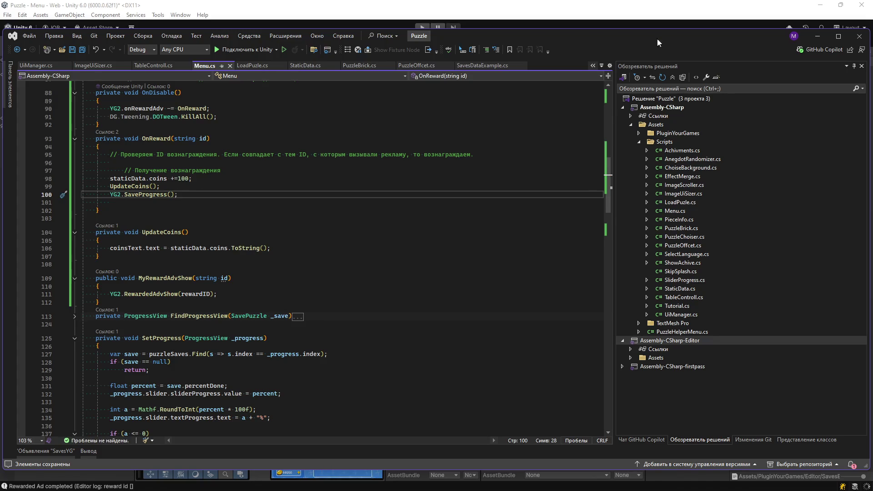
{"action": "left_click", "coordinate": [819, 40]}
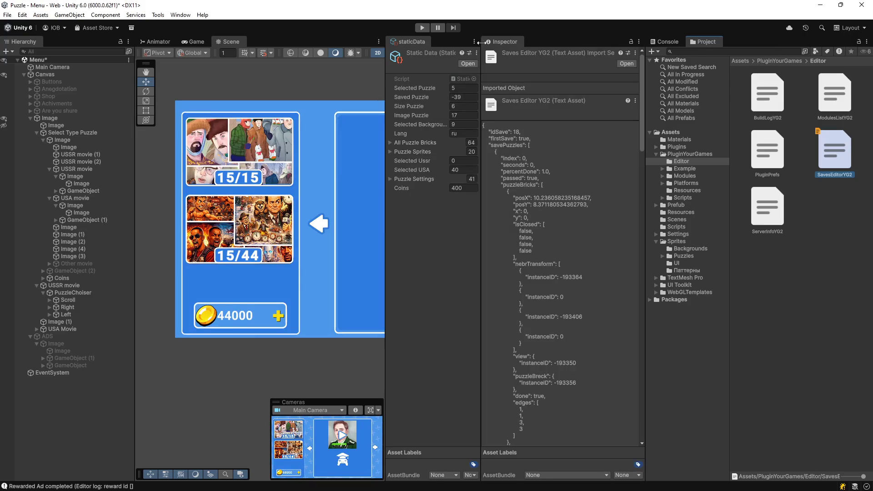
Step: Play-test the game, see the menu show 44000 coins, stop, and return to Menu.cs
{"action": "left_click", "coordinate": [421, 26]}
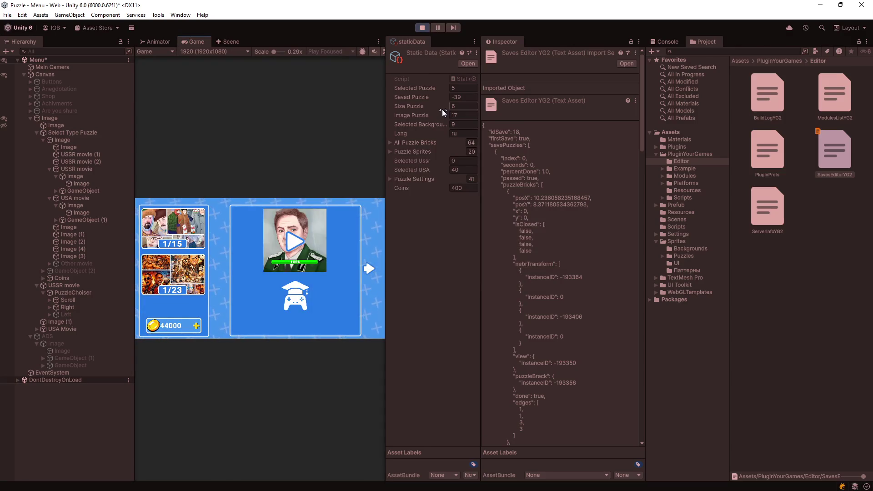
{"action": "left_click", "coordinate": [421, 27]}
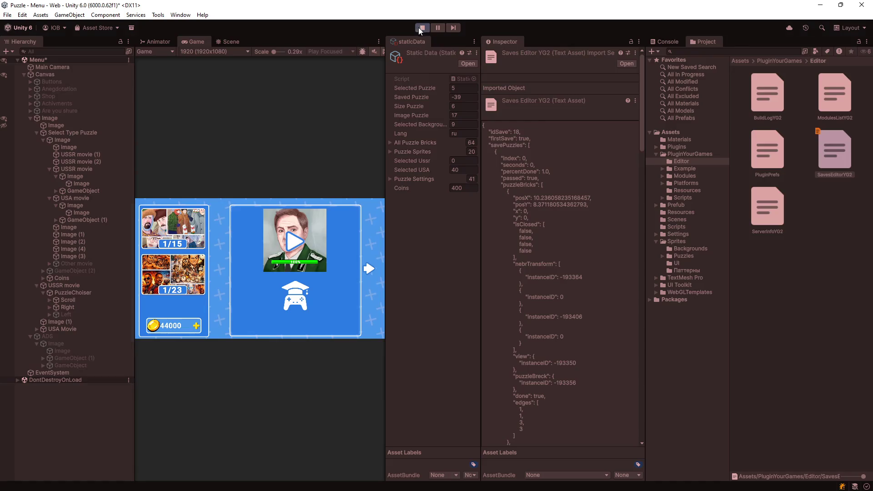
{"action": "key", "text": "alt+Tab"}
{"action": "left_click", "coordinate": [174, 232]}
{"action": "scroll", "coordinate": [163, 200], "scroll_direction": "up", "scroll_amount": 4}
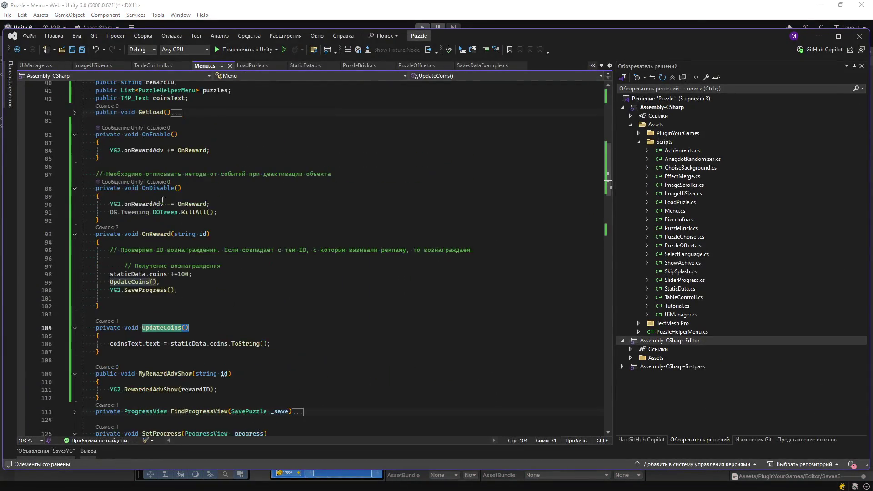
Step: Add an UpdateCoins(); call below the onRewardAdv subscription in OnEnable and save Menu.cs
{"action": "scroll", "coordinate": [160, 197], "scroll_direction": "up", "scroll_amount": 2}
{"action": "scroll", "coordinate": [160, 197], "scroll_direction": "down", "scroll_amount": 6}
{"action": "scroll", "coordinate": [156, 194], "scroll_direction": "up", "scroll_amount": 3}
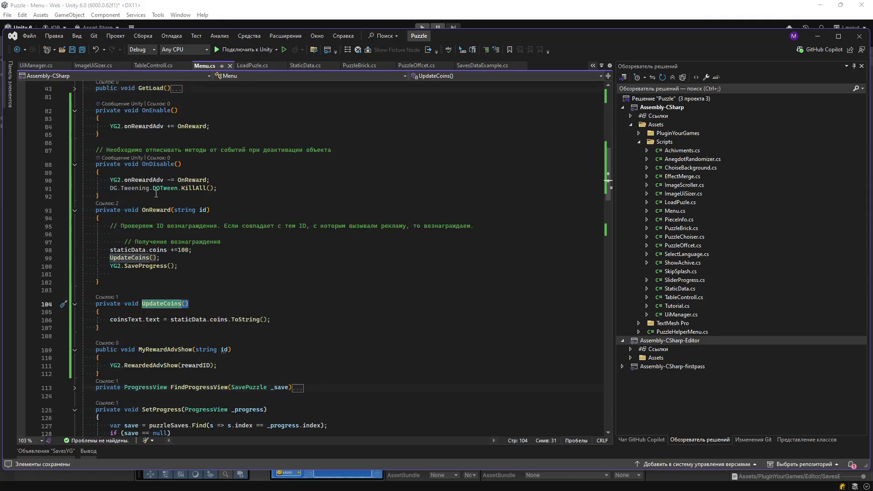
{"action": "left_click", "coordinate": [226, 125]}
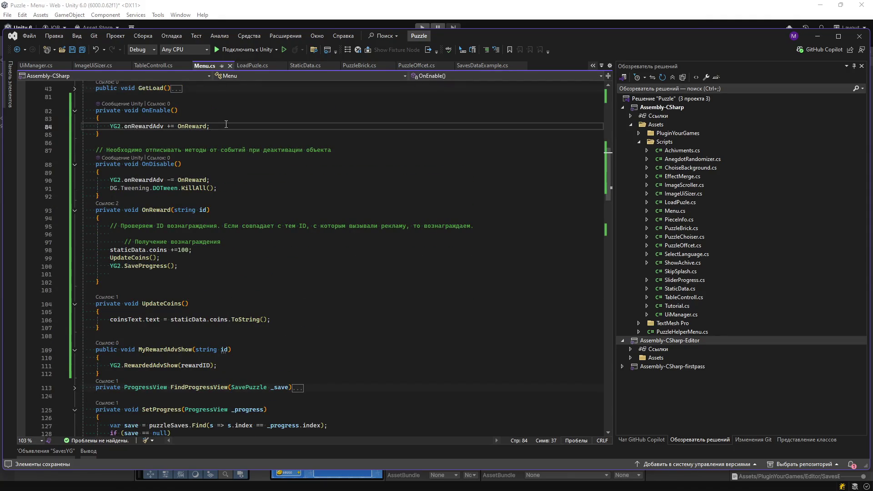
{"action": "key", "text": "Return"}
{"action": "type", "text": "UpdateCoins()"}
{"action": "type", "text": ";"}
{"action": "key", "text": "ctrl+s"}
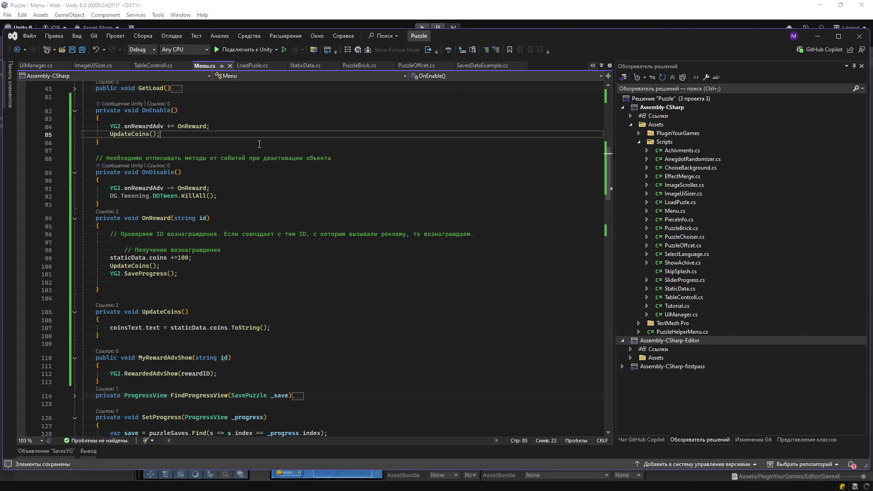
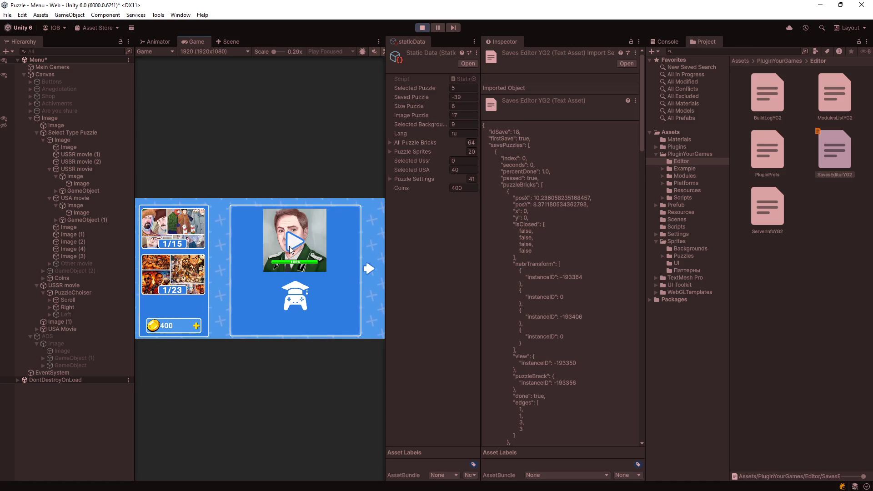
Step: Start the officer puzzle from its menu card, dismiss the hint and back out of settings
{"action": "left_click", "coordinate": [277, 255]}
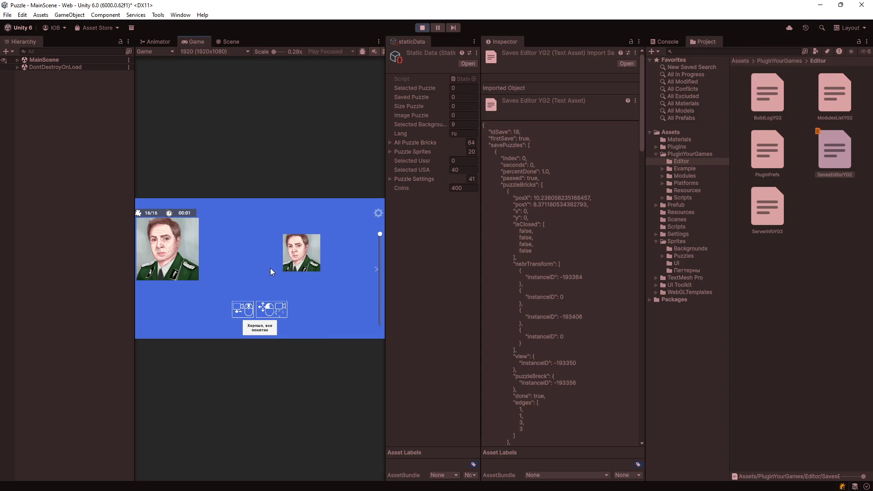
{"action": "left_click", "coordinate": [258, 329]}
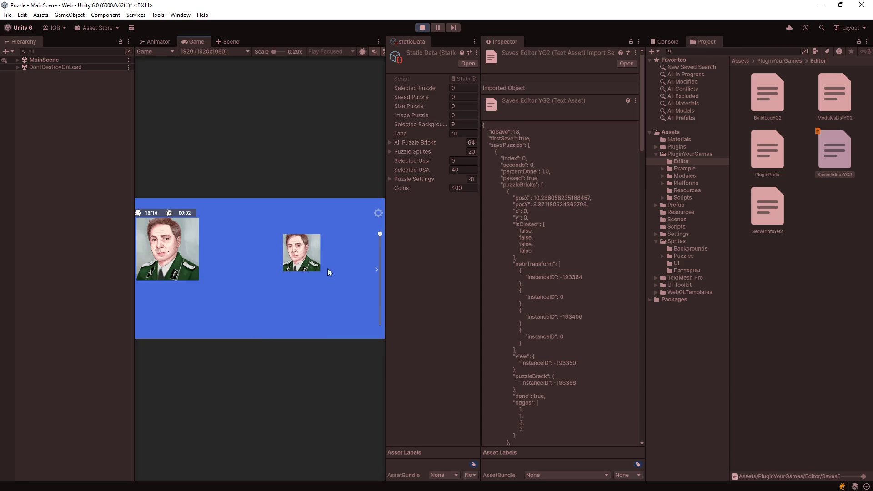
{"action": "left_click", "coordinate": [379, 213]}
{"action": "left_click", "coordinate": [239, 293]}
{"action": "left_click", "coordinate": [262, 276]}
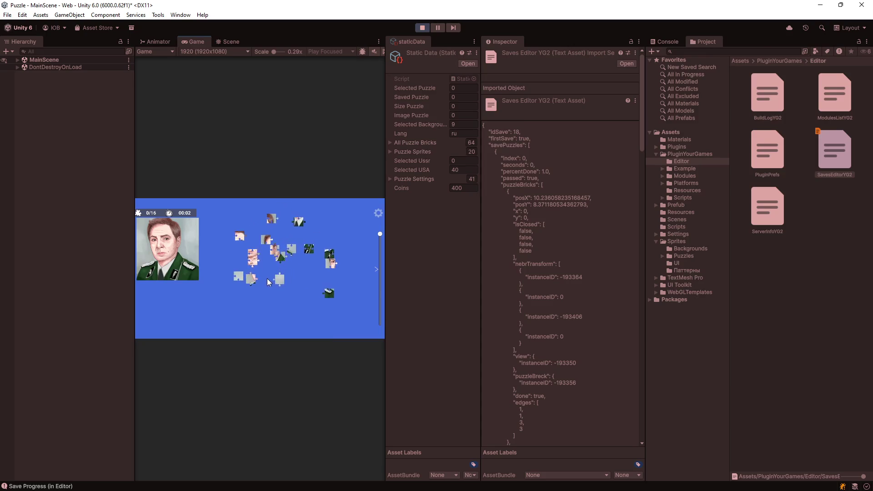
Step: Assemble all the officer puzzle pieces until the picture is complete at 16/16
{"action": "left_click_drag", "start_coordinate": [275, 250], "coordinate": [261, 265]}
{"action": "left_click_drag", "start_coordinate": [272, 218], "coordinate": [245, 251]}
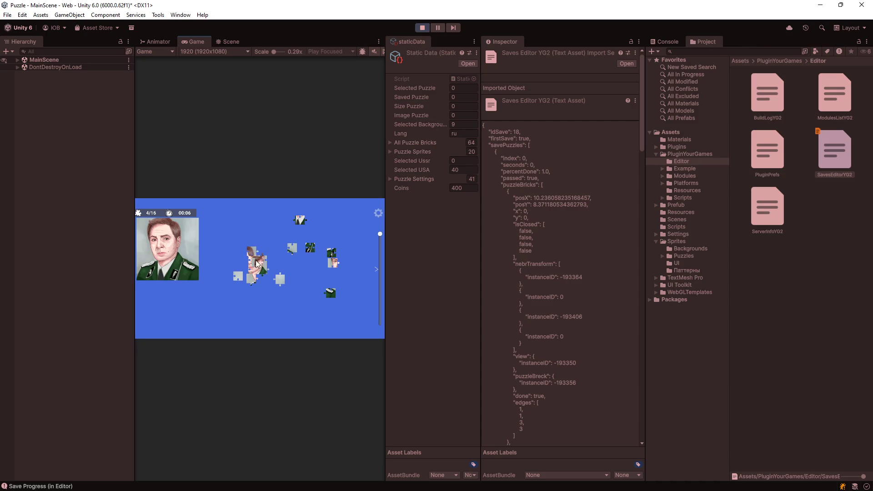
{"action": "mouse_move", "coordinate": [299, 228]}
{"action": "left_mouse_down"}
{"action": "mouse_move", "coordinate": [315, 250]}
{"action": "mouse_move", "coordinate": [298, 257]}
{"action": "mouse_move", "coordinate": [306, 263]}
{"action": "mouse_move", "coordinate": [313, 256]}
{"action": "mouse_move", "coordinate": [300, 211]}
{"action": "left_mouse_up"}
{"action": "mouse_move", "coordinate": [262, 259]}
{"action": "left_mouse_down"}
{"action": "mouse_move", "coordinate": [269, 239]}
{"action": "mouse_move", "coordinate": [252, 237]}
{"action": "mouse_move", "coordinate": [269, 203]}
{"action": "mouse_move", "coordinate": [275, 213]}
{"action": "left_mouse_up"}
{"action": "left_click_drag", "start_coordinate": [278, 255], "coordinate": [271, 235]}
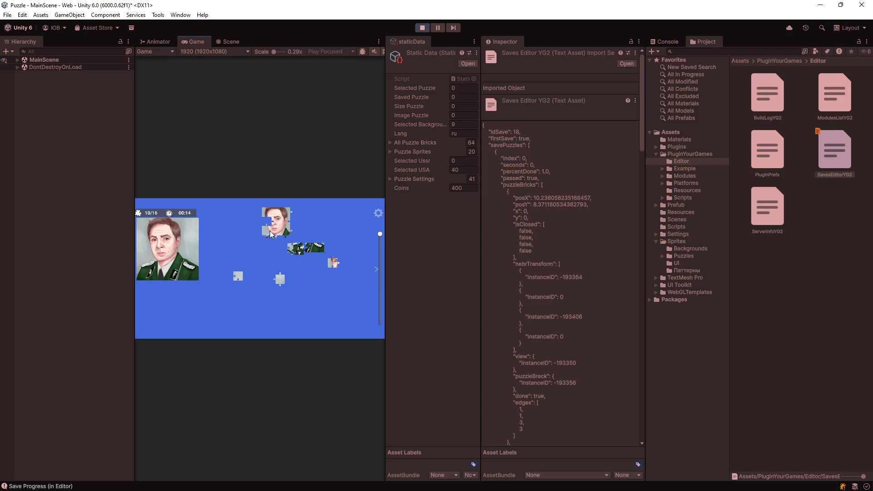
{"action": "left_click_drag", "start_coordinate": [240, 278], "coordinate": [295, 214]}
{"action": "mouse_move", "coordinate": [298, 251]}
{"action": "left_mouse_down"}
{"action": "mouse_move", "coordinate": [259, 262]}
{"action": "mouse_move", "coordinate": [298, 260]}
{"action": "mouse_move", "coordinate": [271, 264]}
{"action": "mouse_move", "coordinate": [279, 237]}
{"action": "mouse_move", "coordinate": [321, 242]}
{"action": "left_mouse_up"}
{"action": "mouse_move", "coordinate": [276, 267]}
{"action": "left_mouse_down"}
{"action": "mouse_move", "coordinate": [288, 244]}
{"action": "mouse_move", "coordinate": [275, 244]}
{"action": "mouse_move", "coordinate": [287, 236]}
{"action": "left_mouse_up"}
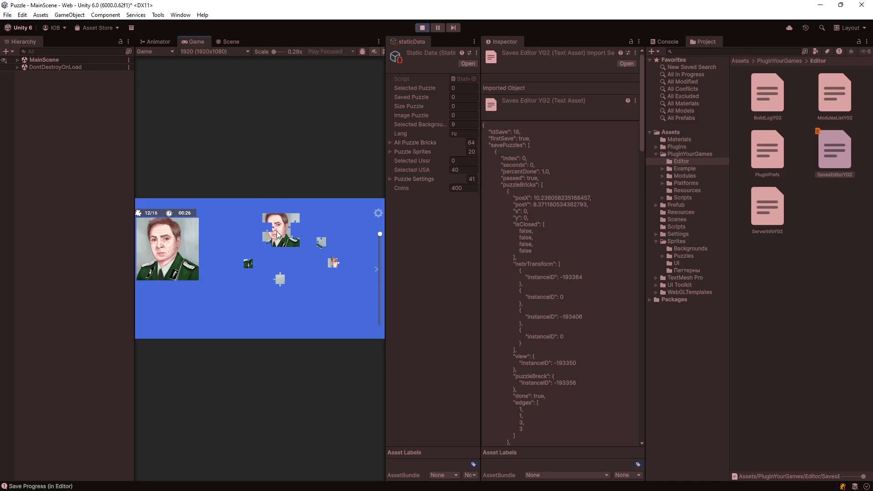
{"action": "mouse_move", "coordinate": [248, 263]}
{"action": "left_mouse_down"}
{"action": "mouse_move", "coordinate": [274, 251]}
{"action": "mouse_move", "coordinate": [268, 234]}
{"action": "left_mouse_up"}
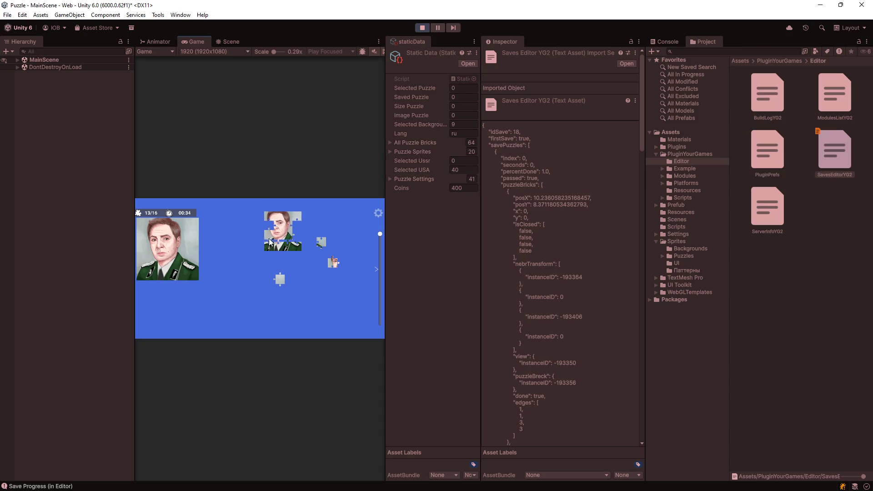
{"action": "left_click_drag", "start_coordinate": [295, 233], "coordinate": [267, 231]}
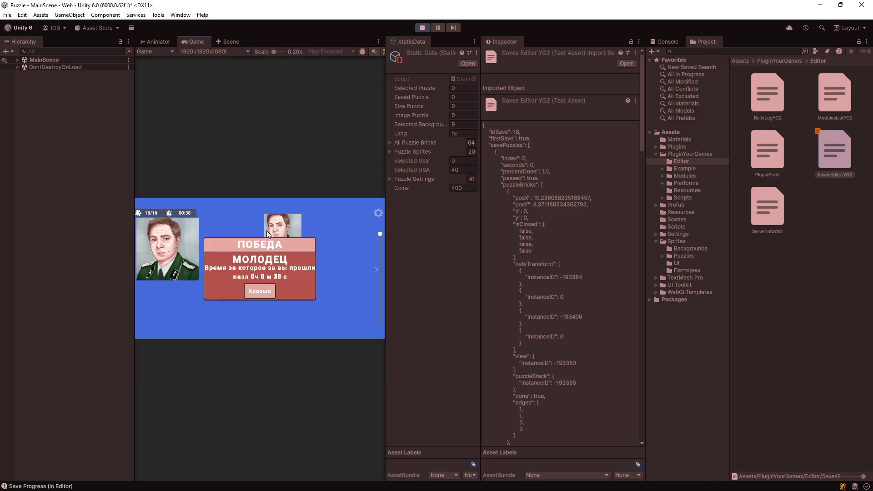
Step: Close the victory message, stop Play mode and return to Menu.cs in Visual Studio
{"action": "left_click", "coordinate": [259, 291]}
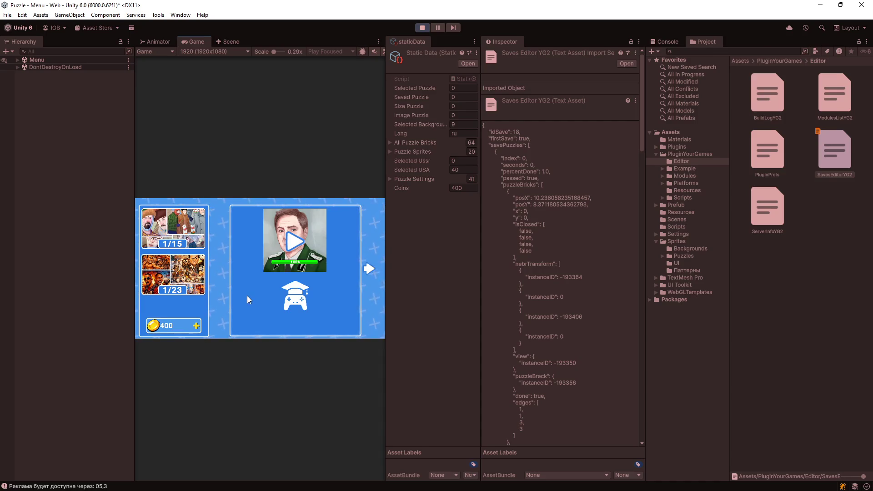
{"action": "left_click", "coordinate": [422, 28]}
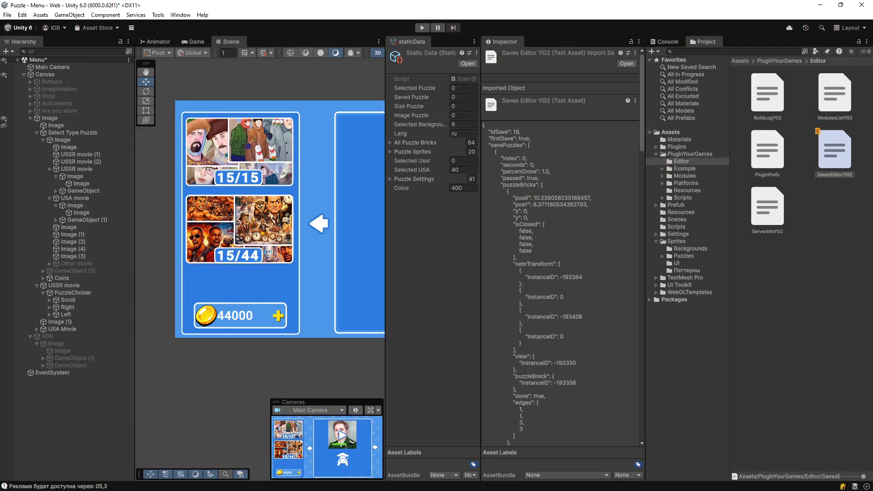
{"action": "key", "text": "alt+Tab"}
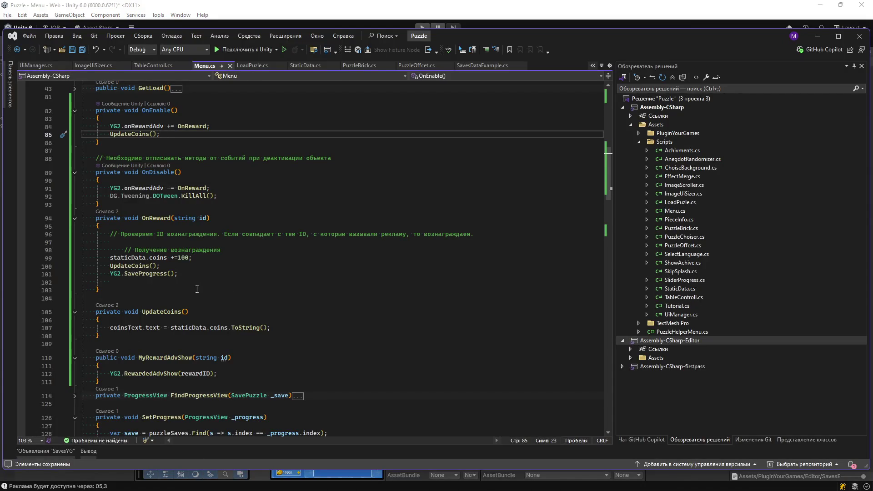
{"action": "scroll", "coordinate": [196, 289], "scroll_direction": "down", "scroll_amount": 14}
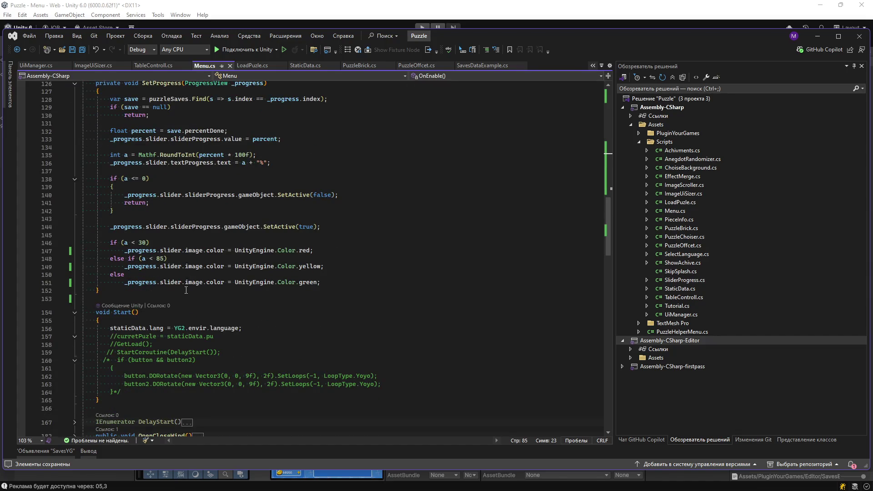
{"action": "scroll", "coordinate": [186, 290], "scroll_direction": "down", "scroll_amount": 20}
{"action": "scroll", "coordinate": [184, 281], "scroll_direction": "down", "scroll_amount": 11}
{"action": "scroll", "coordinate": [180, 296], "scroll_direction": "up", "scroll_amount": 13}
{"action": "scroll", "coordinate": [179, 300], "scroll_direction": "up", "scroll_amount": 4}
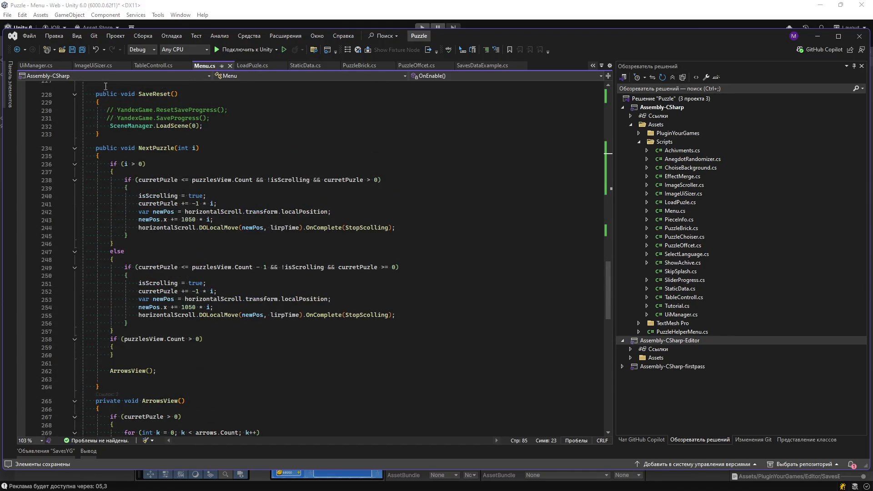
{"action": "left_click", "coordinate": [31, 65]}
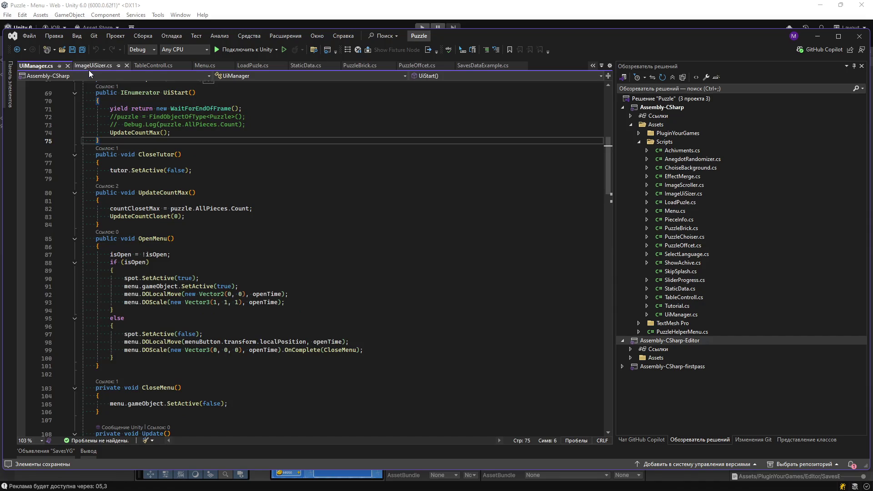
{"action": "left_click", "coordinate": [205, 65]}
{"action": "scroll", "coordinate": [170, 241], "scroll_direction": "up", "scroll_amount": 12}
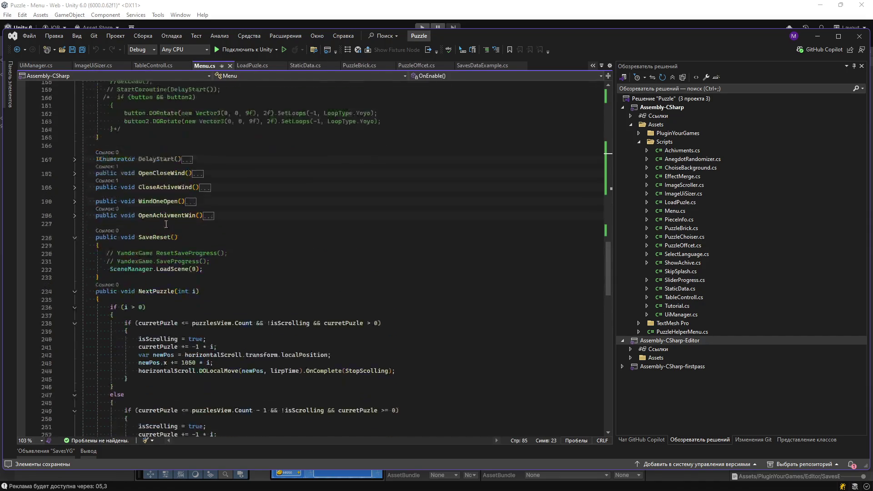
{"action": "scroll", "coordinate": [169, 241], "scroll_direction": "up", "scroll_amount": 15}
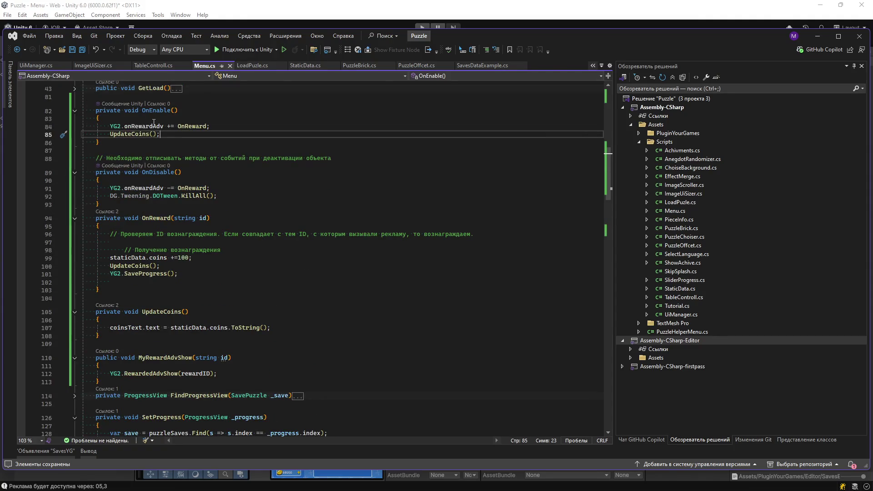
{"action": "double_click", "coordinate": [120, 133]}
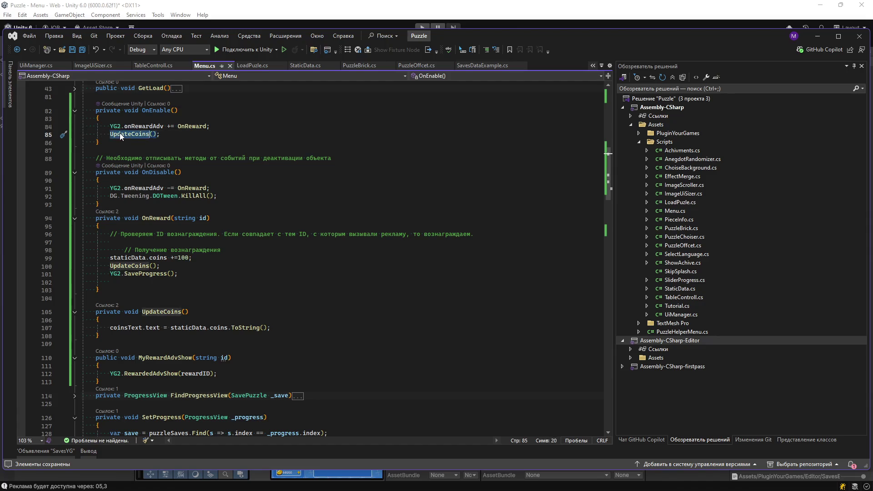
Step: In OnEnable, add 'staticData.coins = YG2.saves.coins;' and save Menu.cs
{"action": "left_click", "coordinate": [225, 126]}
{"action": "key", "text": "Return"}
{"action": "type", "text": "staticData"}
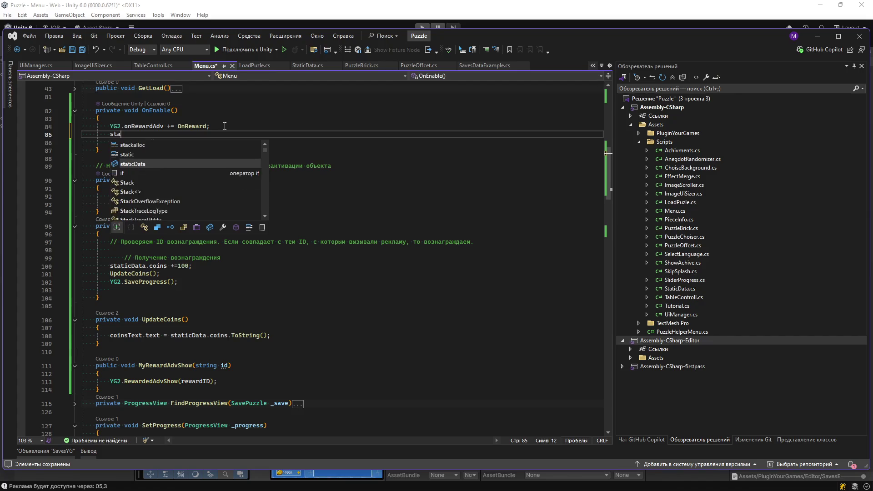
{"action": "type", "text": "."}
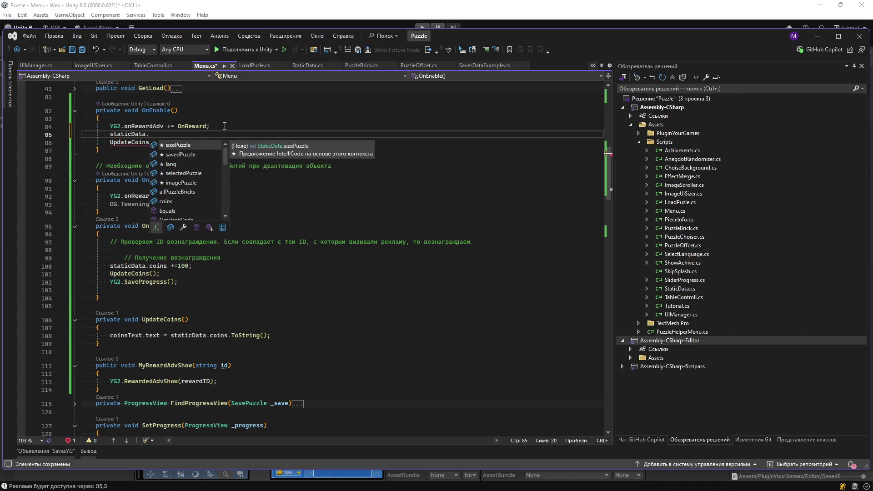
{"action": "type", "text": "coins = "}
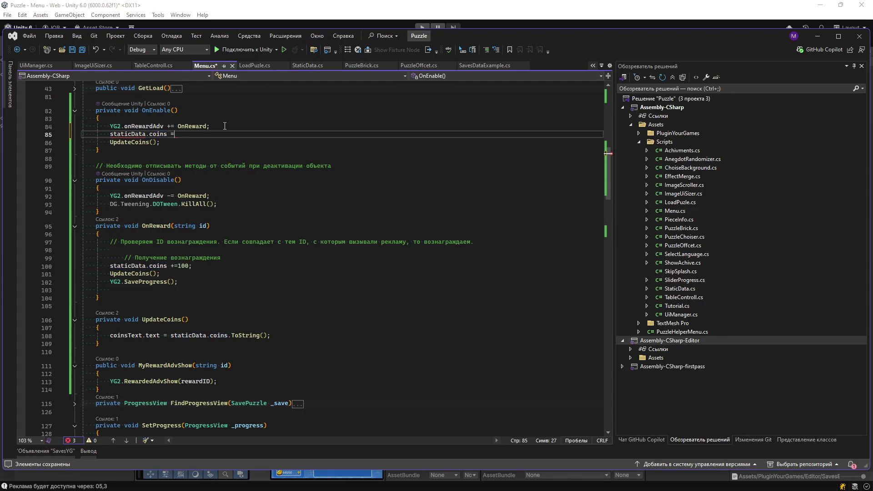
{"action": "type", "text": "YG2"}
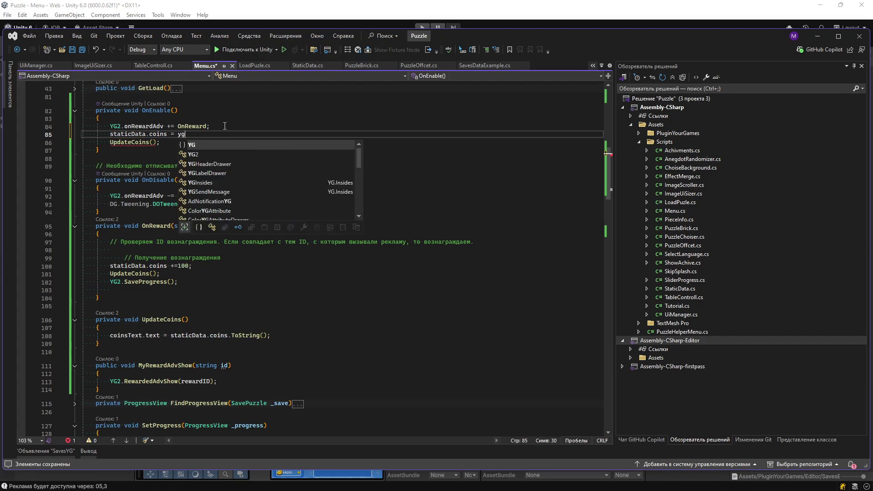
{"action": "type", "text": ".saves.c"}
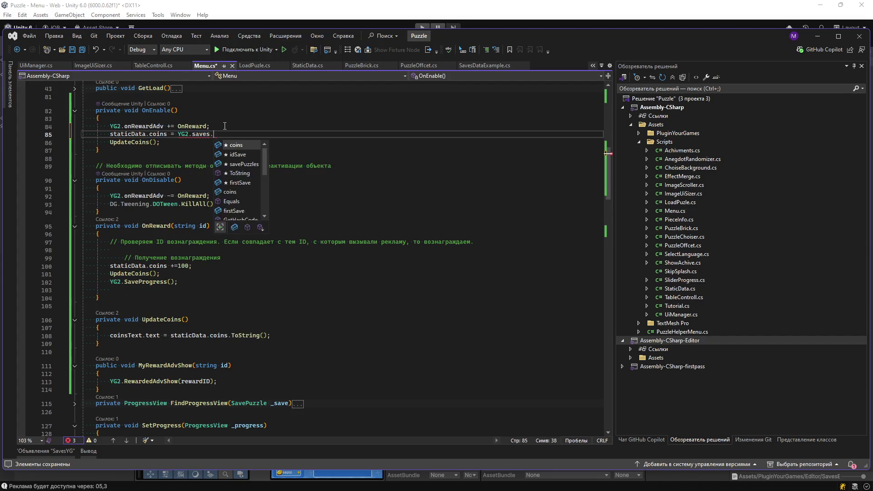
{"action": "key", "text": "Tab"}
{"action": "type", "text": ";"}
{"action": "key", "text": "ctrl+s"}
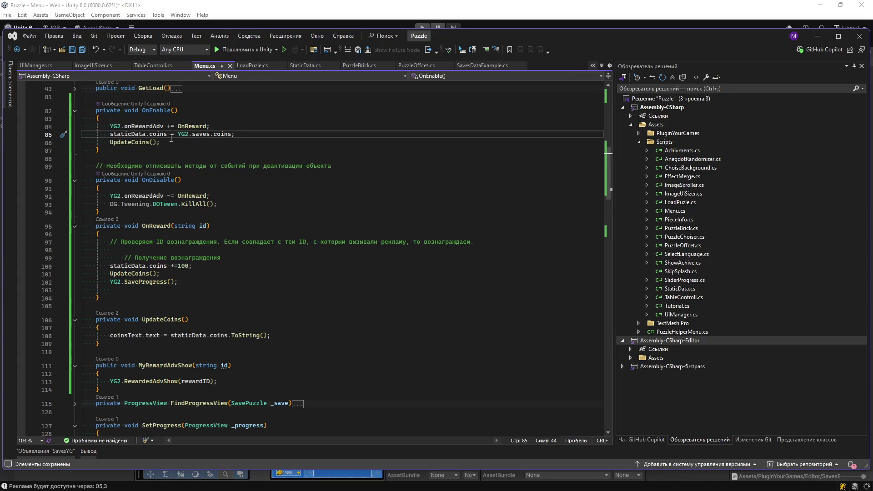
Step: In OnReward, add 'YG2.saves.coins = staticData.coins;' and save Menu.cs again
{"action": "left_click_drag", "start_coordinate": [177, 134], "coordinate": [234, 134]}
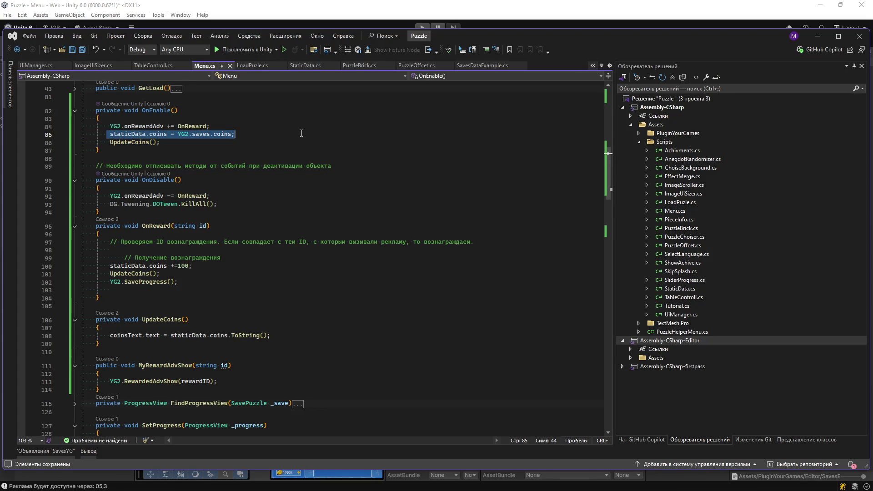
{"action": "left_click", "coordinate": [199, 267]}
{"action": "key", "text": "Return"}
{"action": "key", "text": "ctrl+v"}
{"action": "left_click_drag", "start_coordinate": [178, 273], "coordinate": [106, 274]}
{"action": "key", "text": "BackSpace"}
{"action": "left_click", "coordinate": [160, 273]}
{"action": "type", "text": "= staticData.coins ="}
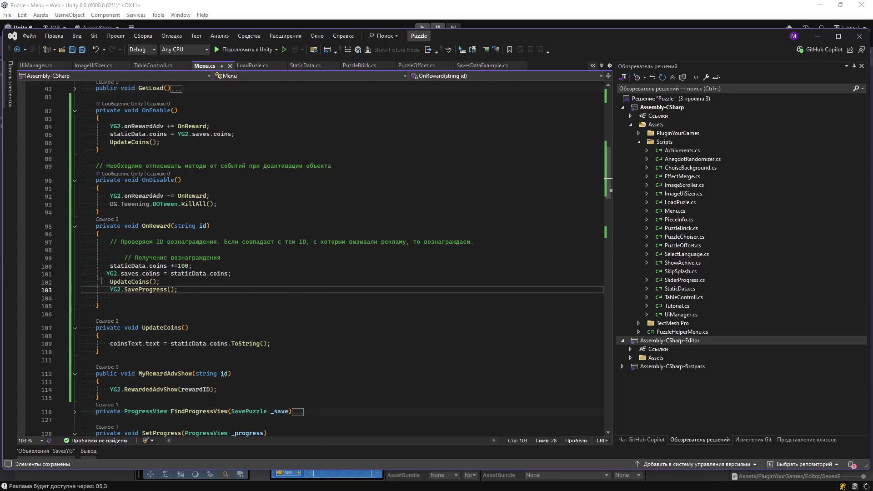
{"action": "left_click", "coordinate": [325, 298]}
{"action": "key", "text": "ctrl+s"}
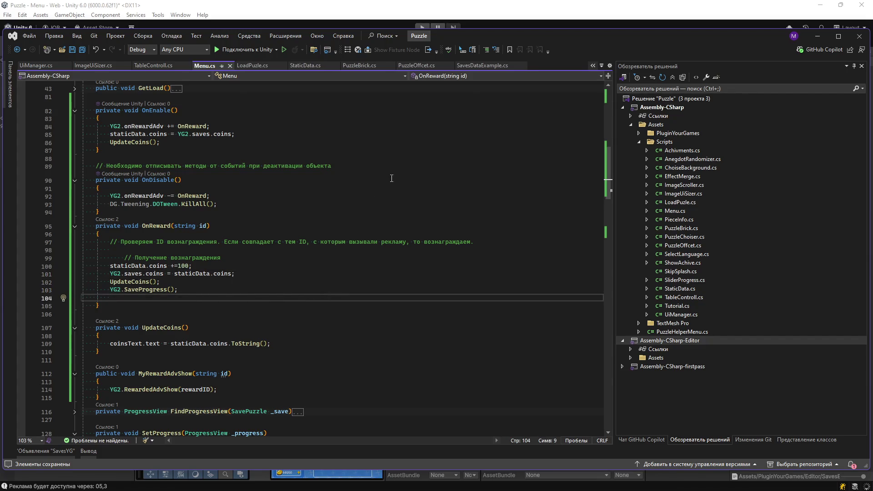
{"action": "left_click", "coordinate": [343, 67]}
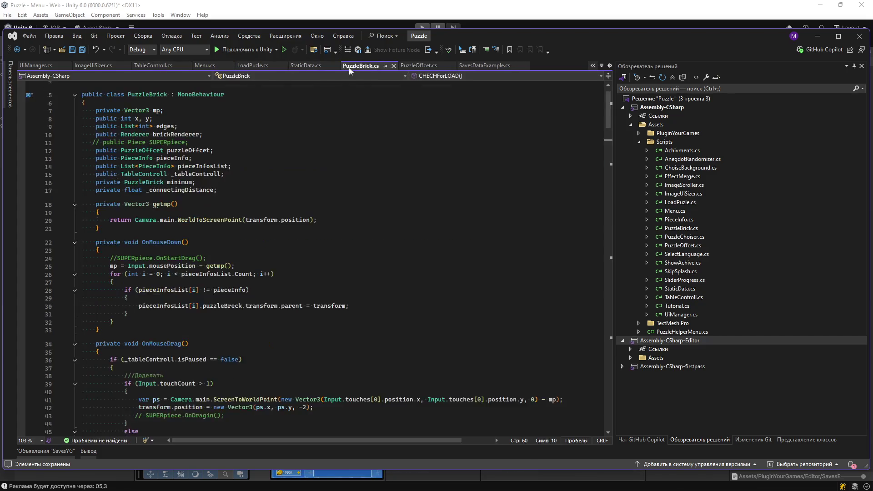
Step: In LoadPuzle.cs's Win(), start a new line 'staticData.coins +' below the coins line
{"action": "left_click", "coordinate": [35, 67]}
{"action": "scroll", "coordinate": [193, 231], "scroll_direction": "down", "scroll_amount": 13}
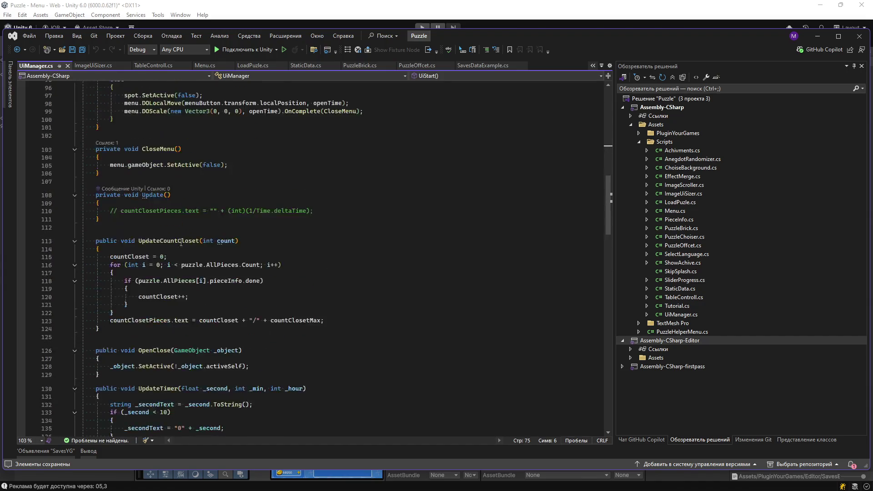
{"action": "left_click", "coordinate": [253, 65]}
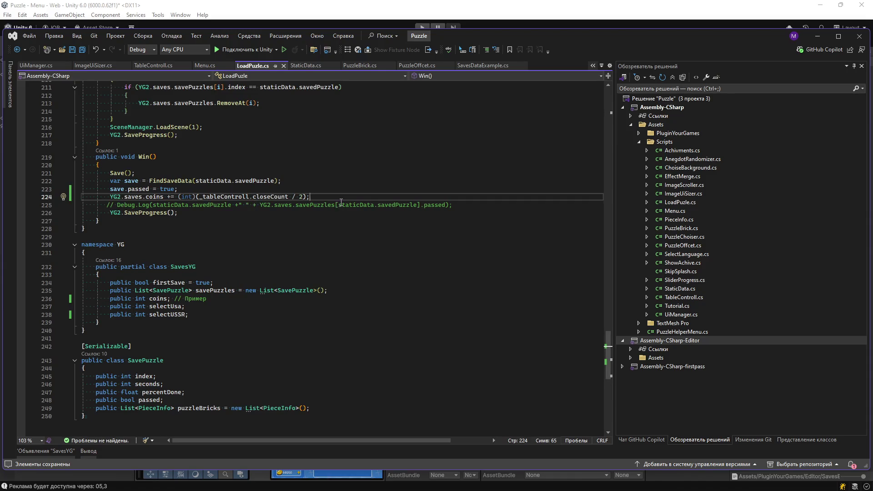
{"action": "key", "text": "Return"}
{"action": "type", "text": "st"}
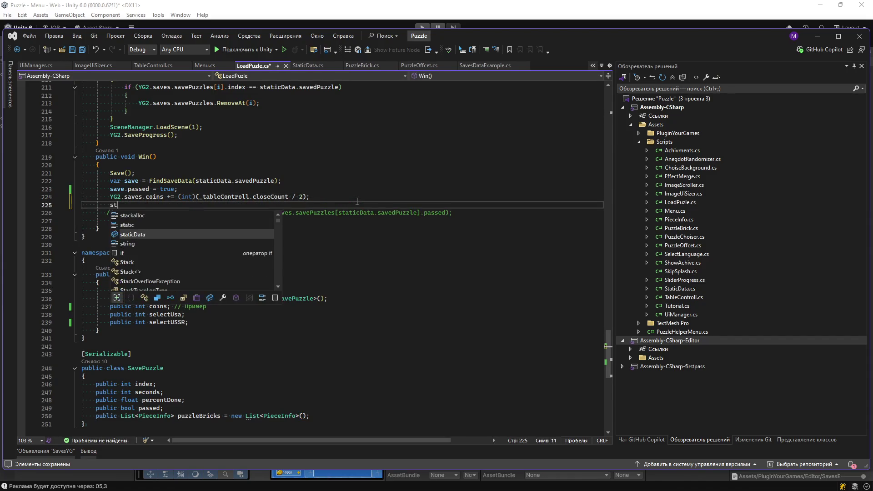
{"action": "type", "text": "aticData.coins +="}
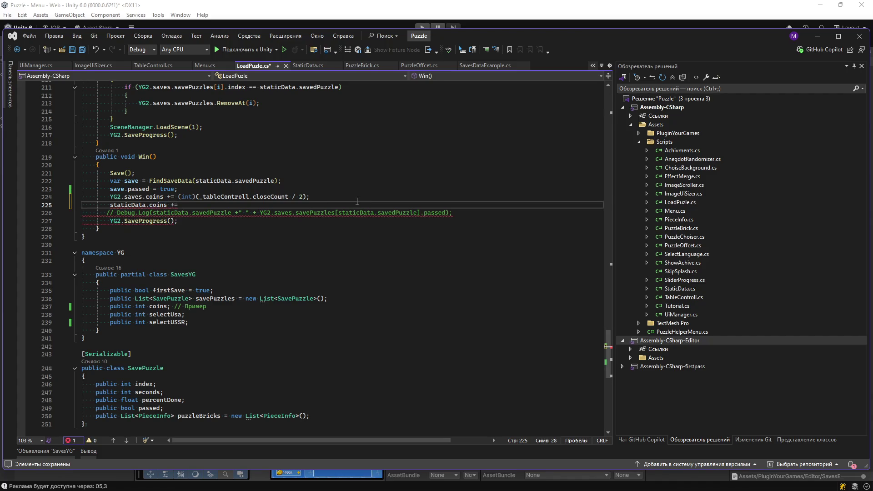
Step: Complete it with (int)(_tableControll.closeCount / 2), save, and test in Unity's Play mode
{"action": "left_click_drag", "start_coordinate": [178, 196], "coordinate": [310, 196]}
{"action": "key", "text": "ctrl+c"}
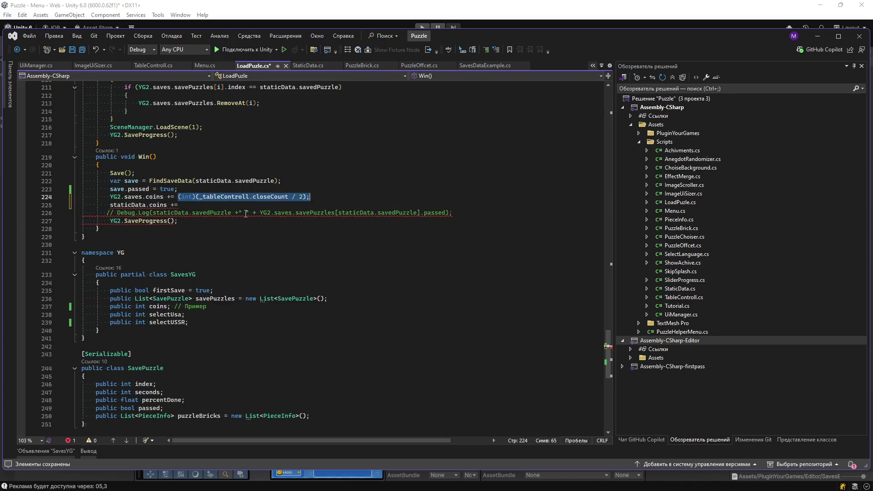
{"action": "left_click", "coordinate": [246, 205]}
{"action": "key", "text": "ctrl+v"}
{"action": "key", "text": "ctrl+s"}
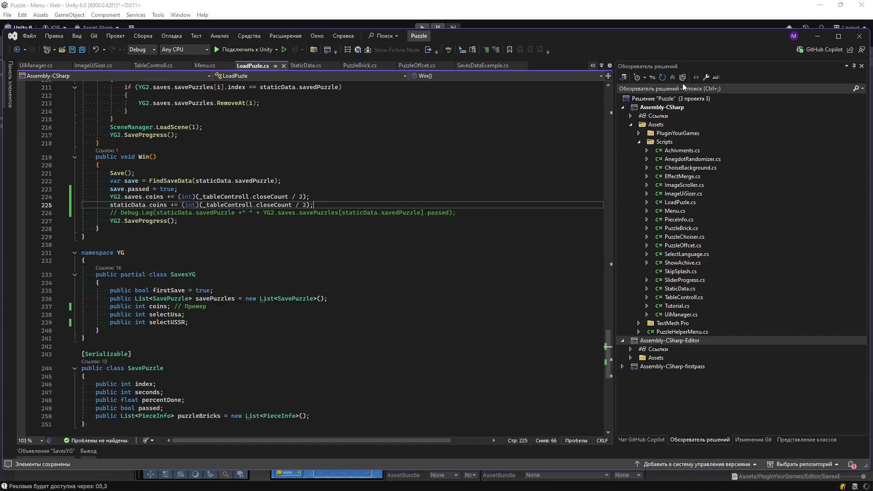
{"action": "left_click", "coordinate": [818, 39]}
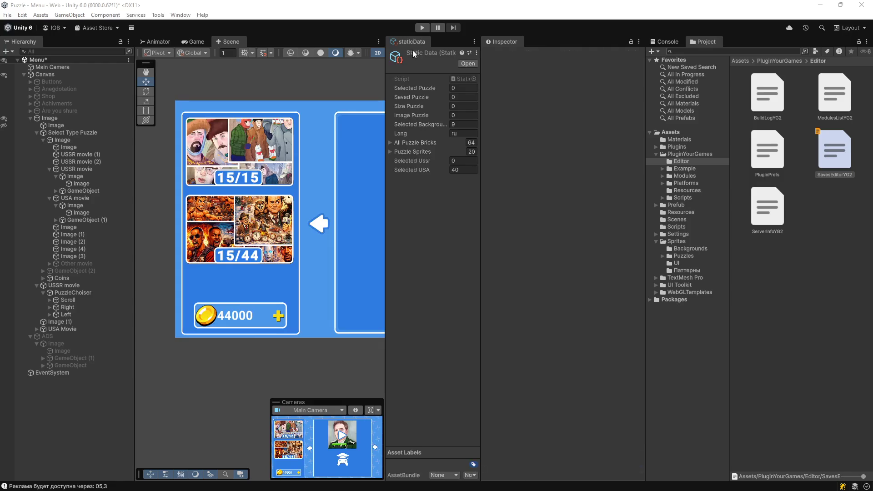
{"action": "left_click", "coordinate": [421, 27]}
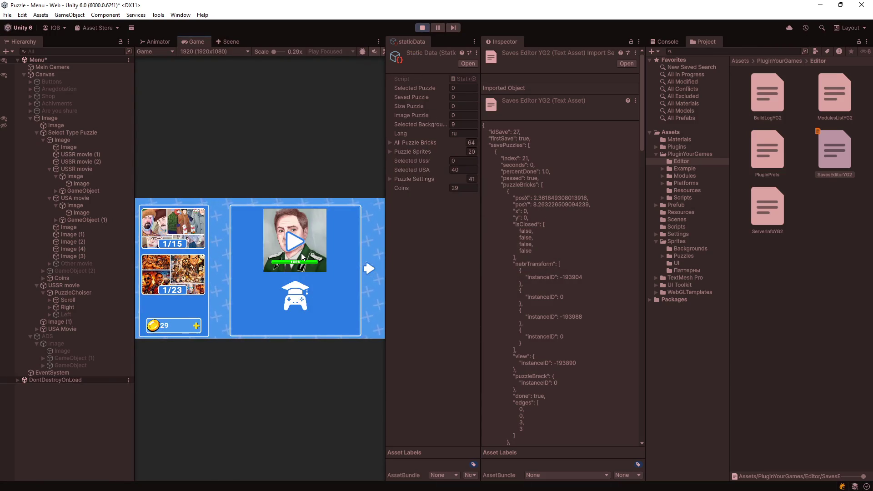
Step: Earn 100 ad-reward coins, open the soldier puzzle and reset its progress via Options
{"action": "left_click", "coordinate": [196, 325]}
{"action": "left_click", "coordinate": [197, 291]}
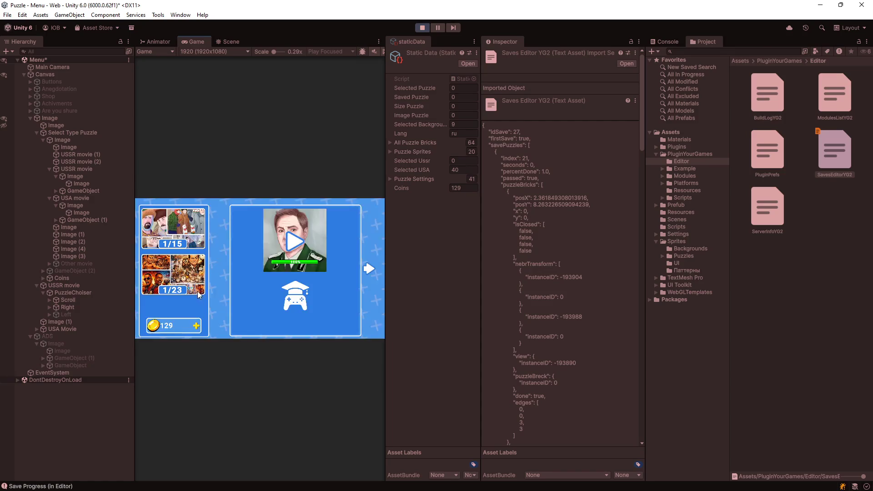
{"action": "left_click", "coordinate": [295, 242]}
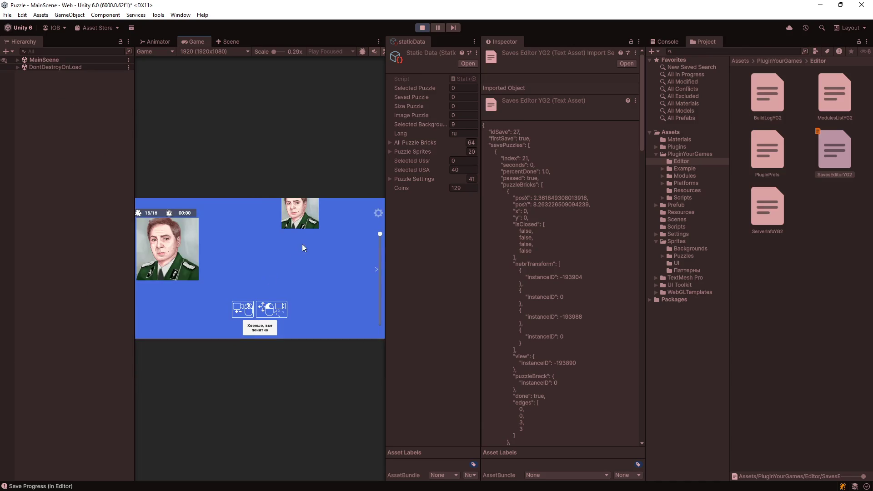
{"action": "left_click", "coordinate": [378, 213]}
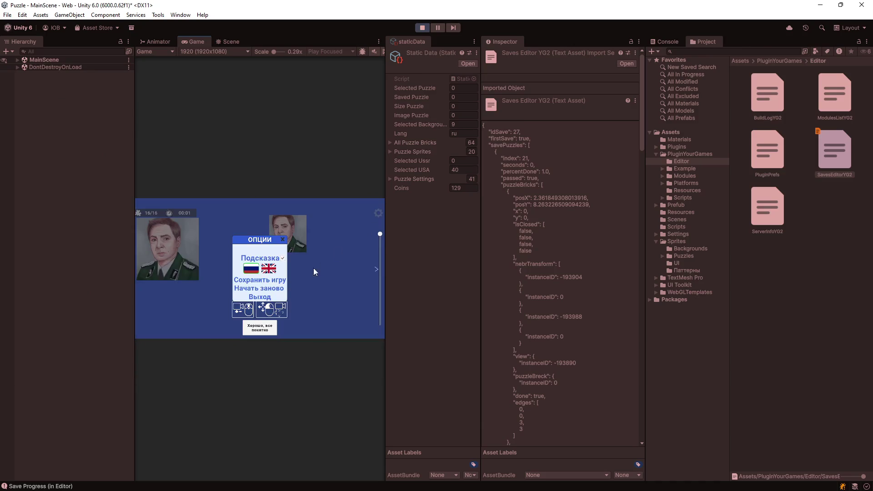
{"action": "left_click", "coordinate": [267, 290]}
{"action": "left_click", "coordinate": [263, 278]}
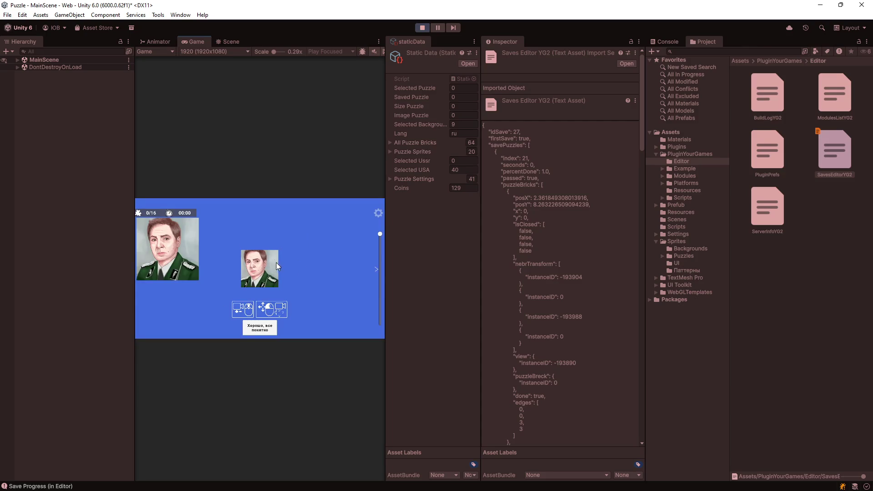
{"action": "left_click", "coordinate": [274, 324]}
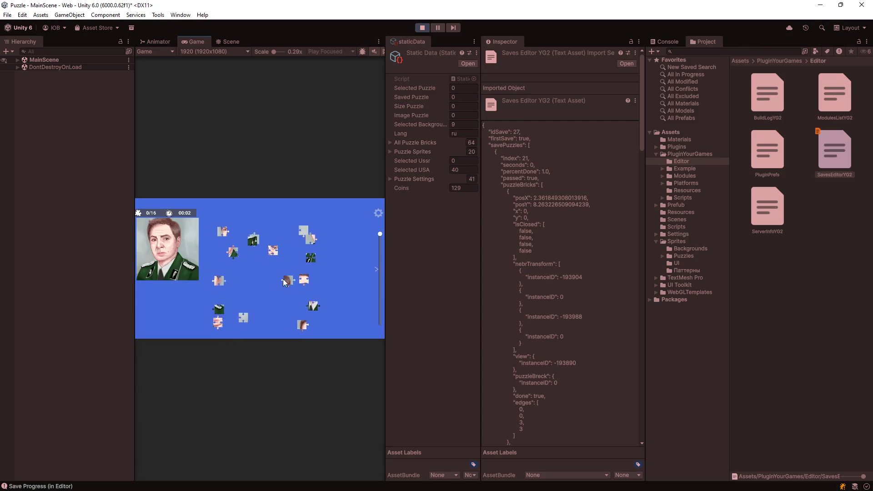
Step: Build the face cluster by joining the hair, face, lips and nearby loose pieces
{"action": "left_click_drag", "start_coordinate": [300, 284], "coordinate": [291, 286]}
{"action": "mouse_move", "coordinate": [218, 322]}
{"action": "left_mouse_down"}
{"action": "mouse_move", "coordinate": [289, 296]}
{"action": "mouse_move", "coordinate": [279, 311]}
{"action": "mouse_move", "coordinate": [274, 284]}
{"action": "left_mouse_up"}
{"action": "mouse_move", "coordinate": [253, 238]}
{"action": "left_mouse_down"}
{"action": "mouse_move", "coordinate": [265, 301]}
{"action": "mouse_move", "coordinate": [303, 297]}
{"action": "mouse_move", "coordinate": [326, 240]}
{"action": "left_mouse_up"}
{"action": "left_click_drag", "start_coordinate": [314, 237], "coordinate": [270, 309]}
{"action": "left_click_drag", "start_coordinate": [220, 231], "coordinate": [274, 295]}
{"action": "mouse_move", "coordinate": [219, 280]}
{"action": "left_mouse_down"}
{"action": "mouse_move", "coordinate": [297, 292]}
{"action": "mouse_move", "coordinate": [282, 300]}
{"action": "mouse_move", "coordinate": [288, 324]}
{"action": "left_mouse_up"}
{"action": "left_click_drag", "start_coordinate": [224, 310], "coordinate": [324, 256]}
Step: Attach the tie, uniform and final pieces, then close the victory popup to return to the menu
{"action": "mouse_move", "coordinate": [253, 238]}
{"action": "left_mouse_down"}
{"action": "mouse_move", "coordinate": [307, 260]}
{"action": "mouse_move", "coordinate": [274, 255]}
{"action": "mouse_move", "coordinate": [300, 284]}
{"action": "mouse_move", "coordinate": [314, 254]}
{"action": "mouse_move", "coordinate": [319, 271]}
{"action": "left_mouse_up"}
{"action": "left_click_drag", "start_coordinate": [305, 230], "coordinate": [327, 249]}
{"action": "mouse_move", "coordinate": [290, 322]}
{"action": "left_mouse_down"}
{"action": "mouse_move", "coordinate": [279, 314]}
{"action": "mouse_move", "coordinate": [282, 296]}
{"action": "left_mouse_up"}
{"action": "mouse_move", "coordinate": [243, 318]}
{"action": "left_mouse_down"}
{"action": "mouse_move", "coordinate": [302, 294]}
{"action": "mouse_move", "coordinate": [266, 307]}
{"action": "left_mouse_up"}
{"action": "left_click_drag", "start_coordinate": [318, 275], "coordinate": [280, 307]}
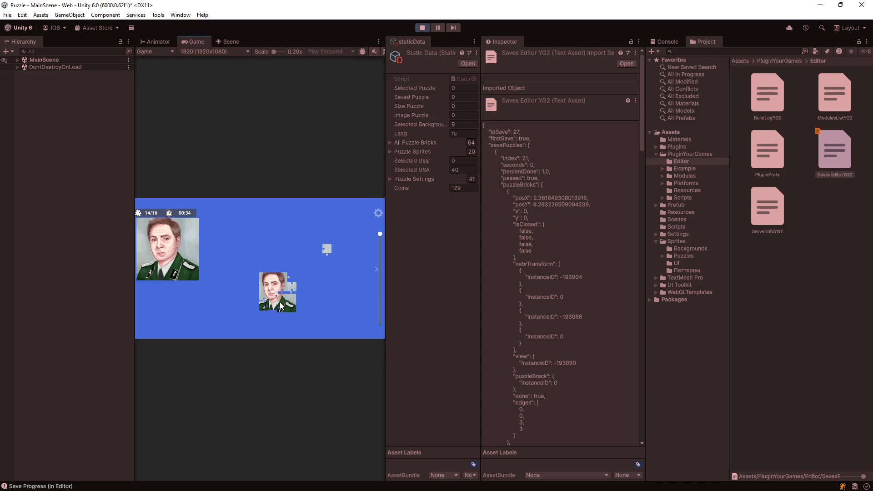
{"action": "mouse_move", "coordinate": [290, 277]}
{"action": "left_mouse_down"}
{"action": "mouse_move", "coordinate": [271, 276]}
{"action": "mouse_move", "coordinate": [305, 316]}
{"action": "mouse_move", "coordinate": [279, 294]}
{"action": "left_mouse_up"}
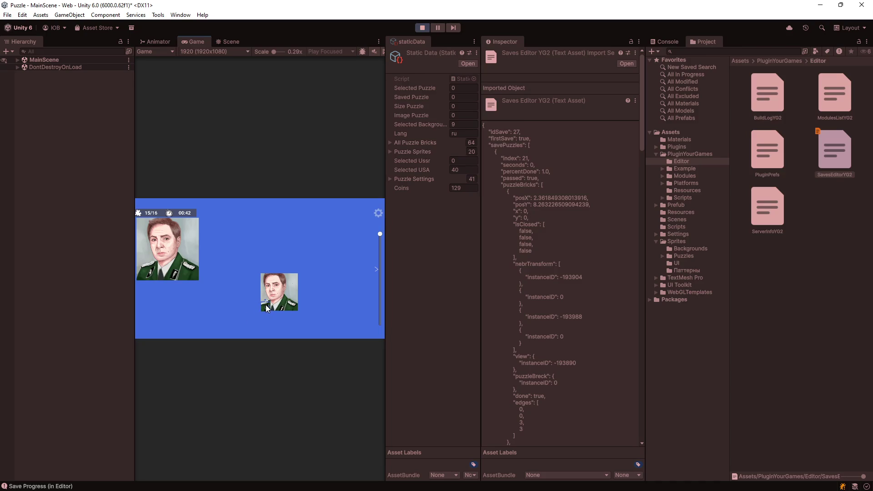
{"action": "mouse_move", "coordinate": [262, 314]}
{"action": "left_mouse_down"}
{"action": "mouse_move", "coordinate": [267, 306]}
{"action": "mouse_move", "coordinate": [243, 318]}
{"action": "mouse_move", "coordinate": [267, 307]}
{"action": "mouse_move", "coordinate": [304, 269]}
{"action": "left_mouse_up"}
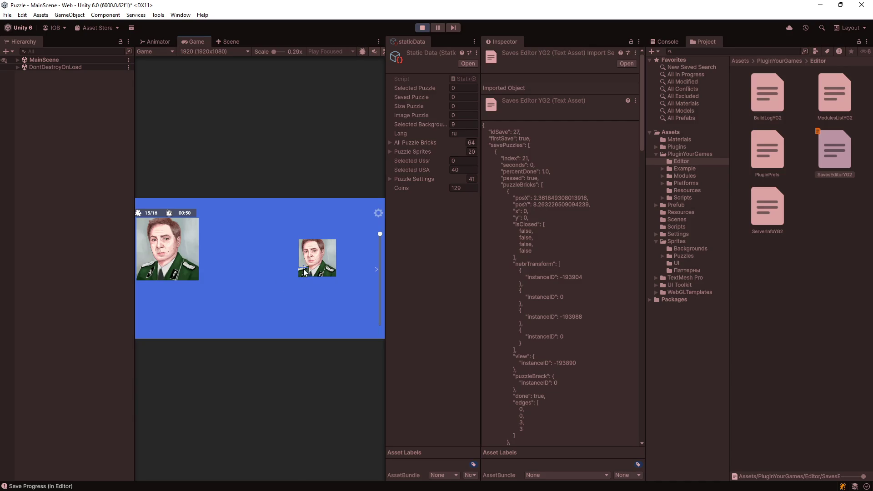
{"action": "left_click", "coordinate": [268, 294]}
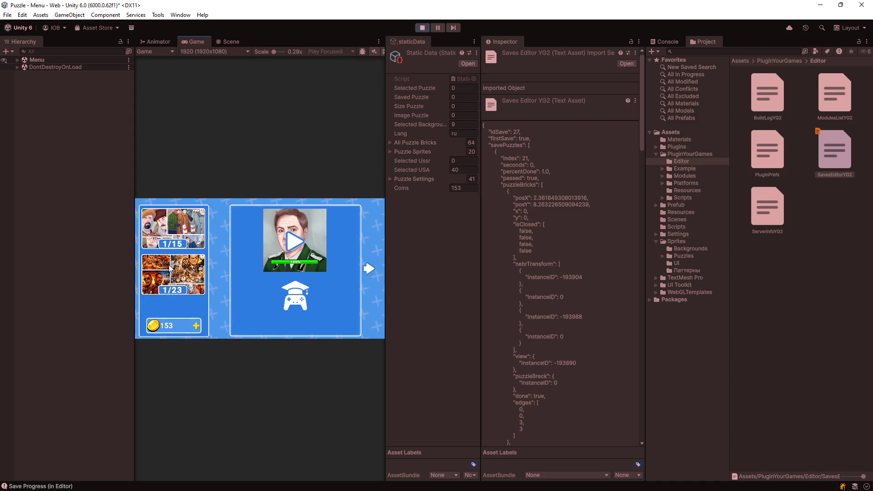
Step: Show the next puzzle page, stop Play mode and collapse the Image and ADS branches
{"action": "left_click", "coordinate": [368, 268]}
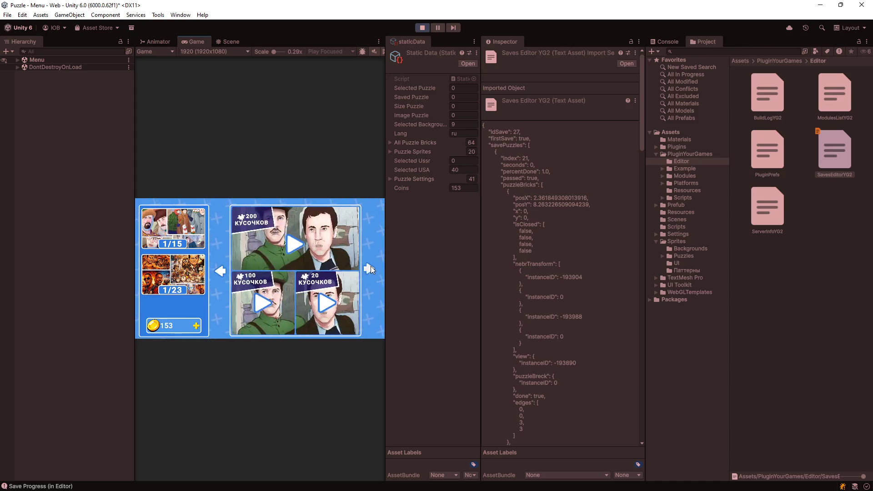
{"action": "left_click", "coordinate": [422, 28]}
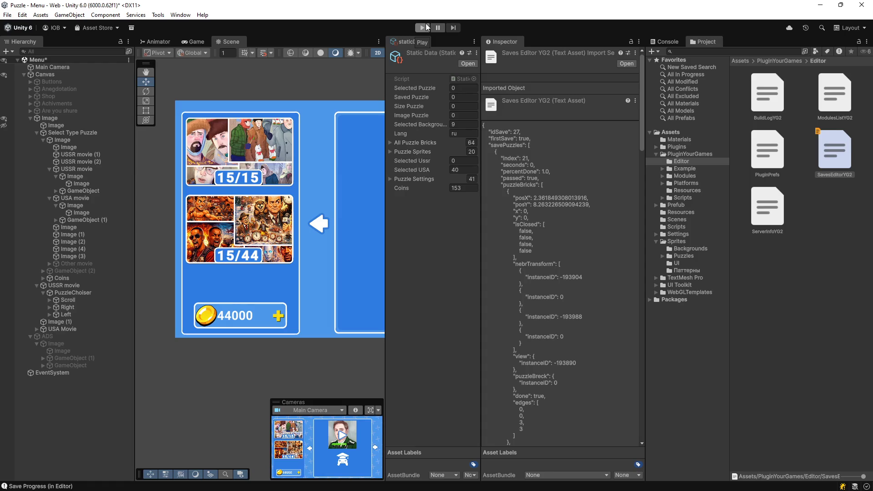
{"action": "left_click", "coordinate": [30, 118]}
{"action": "left_click", "coordinate": [30, 125]}
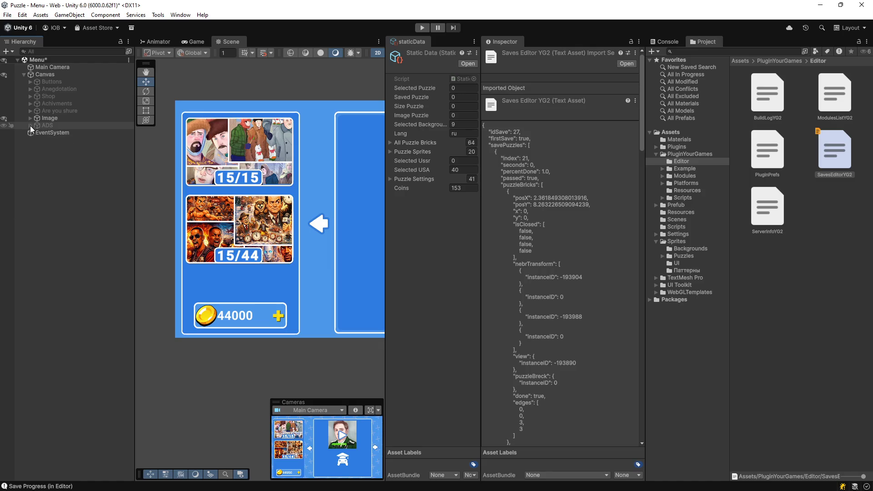
Step: Filter the Hierarchy by 'lock' and select the first Lock object
{"action": "scroll", "coordinate": [337, 278], "scroll_direction": "down", "scroll_amount": 2}
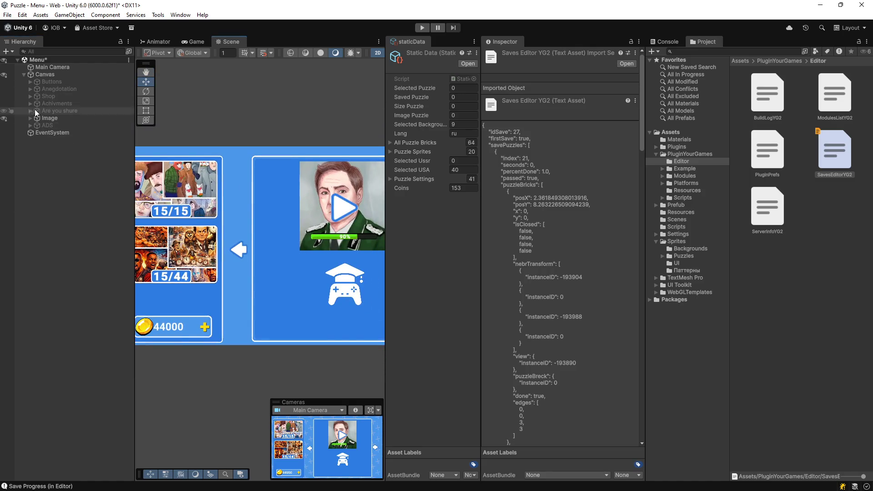
{"action": "left_click", "coordinate": [48, 51]}
{"action": "left_click", "coordinate": [47, 51]}
{"action": "type", "text": "lock"}
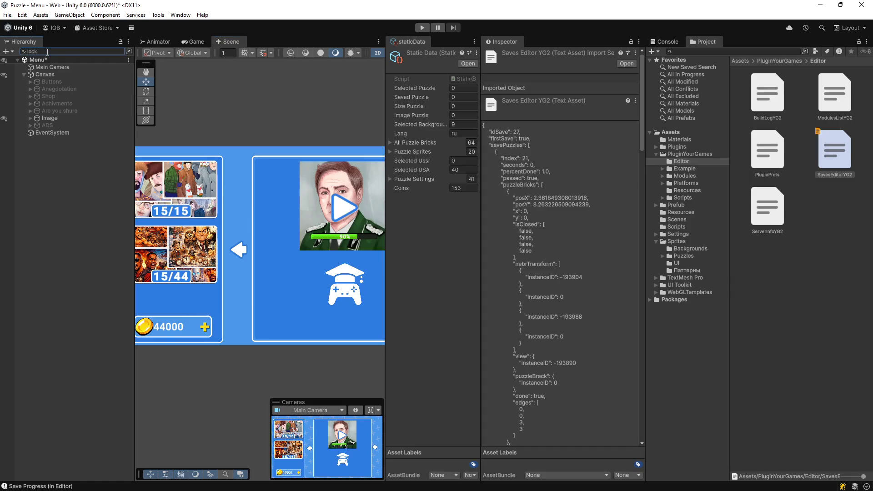
{"action": "left_click", "coordinate": [35, 67]}
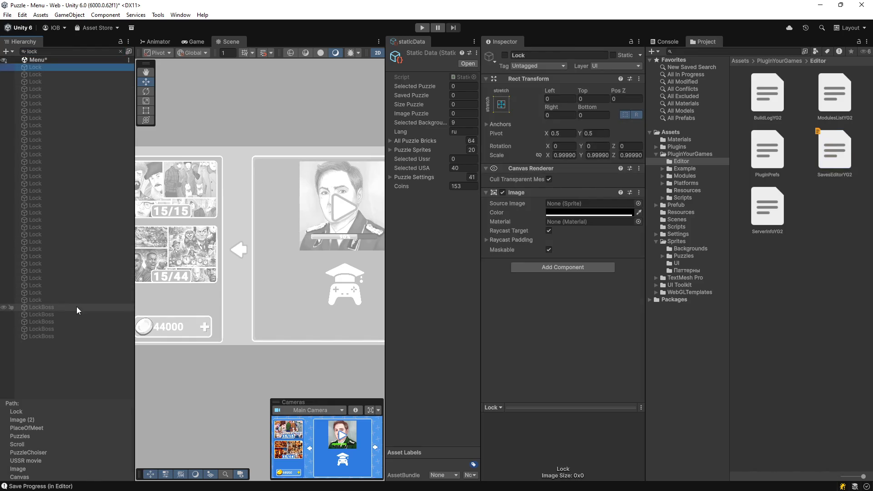
Step: Select all 38 Lock and LockBoss objects and lower their image colour alpha to 72
{"action": "left_click", "coordinate": [62, 338], "text": "shift"}
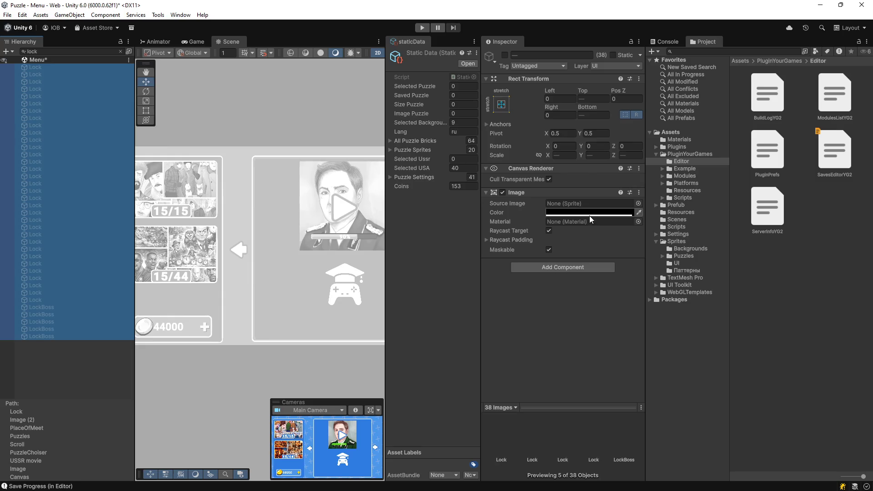
{"action": "left_click", "coordinate": [590, 213]}
{"action": "left_click_drag", "start_coordinate": [642, 394], "coordinate": [649, 394]}
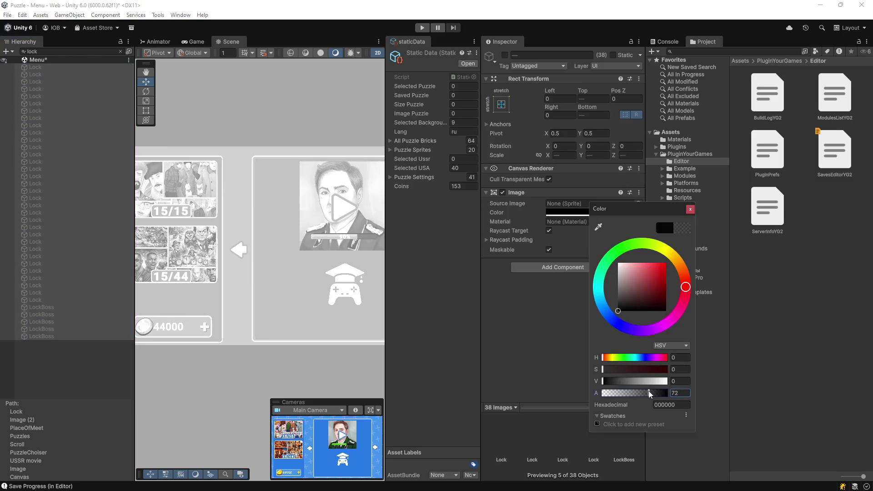
{"action": "left_click", "coordinate": [690, 209]}
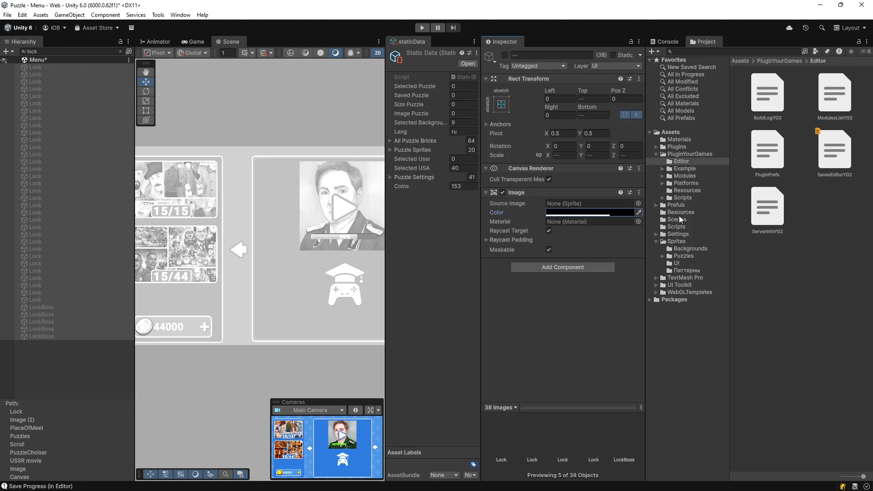
Step: Add a new script component named 'Unlock' to the selected lock images
{"action": "left_click", "coordinate": [584, 268]}
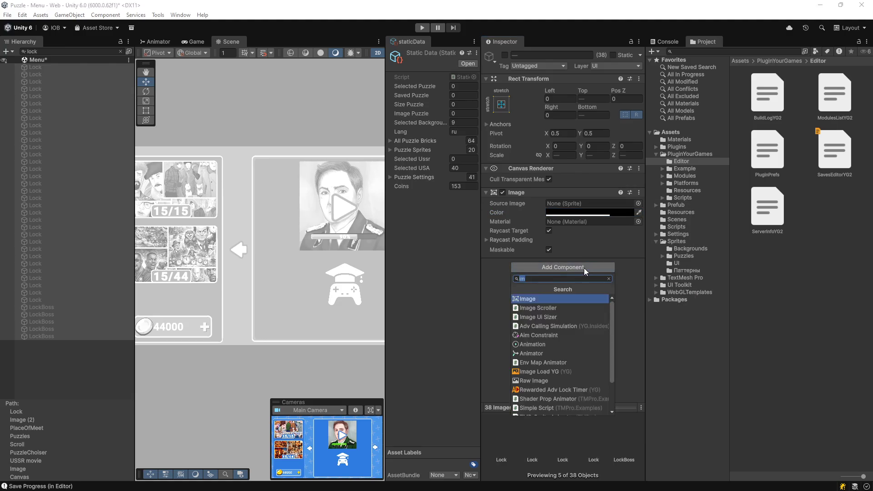
{"action": "type", "text": "Un"}
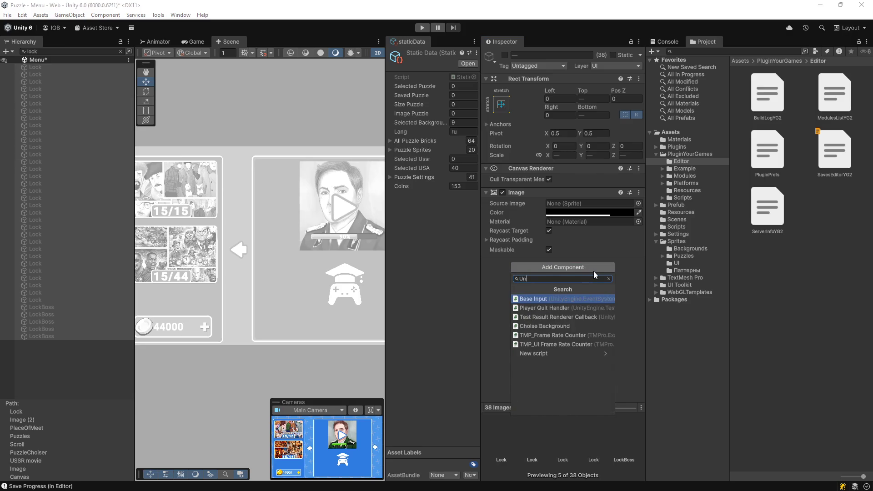
{"action": "type", "text": "lock"}
{"action": "key", "text": "Return"}
{"action": "key", "text": "Return"}
{"action": "key", "text": "alt+Tab"}
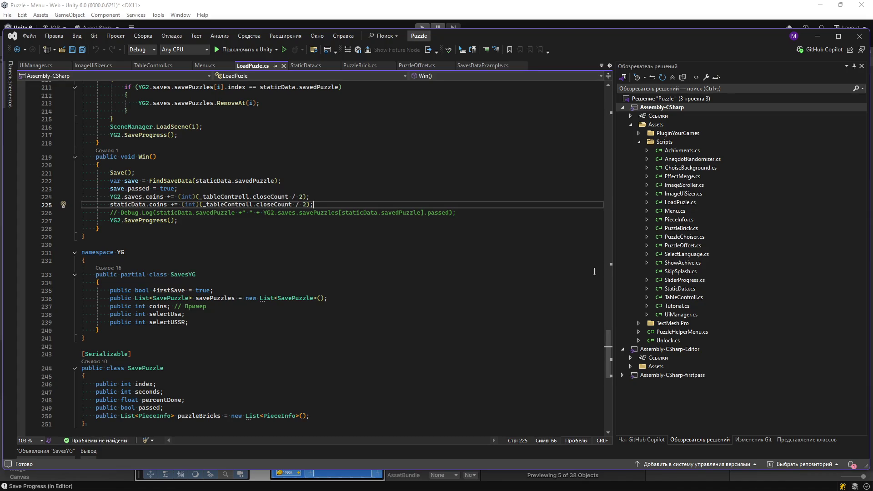
Step: Once Unlock.cs appears in Visual Studio's Solution Explorer, bring the Unity editor back to the front
{"action": "left_click", "coordinate": [217, 4]}
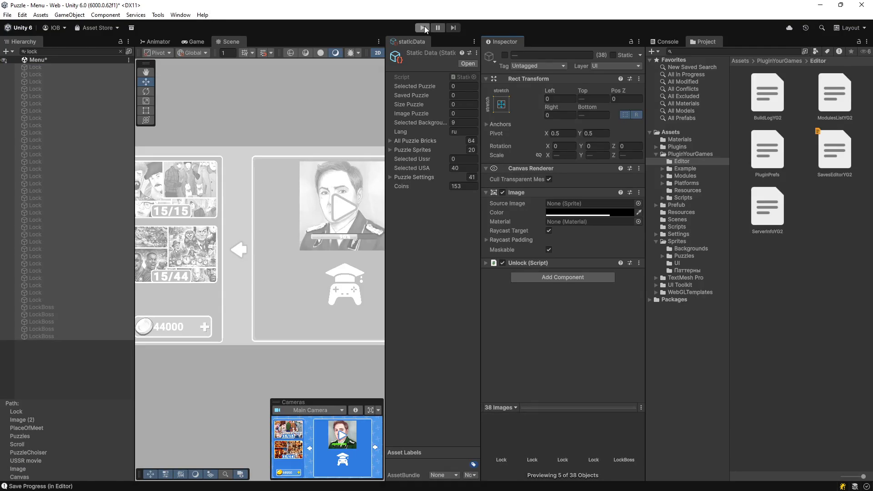
Step: Assign the Background sprite to the selected Lock images
{"action": "left_click", "coordinate": [638, 203]}
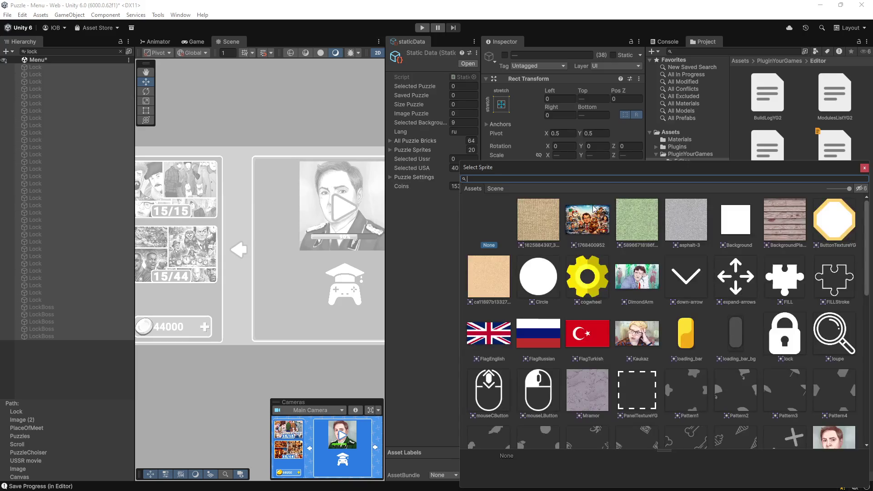
{"action": "left_click", "coordinate": [743, 228]}
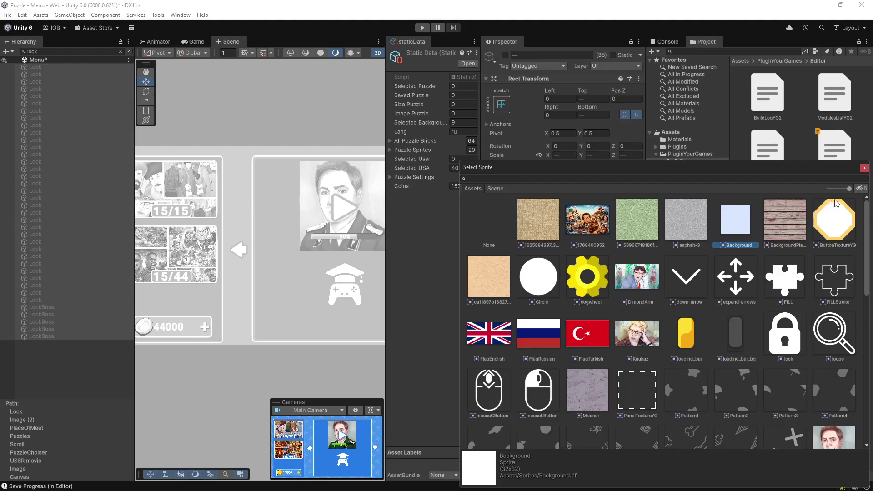
{"action": "scroll", "coordinate": [790, 265], "scroll_direction": "down", "scroll_amount": 10}
{"action": "scroll", "coordinate": [792, 264], "scroll_direction": "down", "scroll_amount": 3}
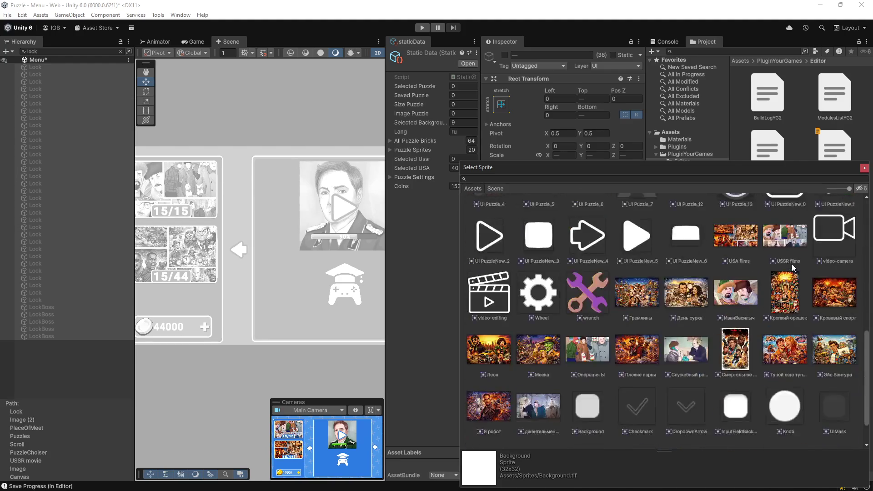
{"action": "left_click", "coordinate": [864, 167]}
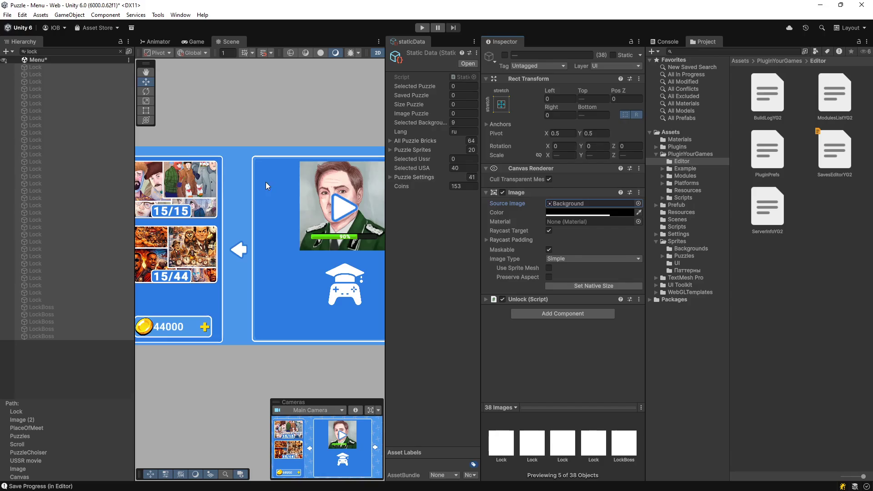
Step: Enable all the selected Lock overlays and run the puzzle menu in the Game view
{"action": "left_click", "coordinate": [504, 55]}
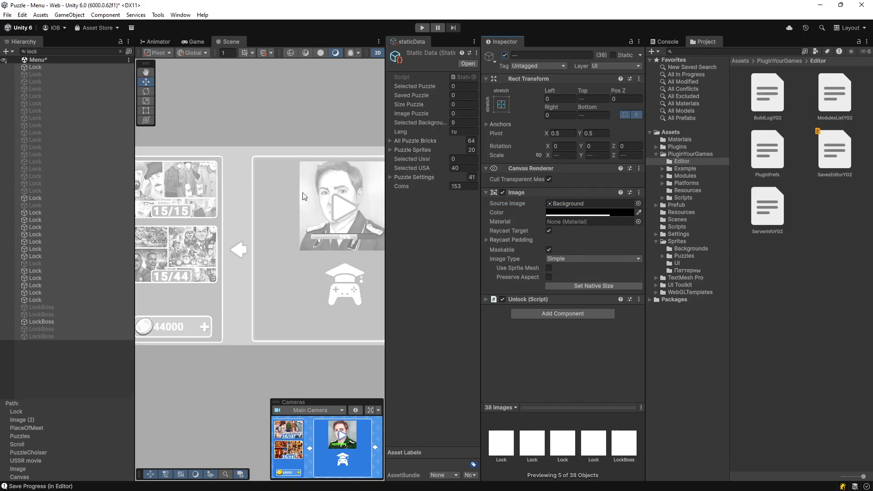
{"action": "left_click", "coordinate": [203, 44]}
{"action": "left_click", "coordinate": [421, 28]}
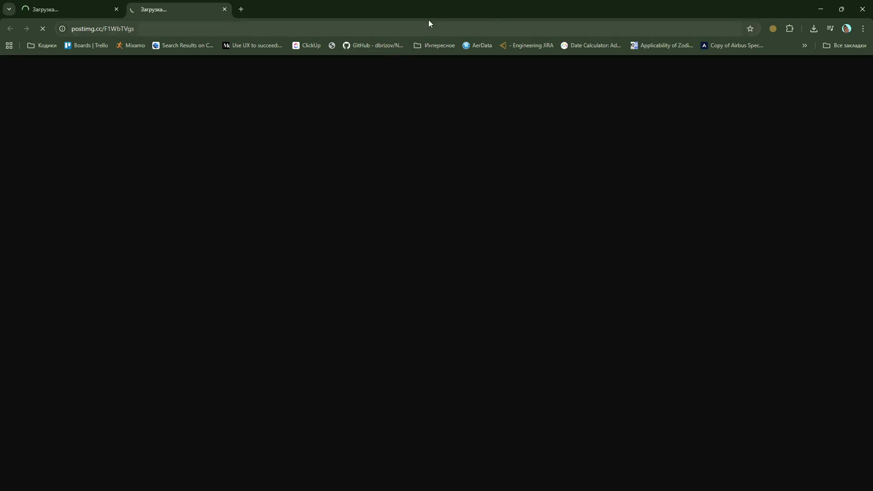
Step: Check the loading image pages and close the ones that failed to load
{"action": "left_click", "coordinate": [61, 16]}
{"action": "left_click", "coordinate": [187, 5]}
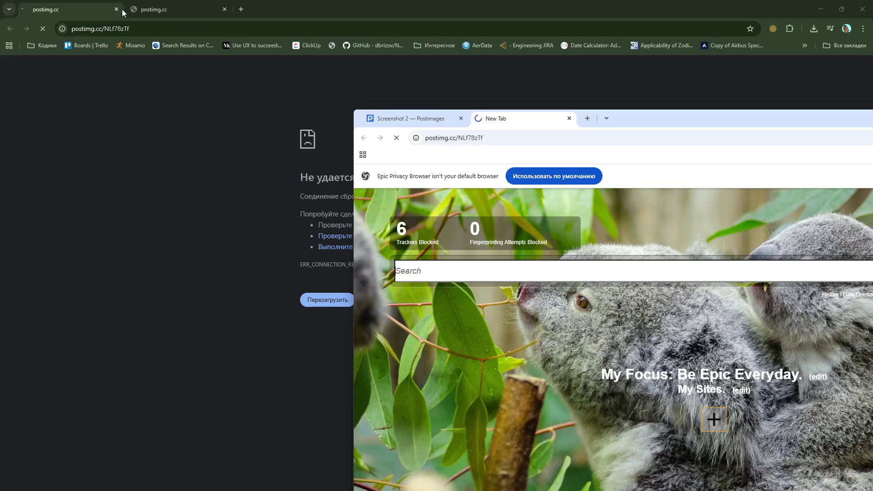
{"action": "left_click", "coordinate": [122, 12]}
{"action": "left_click", "coordinate": [116, 9]}
{"action": "left_click", "coordinate": [116, 9]}
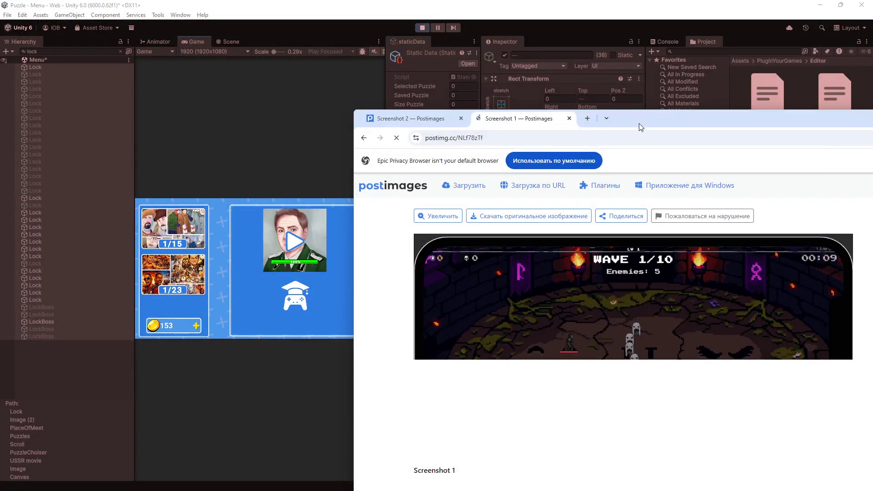
Step: Maximize the image-hosting browser, enlarge the screenshot, and go to the Screenshot 2 page
{"action": "left_click_drag", "start_coordinate": [640, 127], "coordinate": [419, 2]}
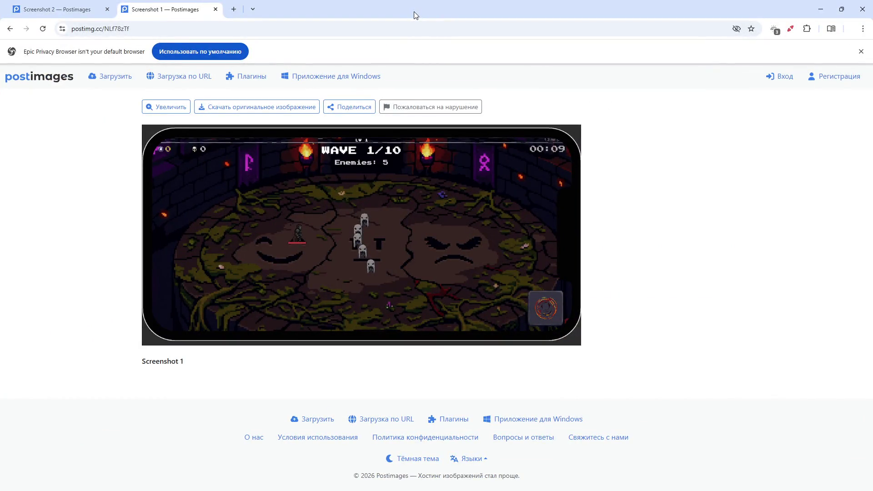
{"action": "left_click", "coordinate": [362, 242]}
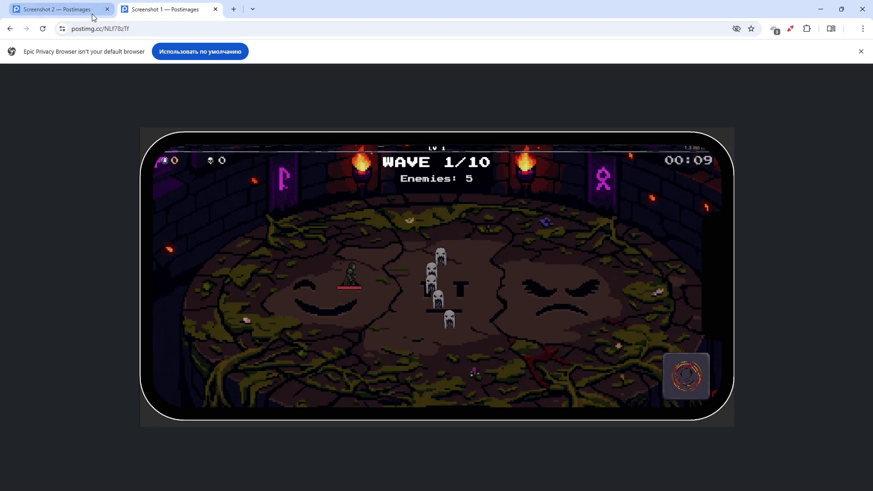
{"action": "mouse_move", "coordinate": [92, 14]}
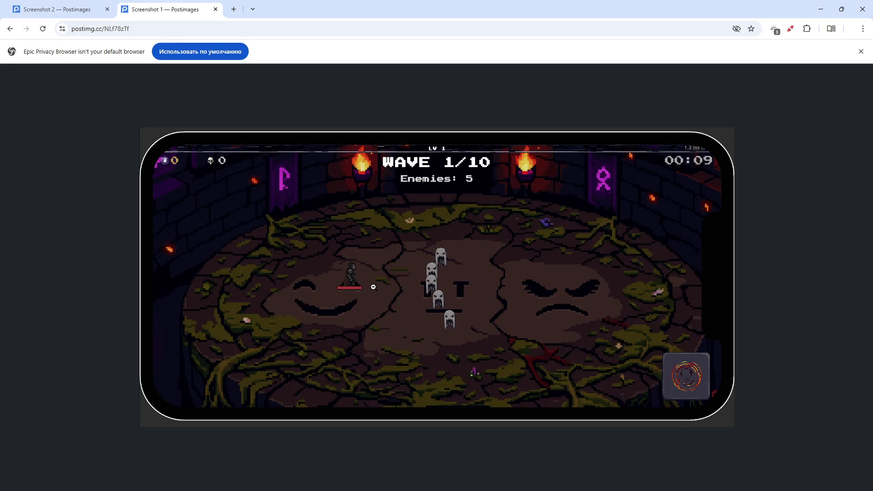
{"action": "left_click", "coordinate": [68, 14]}
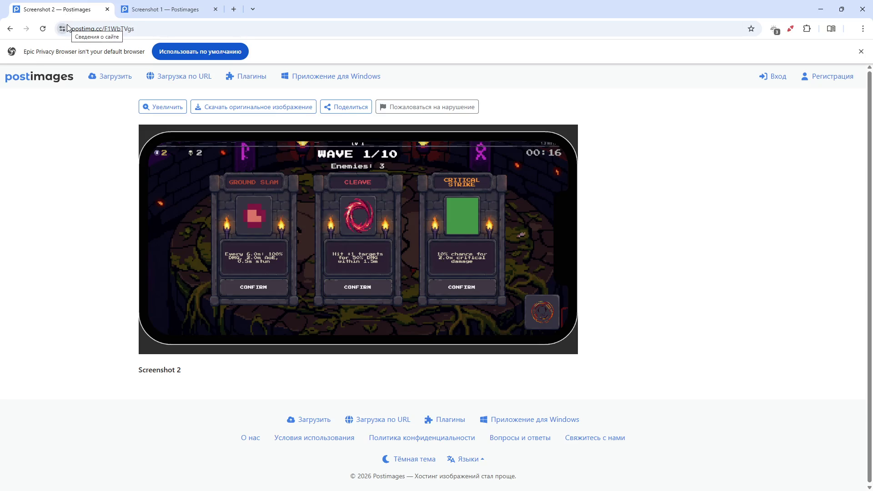
Step: Revisit the Screenshot 1 page, then close it and the last tab to return to Unity
{"action": "left_click", "coordinate": [150, 16]}
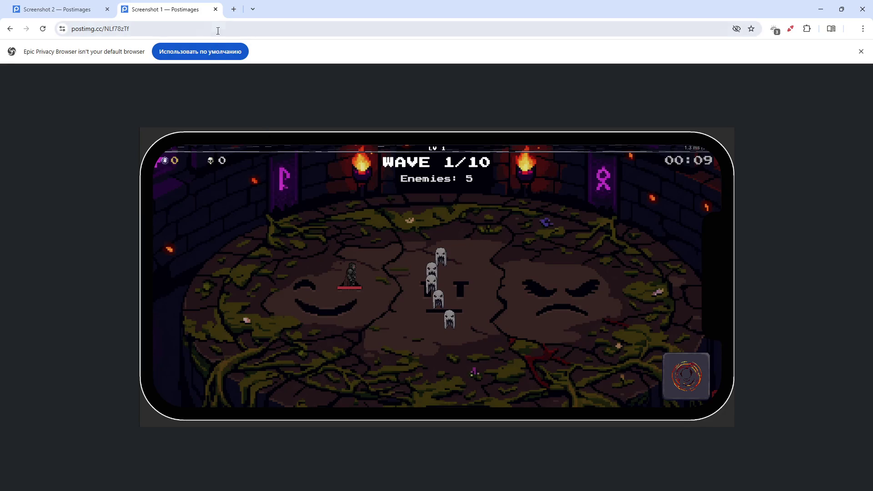
{"action": "left_click", "coordinate": [216, 9]}
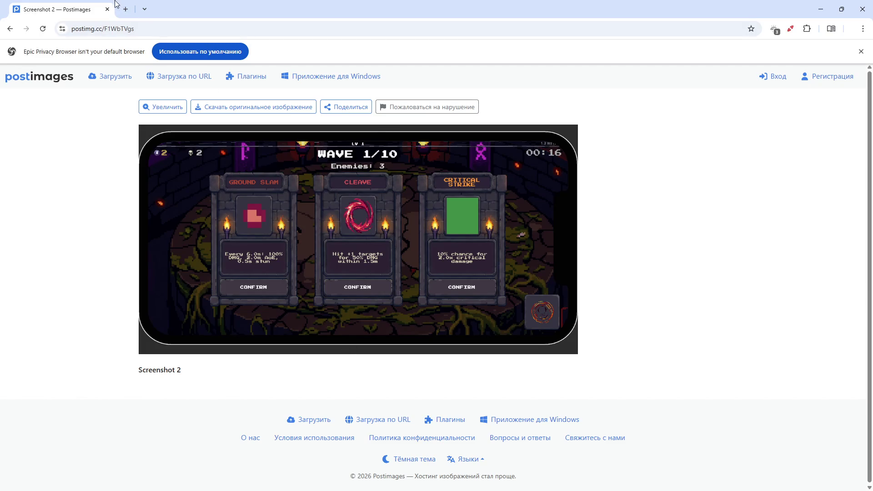
{"action": "left_click", "coordinate": [108, 9]}
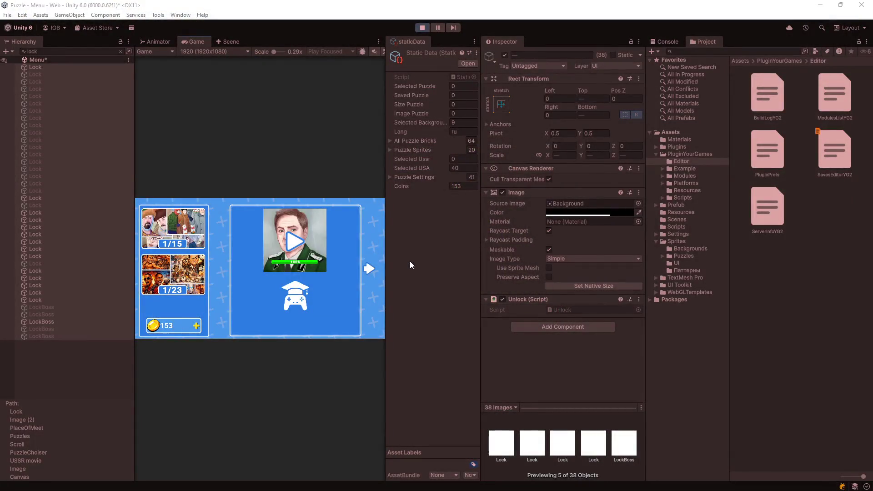
Step: Page through the puzzle menu's locked puzzle pages and back to the first unlocked page
{"action": "left_click", "coordinate": [369, 267]}
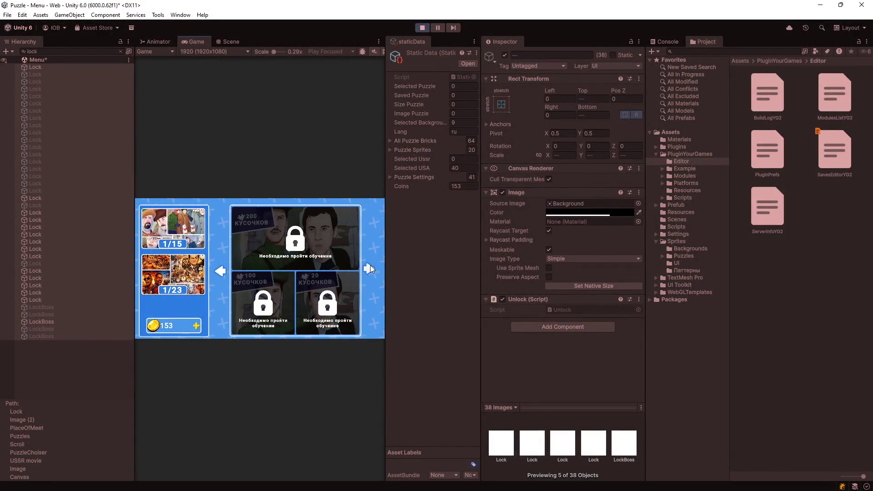
{"action": "left_click", "coordinate": [368, 268]}
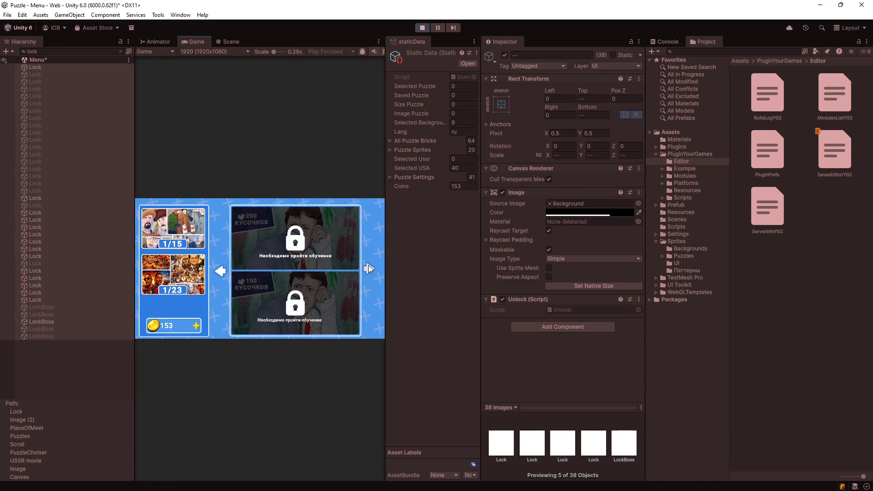
{"action": "left_click", "coordinate": [369, 267]}
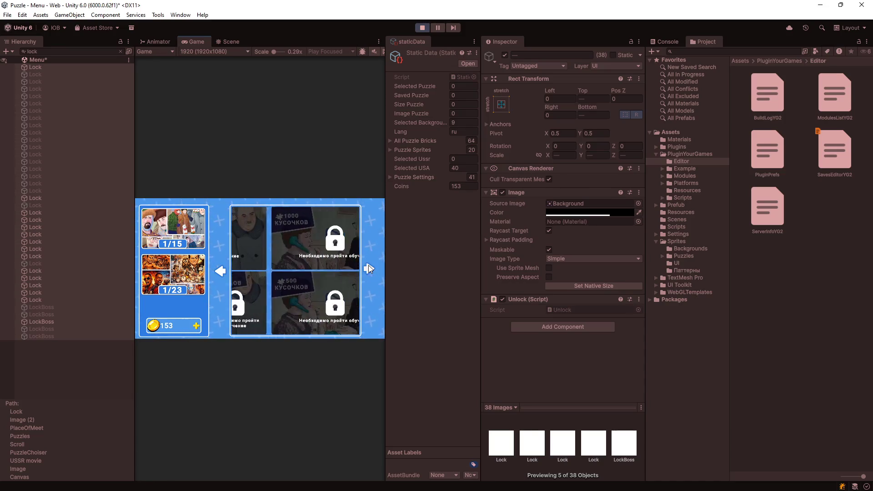
{"action": "left_click", "coordinate": [369, 267]}
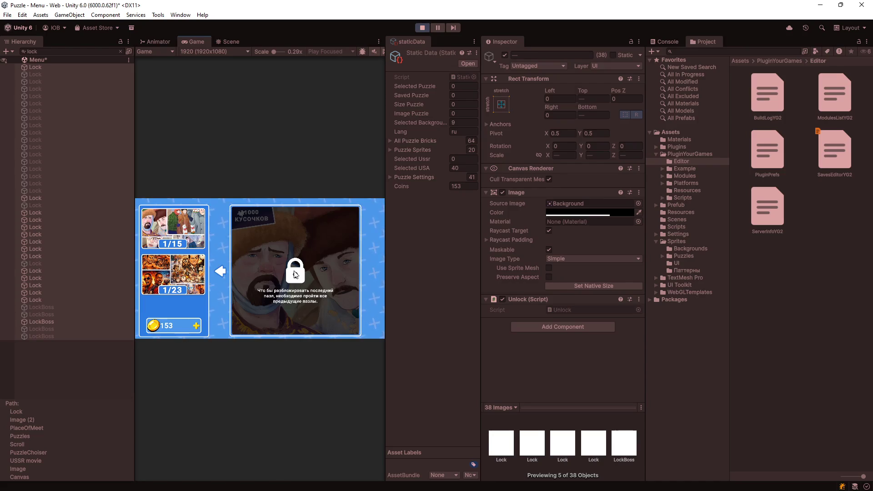
{"action": "left_click", "coordinate": [223, 272]}
{"action": "left_click", "coordinate": [368, 270]}
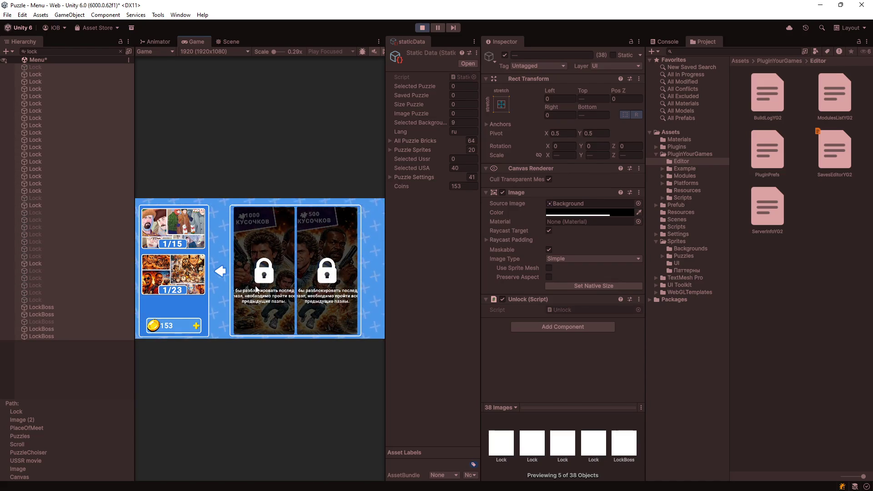
{"action": "left_click", "coordinate": [217, 271]}
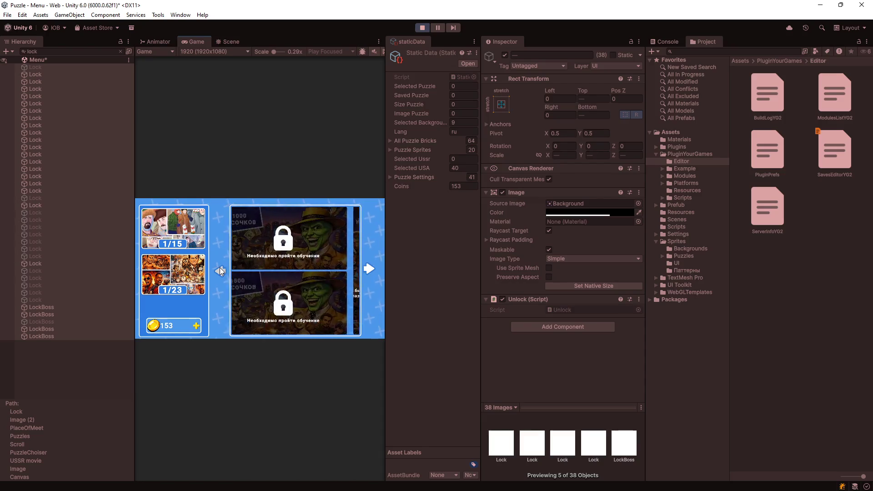
{"action": "left_click", "coordinate": [220, 272]}
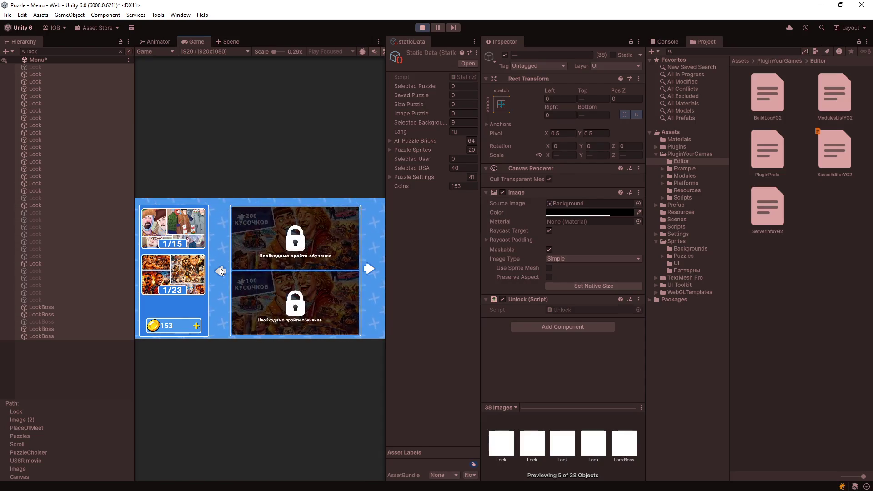
{"action": "left_click", "coordinate": [220, 272]}
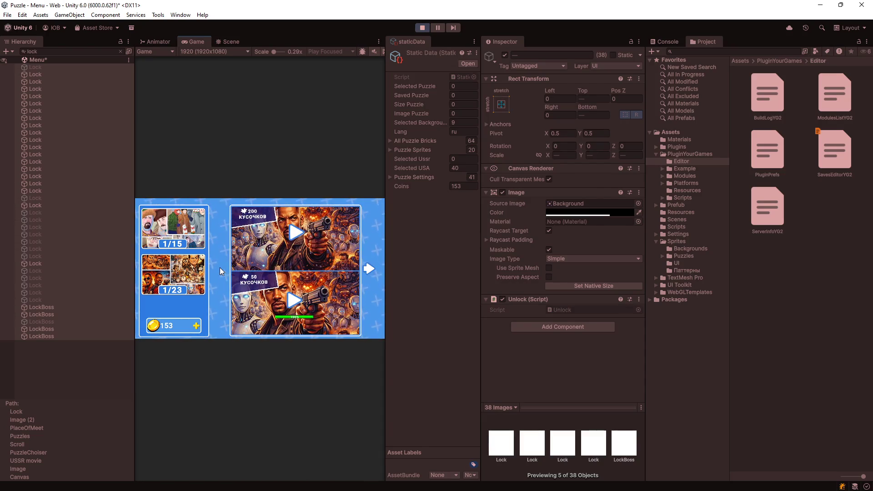
Step: Return to the padlocked 500/200-piece puzzle spread and select the first Lock object
{"action": "left_click", "coordinate": [372, 271]}
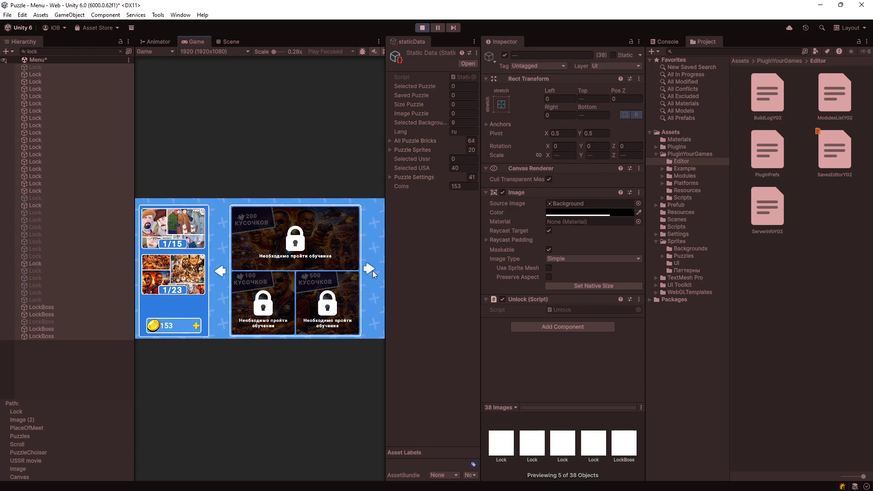
{"action": "left_click", "coordinate": [371, 271]}
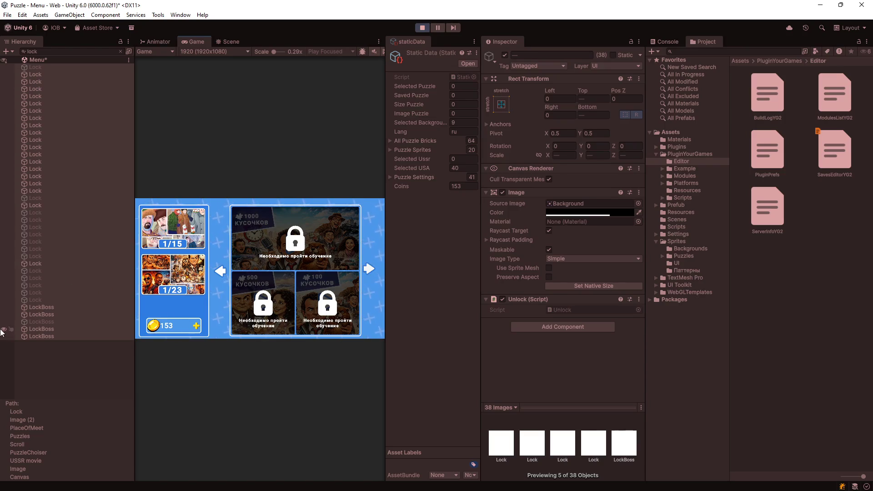
{"action": "left_click", "coordinate": [223, 271]}
{"action": "left_click", "coordinate": [223, 271]}
{"action": "left_click", "coordinate": [221, 271]}
{"action": "left_click", "coordinate": [41, 70]}
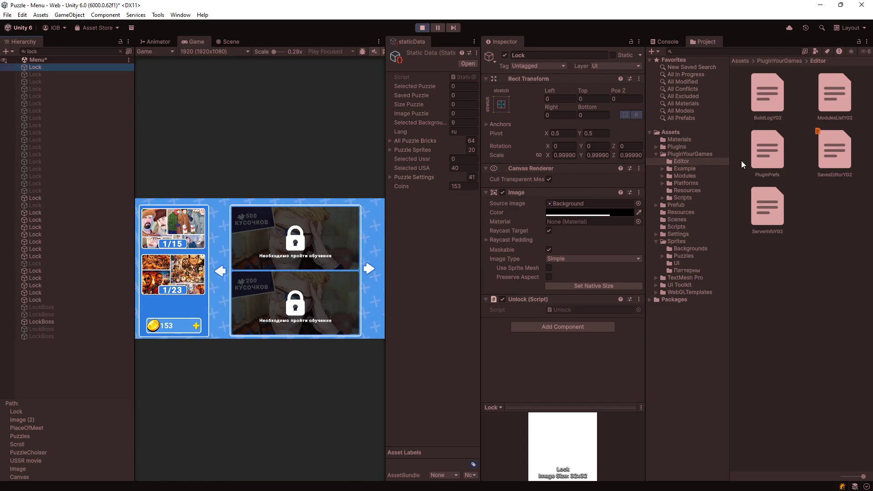
{"action": "left_click", "coordinate": [656, 154]}
Step: Save the Lock object as a prefab in the Prefub folder and clear the Hierarchy search
{"action": "left_click", "coordinate": [671, 161]}
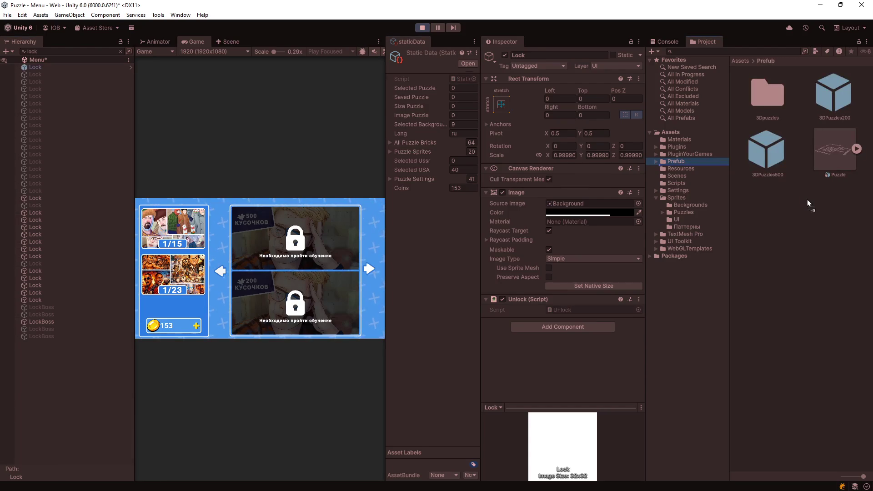
{"action": "left_click_drag", "start_coordinate": [808, 203], "coordinate": [808, 204]}
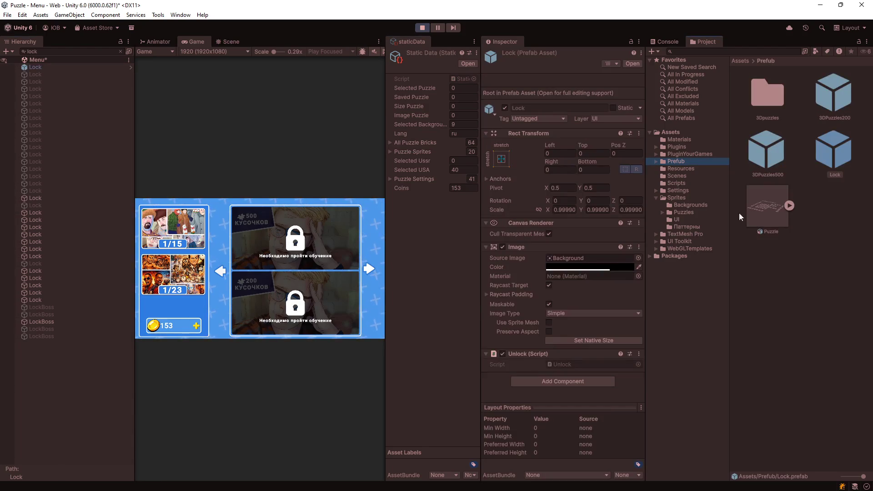
{"action": "left_click", "coordinate": [45, 66]}
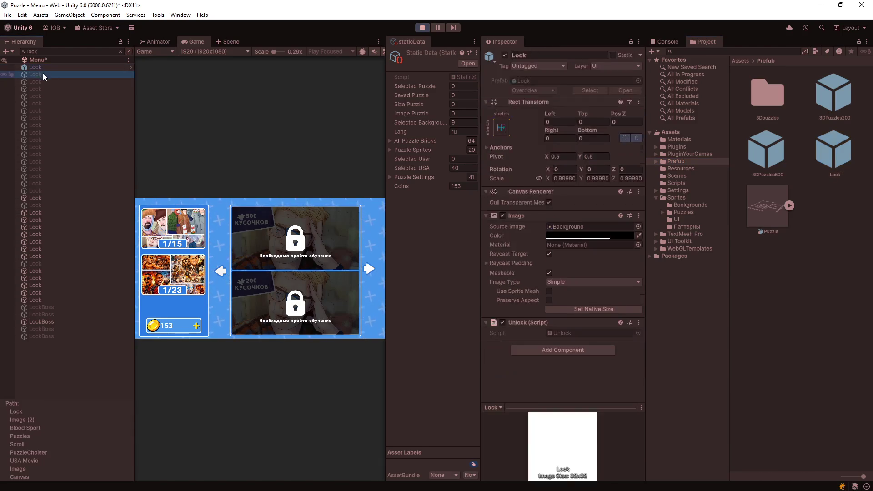
{"action": "left_click", "coordinate": [120, 50]}
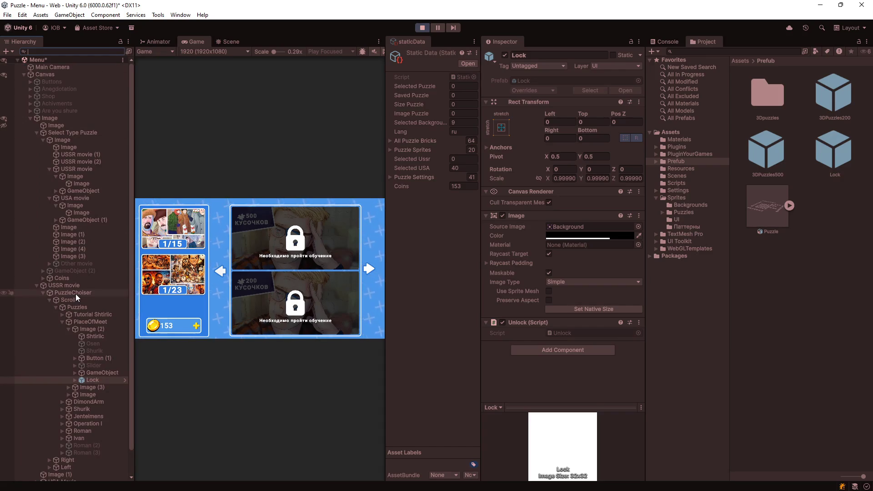
Step: Stop Play mode and frame PlaceOfMeet's Lock object in the Scene view
{"action": "left_click", "coordinate": [422, 27]}
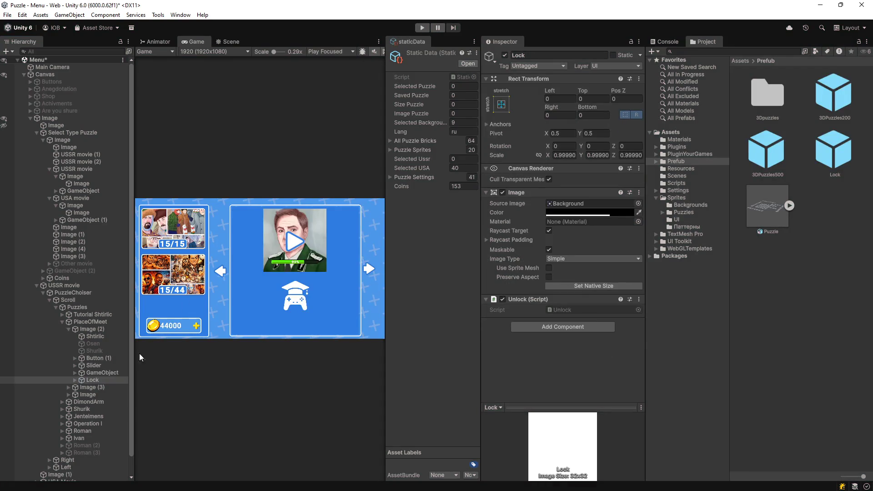
{"action": "left_click", "coordinate": [67, 306]}
{"action": "left_click", "coordinate": [73, 322]}
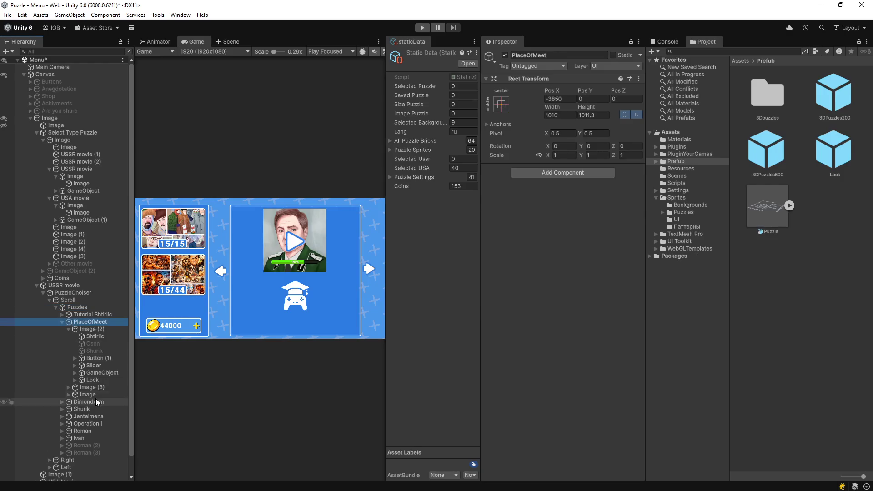
{"action": "left_click", "coordinate": [95, 378]}
{"action": "left_click", "coordinate": [229, 41]}
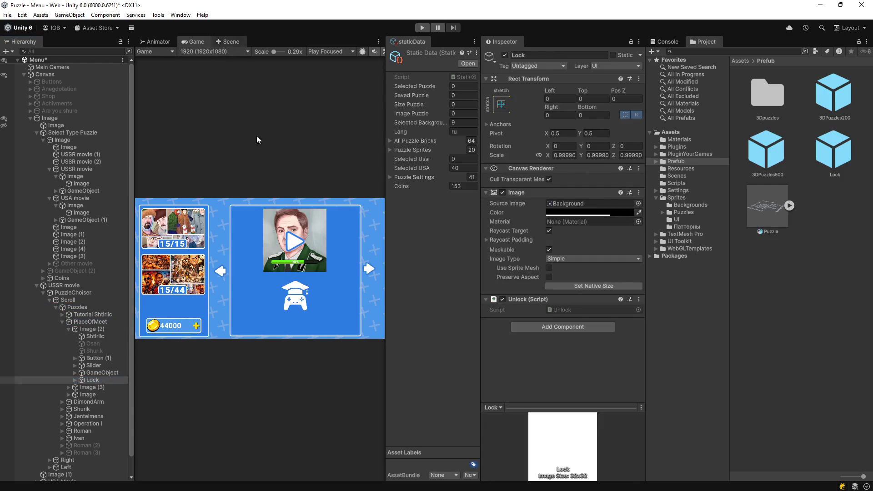
{"action": "key", "text": "f"}
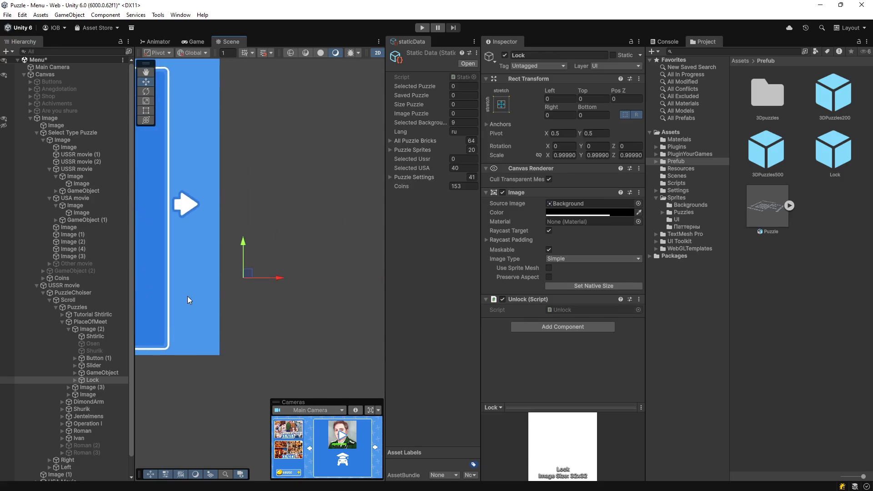
Step: Disable Rect Mask 2D on Scroll and toggle a card's Lock object off and on to test it
{"action": "scroll", "coordinate": [87, 291], "scroll_direction": "down", "scroll_amount": 1}
{"action": "left_click", "coordinate": [68, 280]}
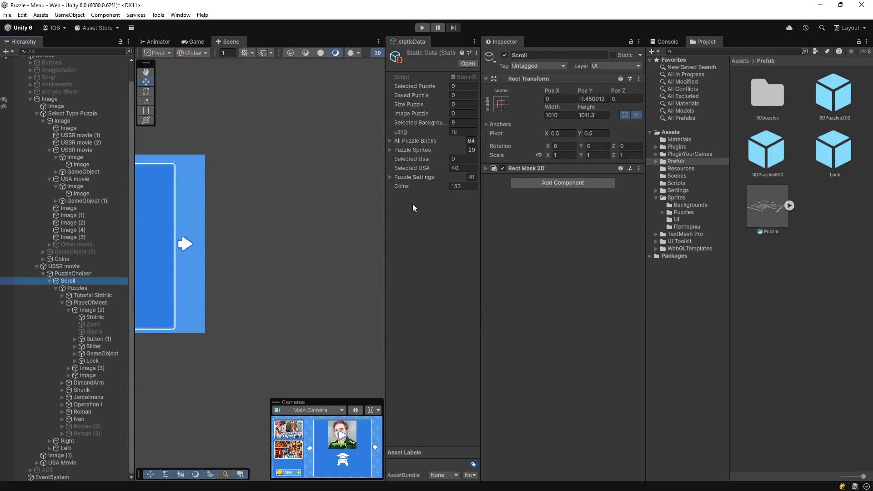
{"action": "left_click", "coordinate": [502, 168]}
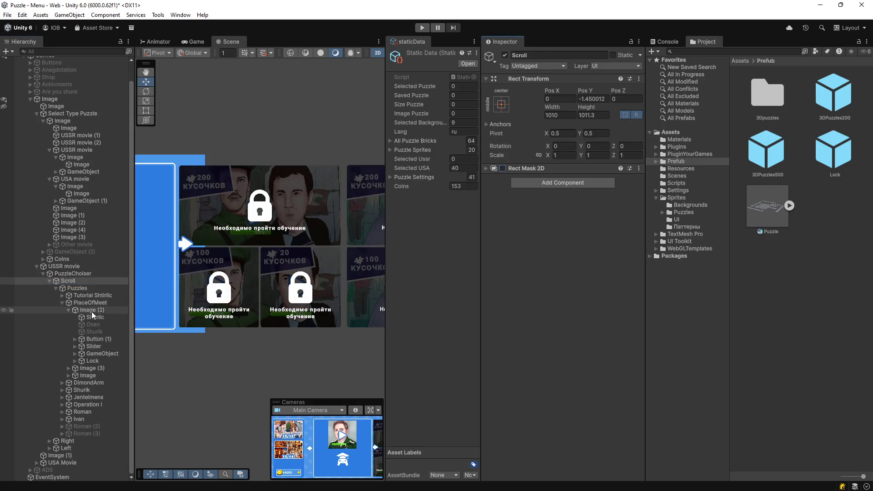
{"action": "left_click", "coordinate": [94, 361]}
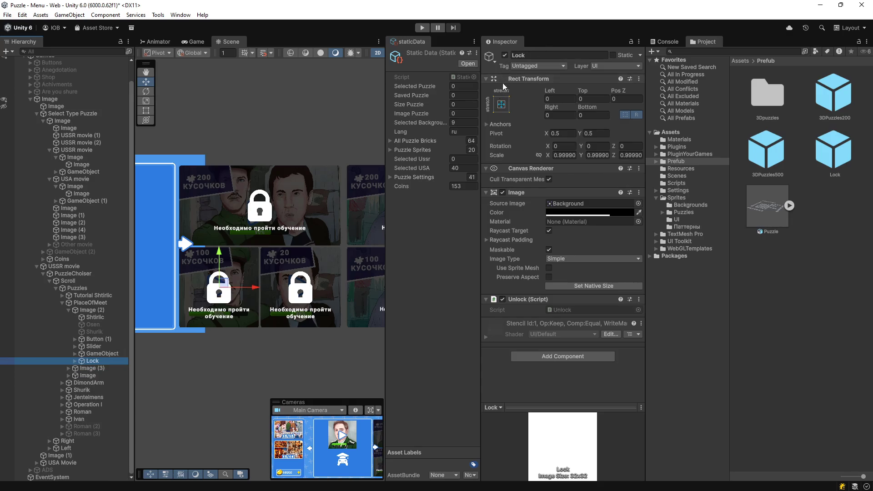
{"action": "left_click", "coordinate": [504, 55]}
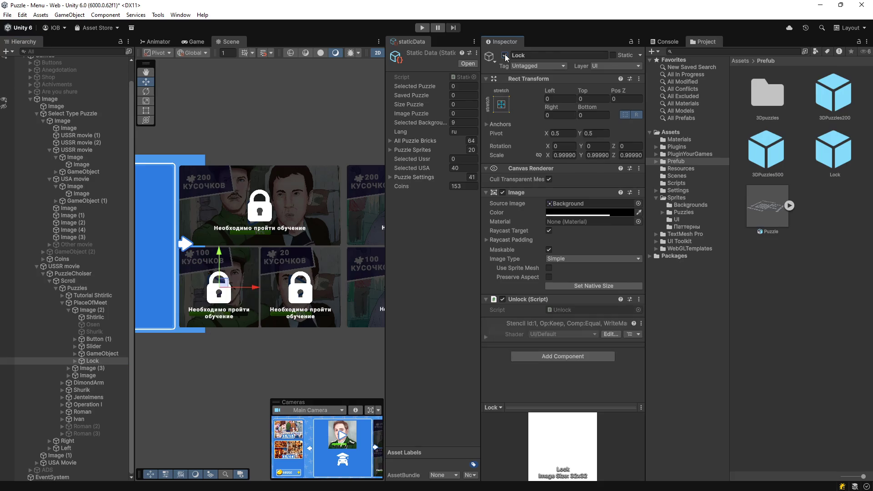
{"action": "left_click", "coordinate": [504, 55]}
{"action": "left_click", "coordinate": [505, 55]}
{"action": "left_click", "coordinate": [504, 55]}
Step: Filter the Hierarchy by 'lock', select every Lock and LockBoss result, and delete them
{"action": "left_click", "coordinate": [54, 51]}
{"action": "type", "text": "ck"}
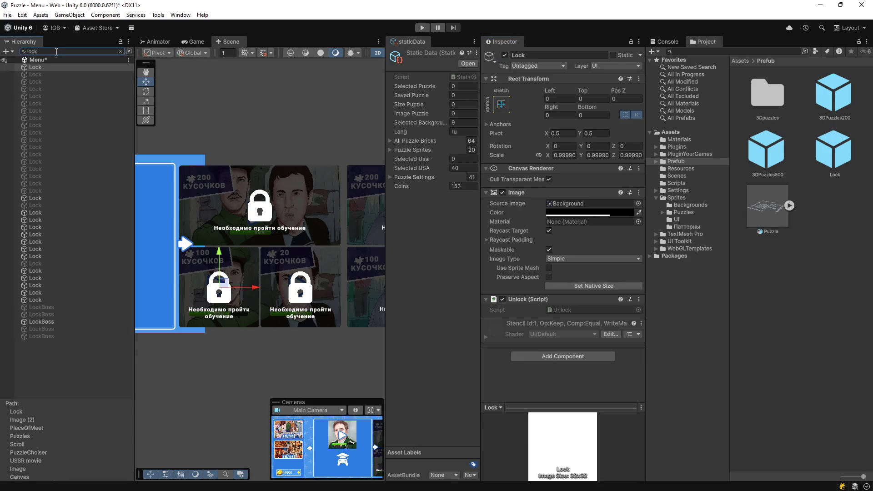
{"action": "left_click", "coordinate": [40, 336], "text": "shift"}
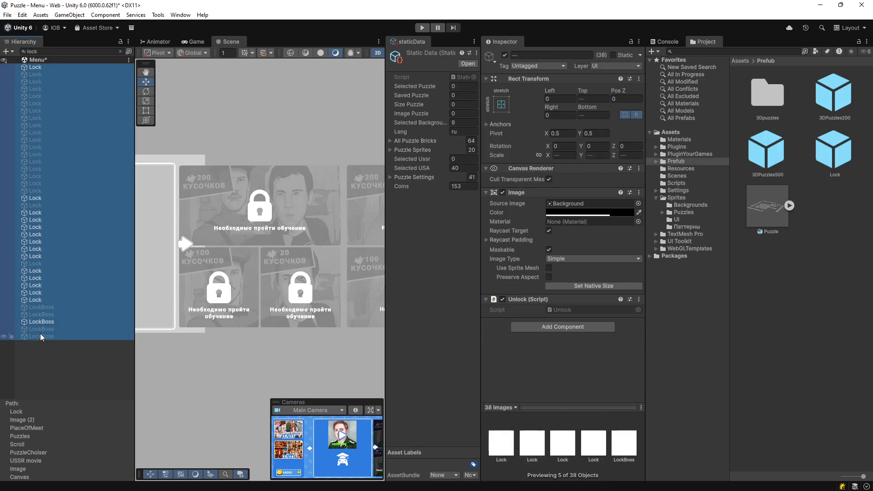
{"action": "key", "text": "Delete"}
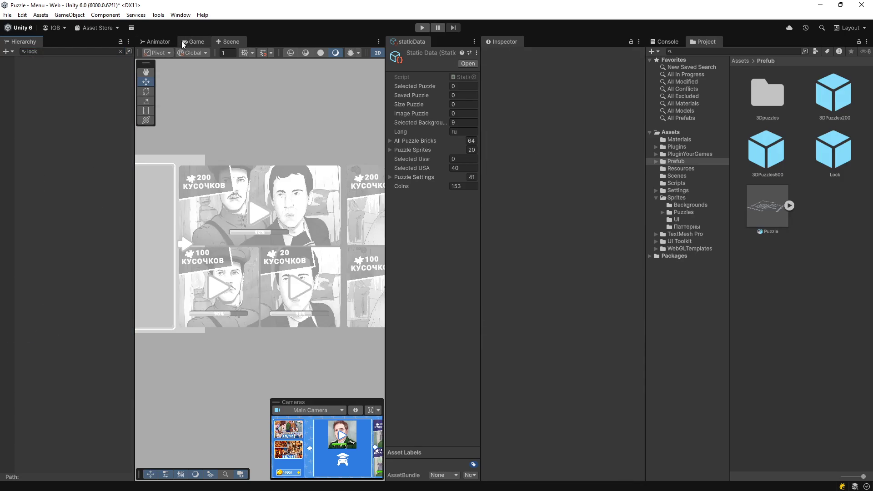
Step: Clear the Hierarchy filter and add a Lock prefab to PlaceOfMeet's Image (2) card
{"action": "left_click", "coordinate": [191, 41]}
{"action": "left_click", "coordinate": [119, 51]}
{"action": "left_click", "coordinate": [73, 295]}
{"action": "left_click", "coordinate": [77, 311]}
{"action": "left_click", "coordinate": [82, 330]}
{"action": "left_click", "coordinate": [84, 321]}
{"action": "left_click", "coordinate": [83, 316]}
{"action": "left_click", "coordinate": [63, 314]}
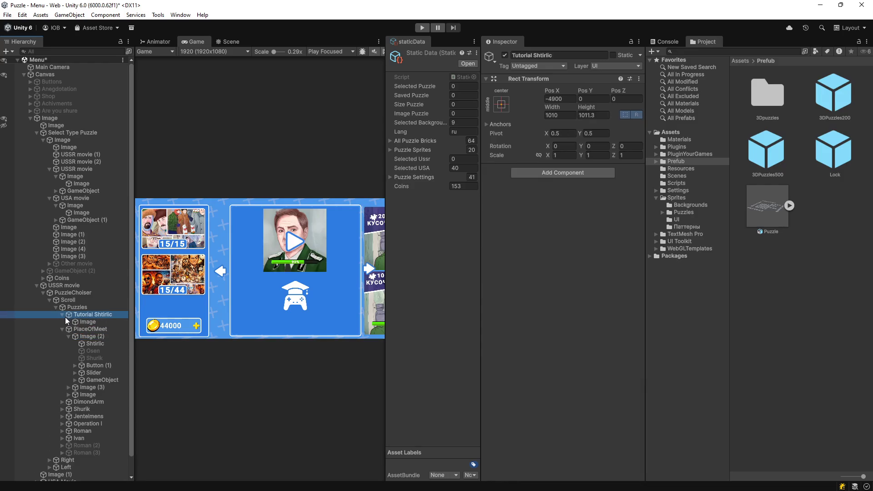
{"action": "left_click", "coordinate": [62, 314]}
{"action": "left_click", "coordinate": [73, 321]}
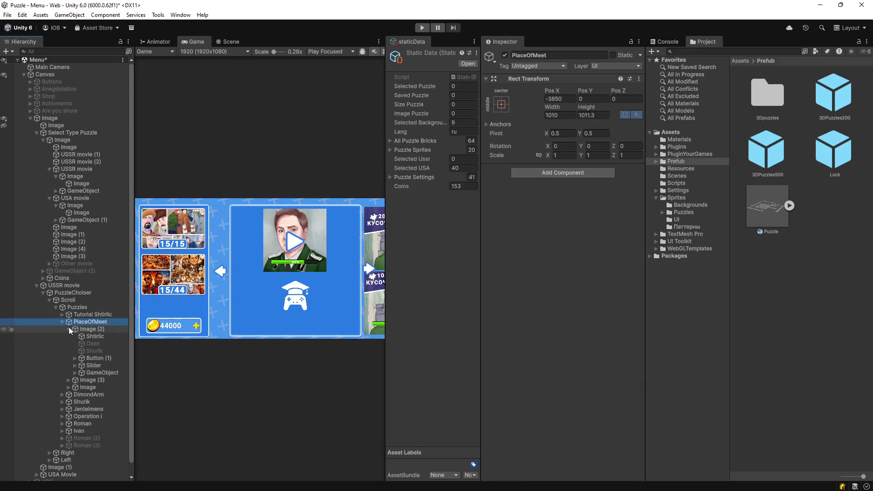
{"action": "left_click", "coordinate": [68, 328]}
{"action": "left_click", "coordinate": [69, 328]}
{"action": "left_click", "coordinate": [86, 329]}
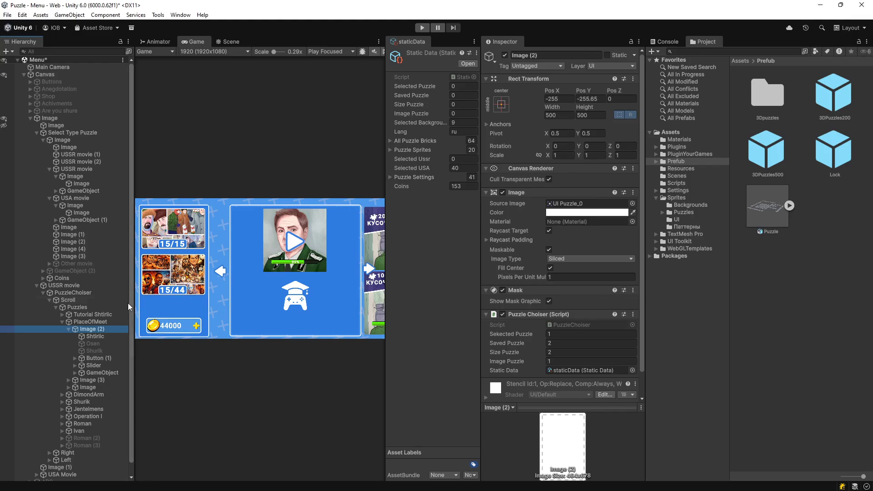
{"action": "mouse_move", "coordinate": [99, 330]}
{"action": "left_mouse_down"}
{"action": "mouse_move", "coordinate": [777, 151]}
{"action": "mouse_move", "coordinate": [808, 170]}
{"action": "mouse_move", "coordinate": [91, 333]}
{"action": "left_mouse_up"}
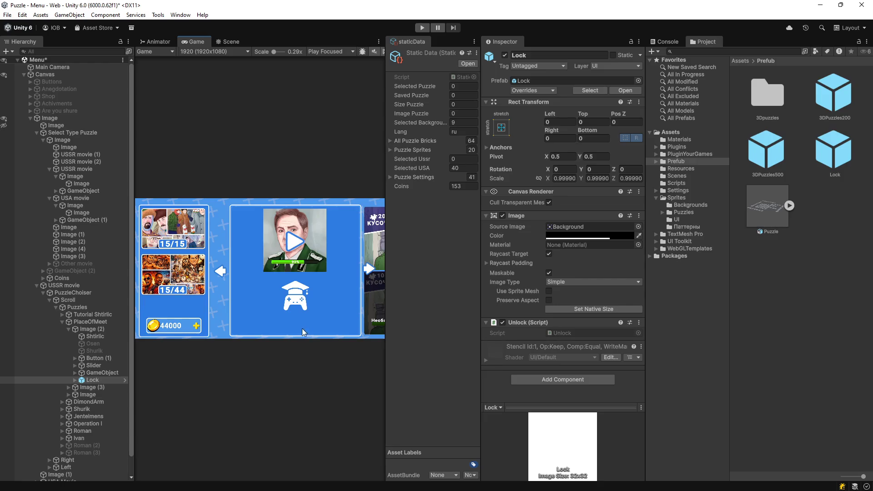
Step: Add Lock prefabs to PlaceOfMeet's Image (3) and its third card
{"action": "left_click", "coordinate": [229, 42]}
{"action": "left_click_drag", "start_coordinate": [247, 281], "coordinate": [206, 278]}
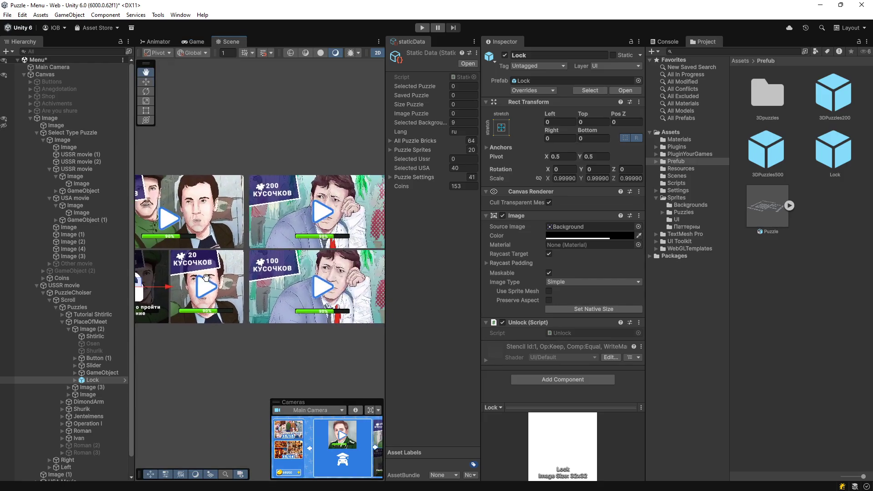
{"action": "left_click", "coordinate": [89, 387]}
{"action": "left_click", "coordinate": [89, 394], "text": "ctrl"}
{"action": "left_click_drag", "start_coordinate": [830, 160], "coordinate": [109, 387]}
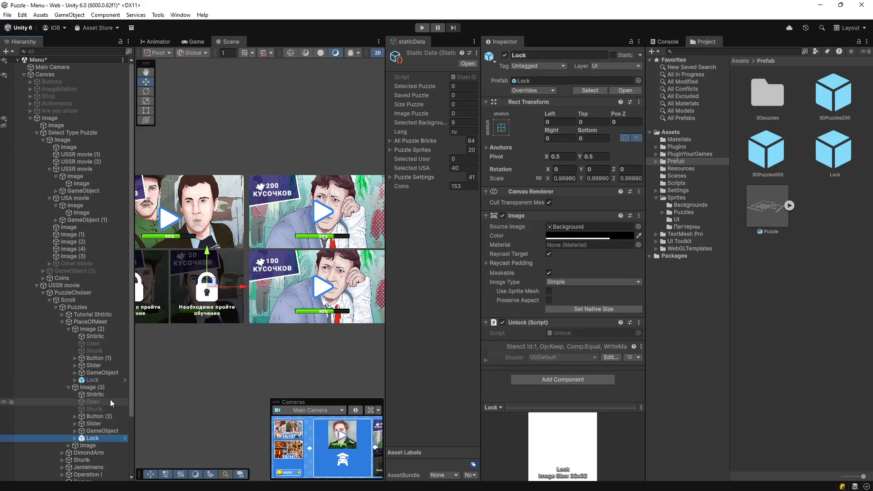
{"action": "left_click_drag", "start_coordinate": [273, 366], "coordinate": [334, 351]}
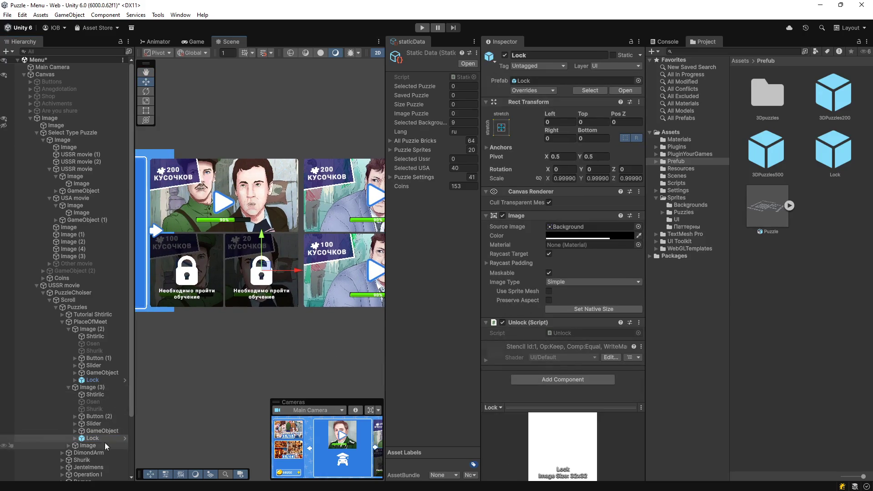
{"action": "mouse_move", "coordinate": [109, 438]}
{"action": "left_mouse_down"}
{"action": "mouse_move", "coordinate": [109, 446]}
{"action": "mouse_move", "coordinate": [94, 446]}
{"action": "left_mouse_up"}
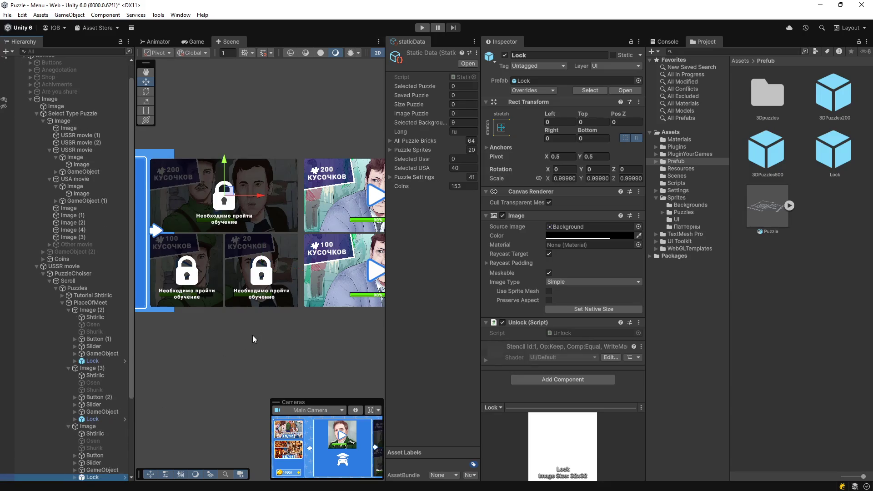
Step: Expand the DimondArm, Shurik, Jentelmens, Operation I, Roman and Ivan groups in the Hierarchy
{"action": "scroll", "coordinate": [62, 365], "scroll_direction": "down", "scroll_amount": 5}
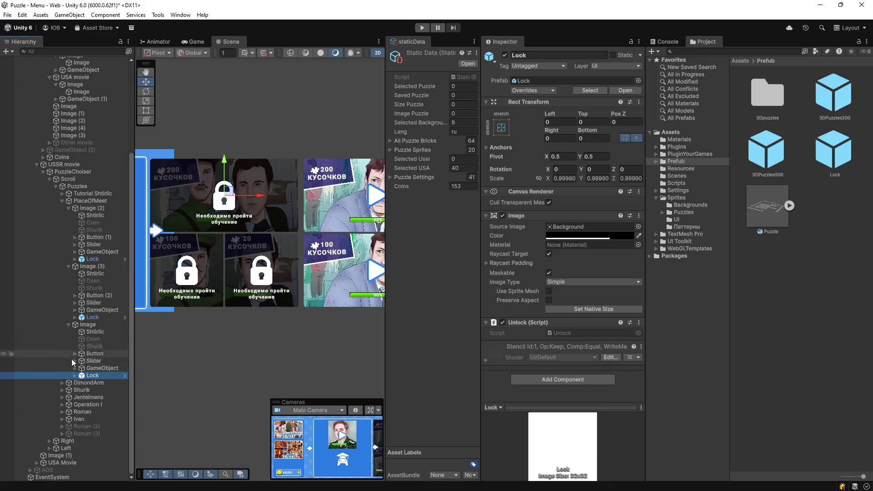
{"action": "left_click", "coordinate": [62, 382]}
{"action": "left_click", "coordinate": [62, 405]}
{"action": "left_click", "coordinate": [61, 426]}
{"action": "left_click", "coordinate": [61, 448]}
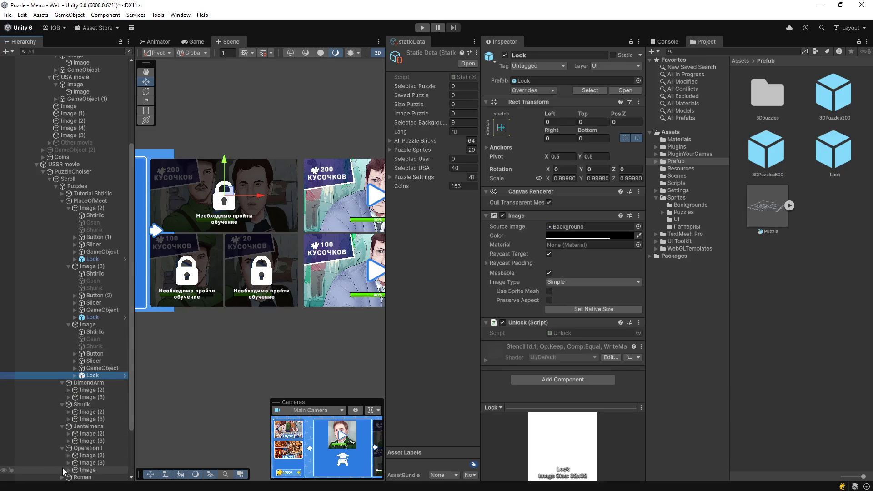
{"action": "scroll", "coordinate": [63, 450], "scroll_direction": "down", "scroll_amount": 3}
{"action": "left_click", "coordinate": [62, 411]}
{"action": "left_click", "coordinate": [62, 433]}
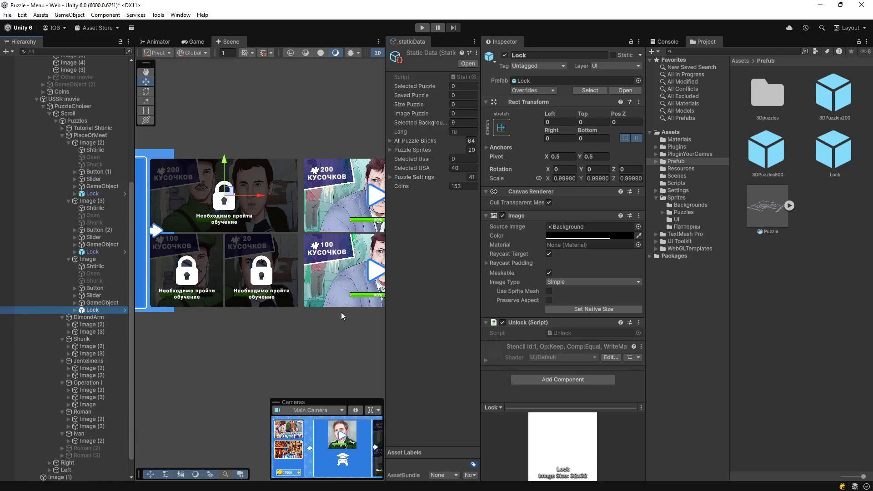
Step: Add Lock prefabs to the DimondArm, Shurik and Jentelmens Image (2) and Image (3) cards
{"action": "mouse_move", "coordinate": [817, 157]}
{"action": "left_mouse_down"}
{"action": "mouse_move", "coordinate": [68, 310]}
{"action": "mouse_move", "coordinate": [91, 321]}
{"action": "mouse_move", "coordinate": [80, 325]}
{"action": "left_mouse_up"}
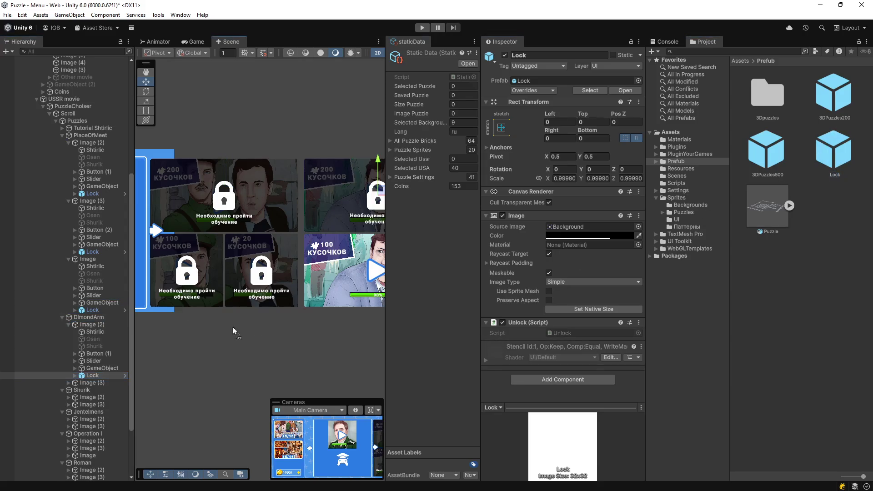
{"action": "left_click_drag", "start_coordinate": [105, 384], "coordinate": [105, 385]}
{"action": "key", "text": "f"}
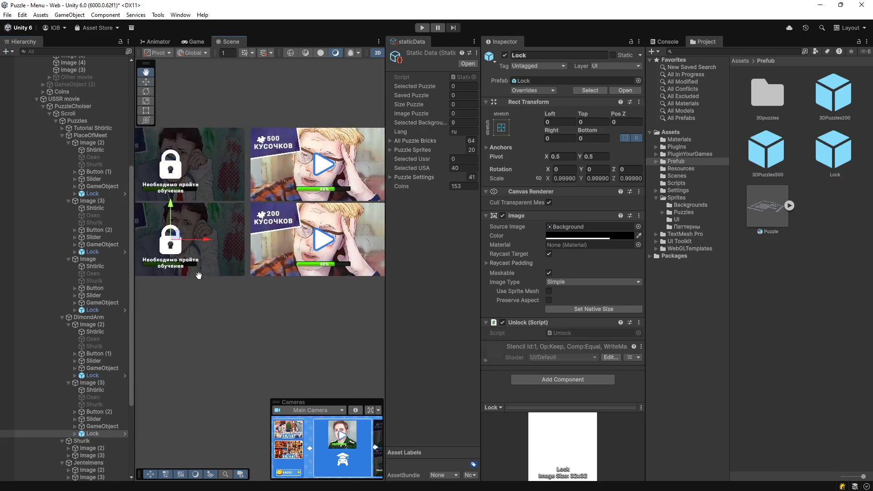
{"action": "scroll", "coordinate": [42, 389], "scroll_direction": "down", "scroll_amount": 5}
{"action": "mouse_move", "coordinate": [827, 155]}
{"action": "left_mouse_down"}
{"action": "mouse_move", "coordinate": [96, 340]}
{"action": "mouse_move", "coordinate": [822, 160]}
{"action": "mouse_move", "coordinate": [93, 397]}
{"action": "left_mouse_up"}
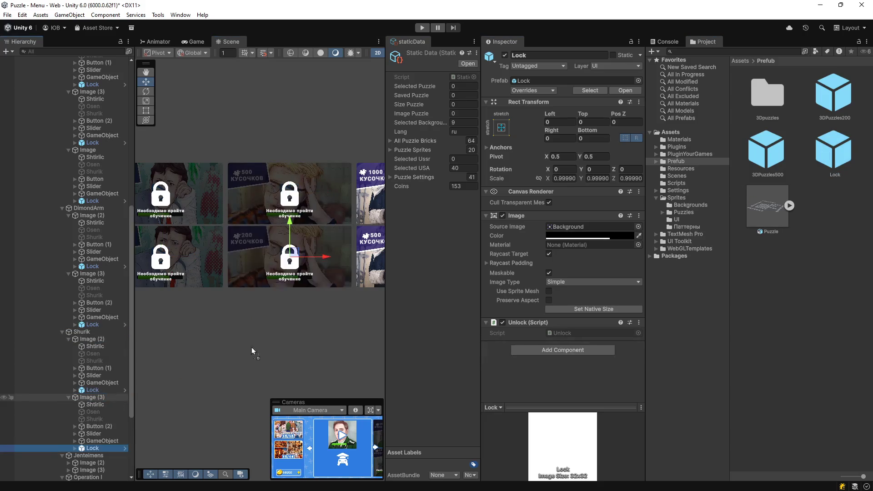
{"action": "key", "text": "f"}
{"action": "scroll", "coordinate": [60, 343], "scroll_direction": "down", "scroll_amount": 5}
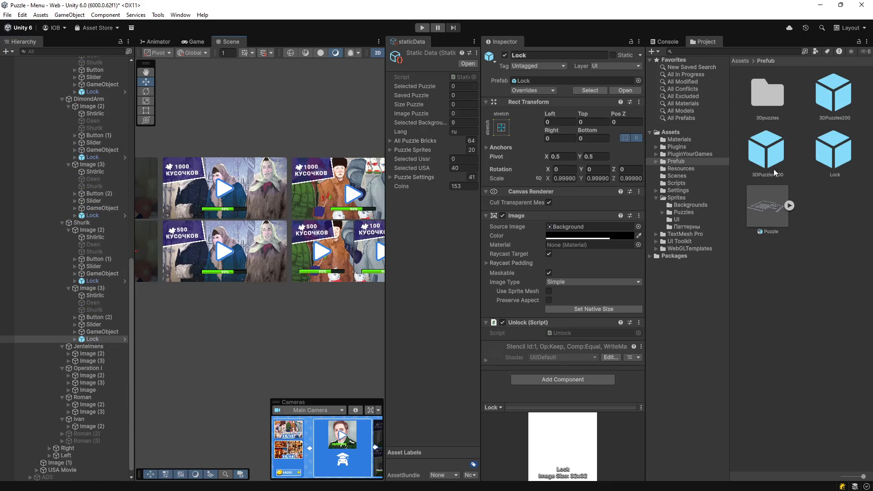
{"action": "mouse_move", "coordinate": [832, 150]}
{"action": "left_mouse_down"}
{"action": "mouse_move", "coordinate": [54, 375]}
{"action": "mouse_move", "coordinate": [89, 355]}
{"action": "left_mouse_up"}
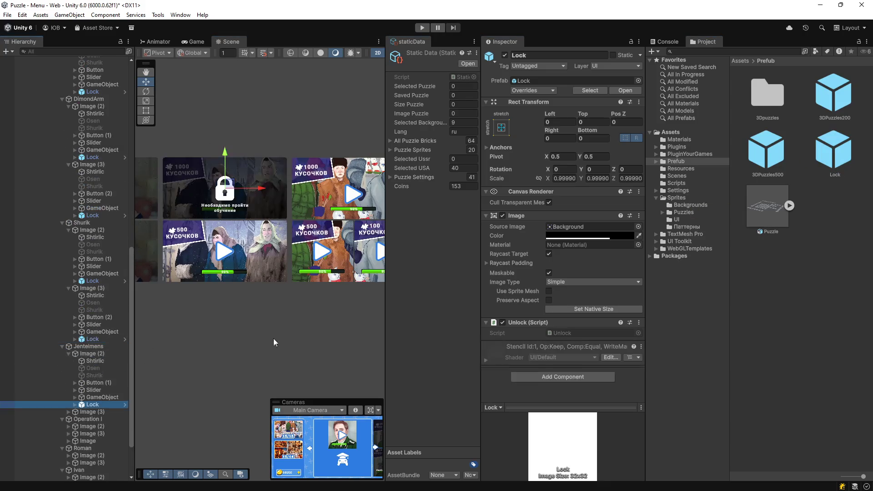
{"action": "mouse_move", "coordinate": [833, 152]}
{"action": "left_mouse_down"}
{"action": "mouse_move", "coordinate": [131, 390]}
{"action": "mouse_move", "coordinate": [85, 416]}
{"action": "left_mouse_up"}
Step: Add Lock prefabs to the Operation I, Roman and Ivan image cards
{"action": "scroll", "coordinate": [107, 424], "scroll_direction": "down", "scroll_amount": 5}
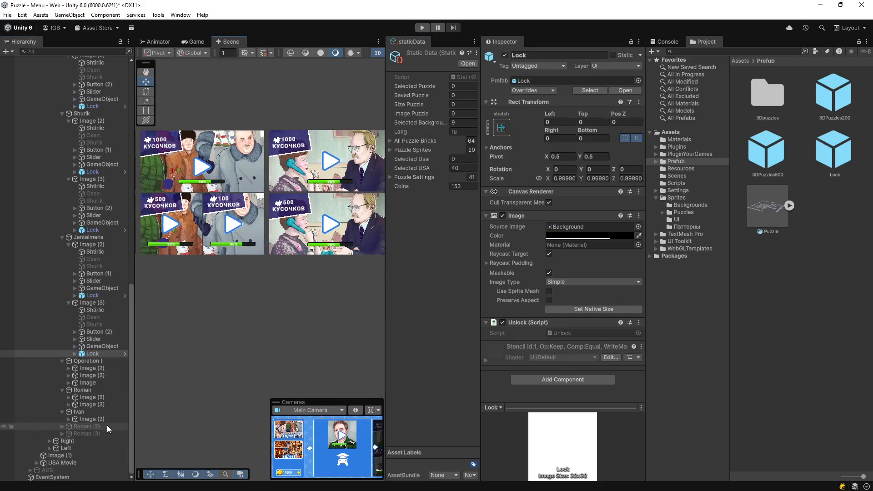
{"action": "mouse_move", "coordinate": [836, 144]}
{"action": "left_mouse_down"}
{"action": "mouse_move", "coordinate": [86, 350]}
{"action": "mouse_move", "coordinate": [89, 368]}
{"action": "left_mouse_up"}
{"action": "mouse_move", "coordinate": [826, 153]}
{"action": "left_mouse_down"}
{"action": "mouse_move", "coordinate": [87, 421]}
{"action": "mouse_move", "coordinate": [88, 427]}
{"action": "left_mouse_up"}
{"action": "mouse_move", "coordinate": [834, 150]}
{"action": "left_mouse_down"}
{"action": "mouse_move", "coordinate": [152, 419]}
{"action": "mouse_move", "coordinate": [86, 459]}
{"action": "mouse_move", "coordinate": [87, 384]}
{"action": "left_mouse_up"}
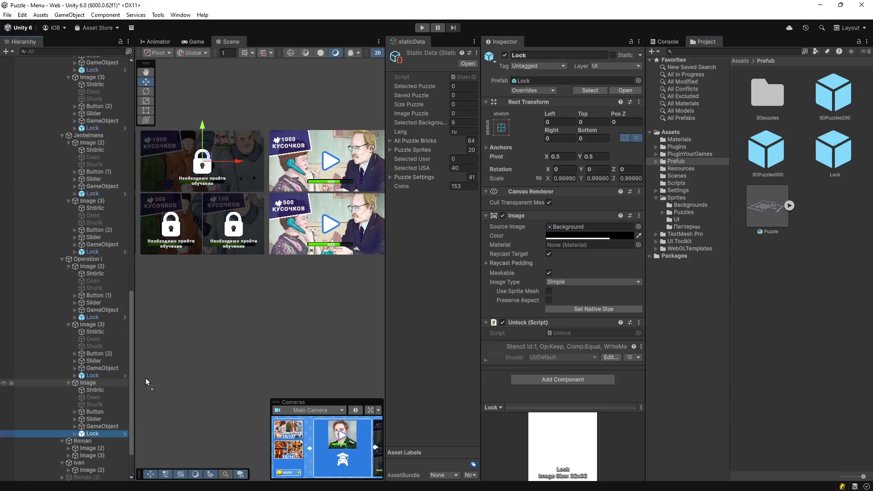
{"action": "left_click_drag", "start_coordinate": [835, 150], "coordinate": [101, 400]}
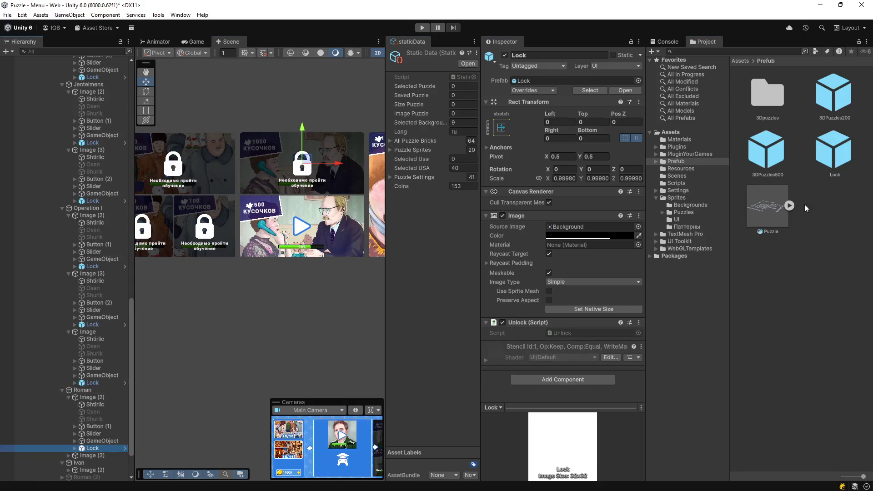
{"action": "left_click_drag", "start_coordinate": [84, 459], "coordinate": [83, 457]}
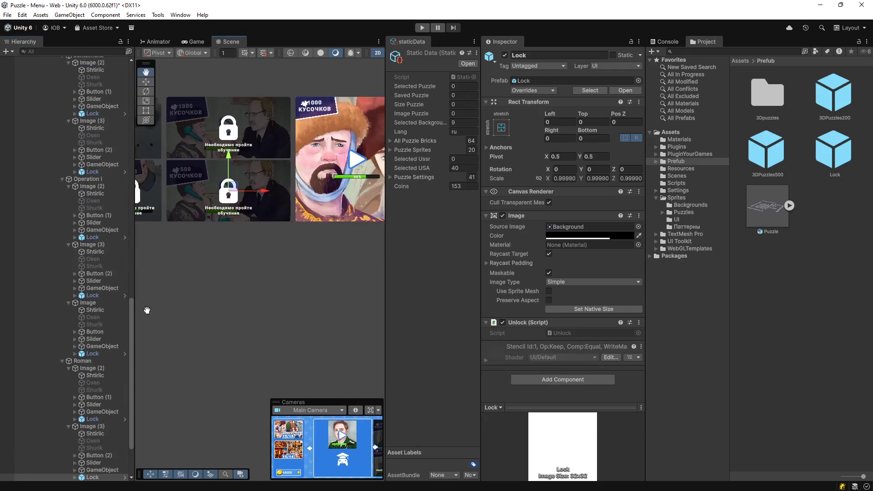
{"action": "left_click_drag", "start_coordinate": [825, 160], "coordinate": [89, 419]}
{"action": "scroll", "coordinate": [169, 307], "scroll_direction": "down", "scroll_amount": 2}
{"action": "mouse_move", "coordinate": [168, 307]}
{"action": "left_mouse_down"}
{"action": "mouse_move", "coordinate": [287, 294]}
{"action": "mouse_move", "coordinate": [253, 277]}
{"action": "mouse_move", "coordinate": [273, 271]}
{"action": "left_mouse_up"}
{"action": "double_click", "coordinate": [844, 145]}
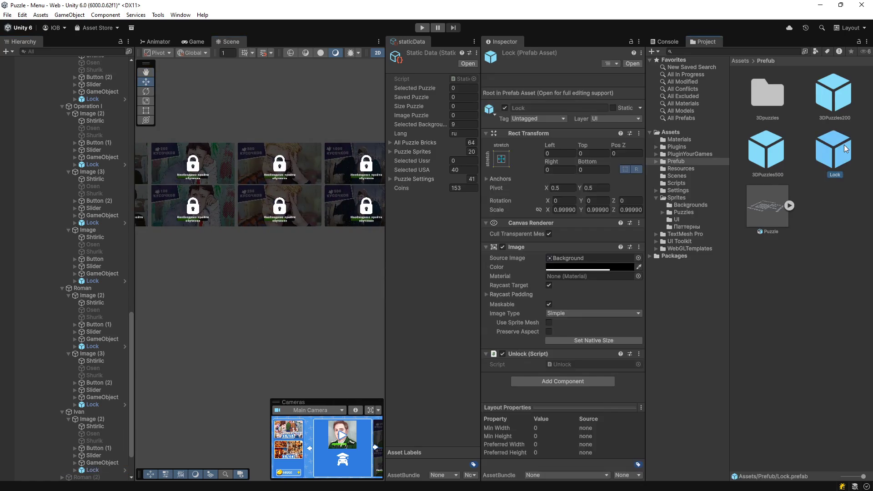
Step: Replace the lock label's Russian tutorial message with COST
{"action": "left_click", "coordinate": [55, 86]}
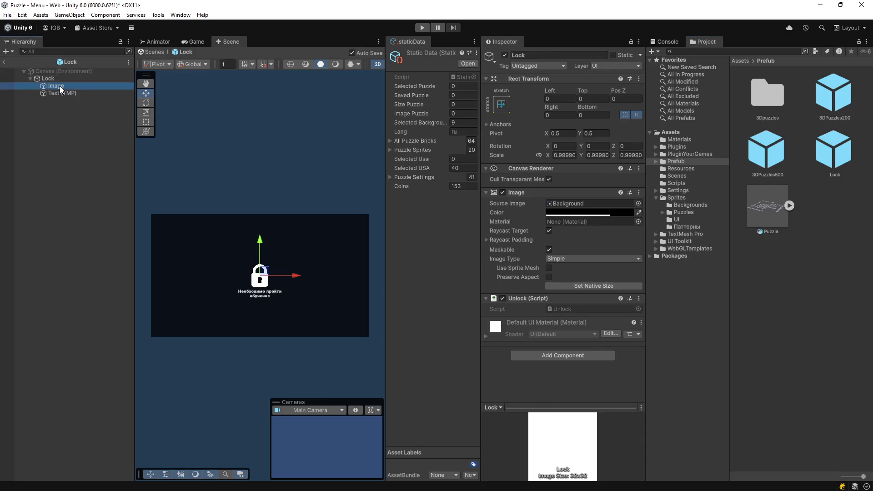
{"action": "left_click", "coordinate": [61, 93]}
{"action": "scroll", "coordinate": [274, 254], "scroll_direction": "up", "scroll_amount": 2}
{"action": "scroll", "coordinate": [275, 254], "scroll_direction": "up", "scroll_amount": 2}
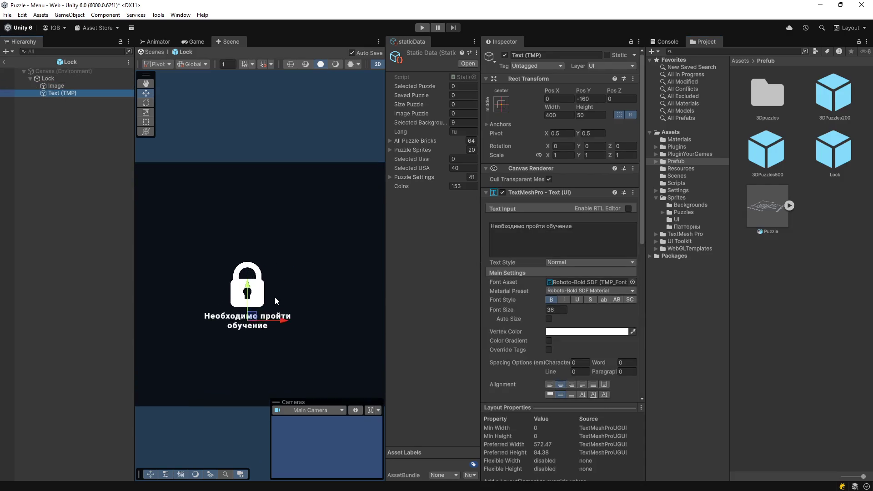
{"action": "left_click", "coordinate": [580, 226]}
{"action": "left_click_drag", "start_coordinate": [579, 227], "coordinate": [447, 224]}
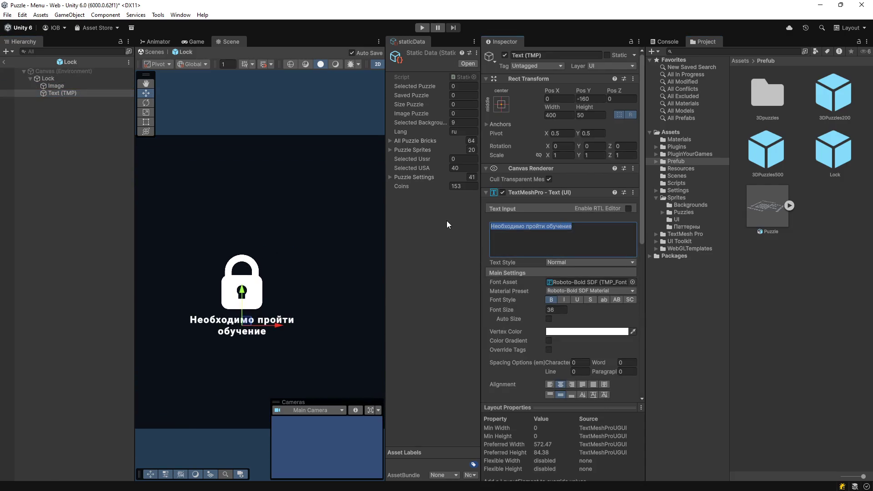
{"action": "type", "text": "COST"}
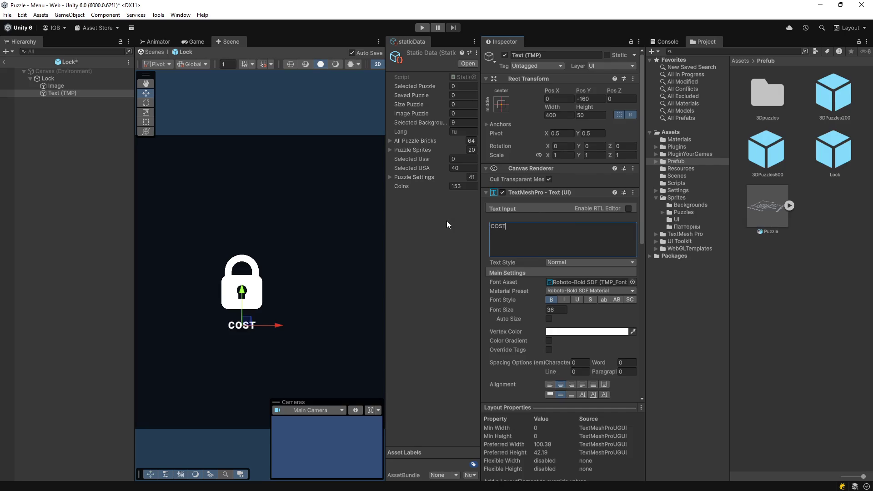
Step: Set the label's Vertex Color to yellow
{"action": "left_click", "coordinate": [592, 331]}
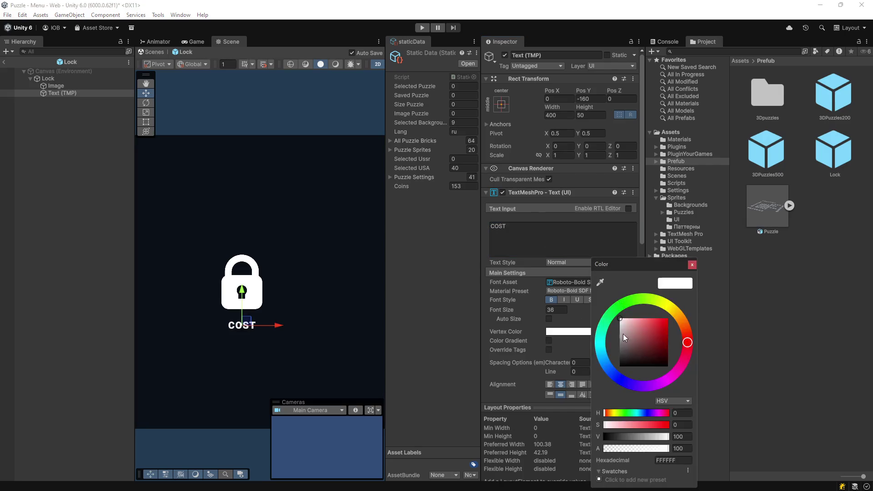
{"action": "left_click", "coordinate": [675, 311]}
{"action": "left_click", "coordinate": [651, 322]}
{"action": "left_click", "coordinate": [665, 320]}
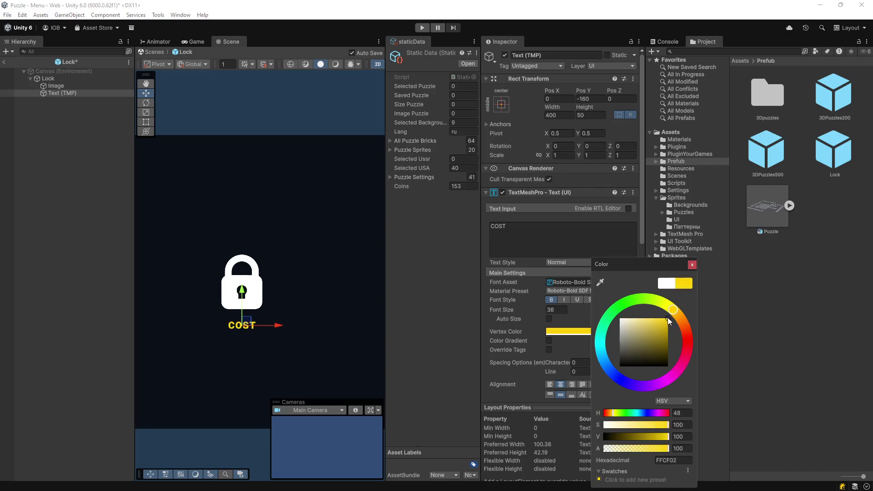
{"action": "left_click", "coordinate": [692, 265]}
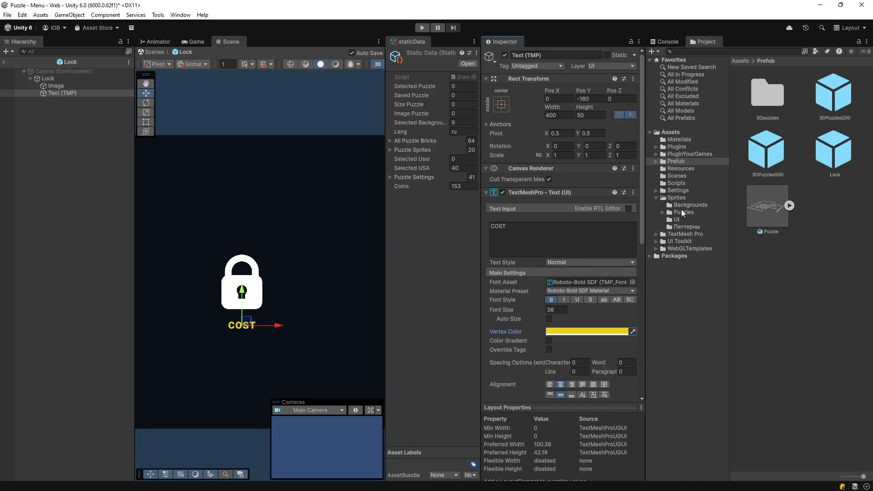
Step: Show the Sprites folder contents in the Project window
{"action": "left_click", "coordinate": [676, 184]}
{"action": "left_click", "coordinate": [677, 179]}
{"action": "left_click", "coordinate": [677, 197]}
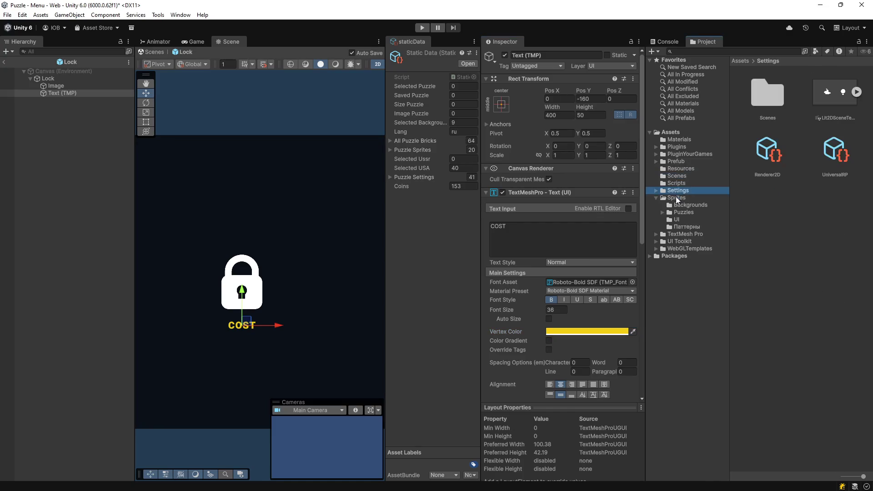
{"action": "scroll", "coordinate": [759, 372], "scroll_direction": "down", "scroll_amount": 3}
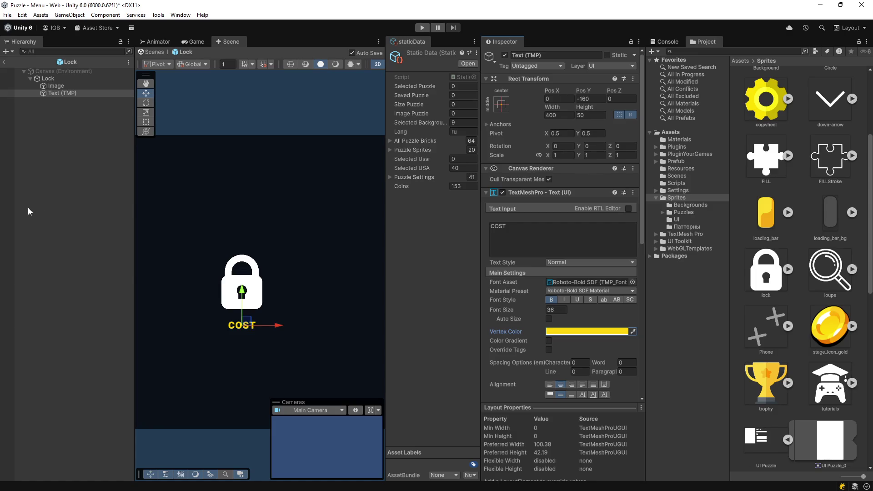
Step: Duplicate the padlock Image, give the copy the stage_icon_gold sprite, and nest it under Text (TMP)
{"action": "left_click", "coordinate": [57, 86]}
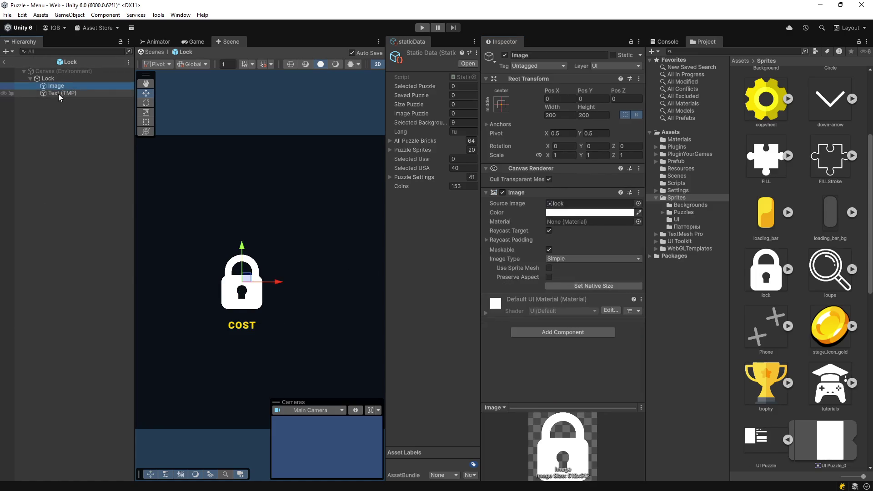
{"action": "key", "text": "ctrl+d"}
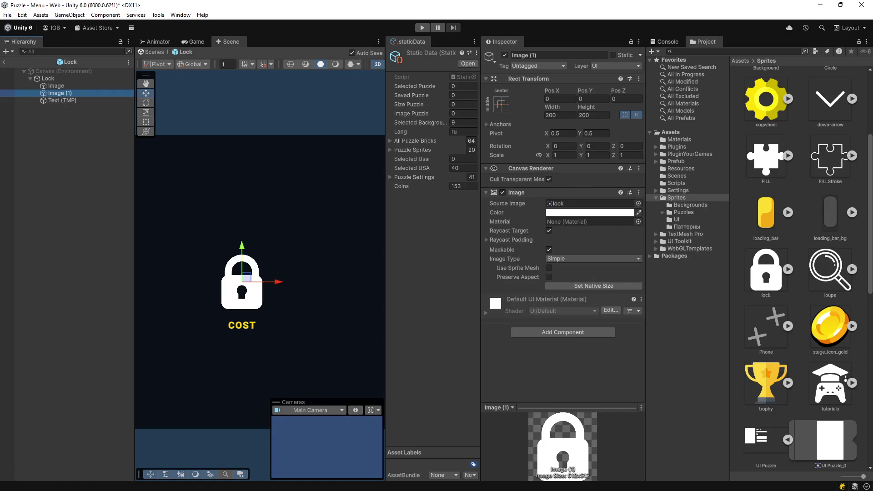
{"action": "left_click_drag", "start_coordinate": [59, 94], "coordinate": [577, 206]}
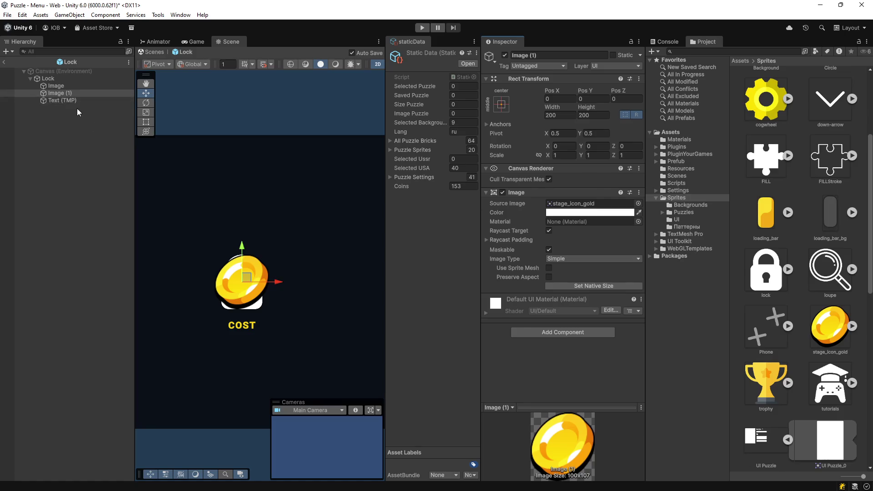
{"action": "left_click_drag", "start_coordinate": [69, 94], "coordinate": [66, 101]}
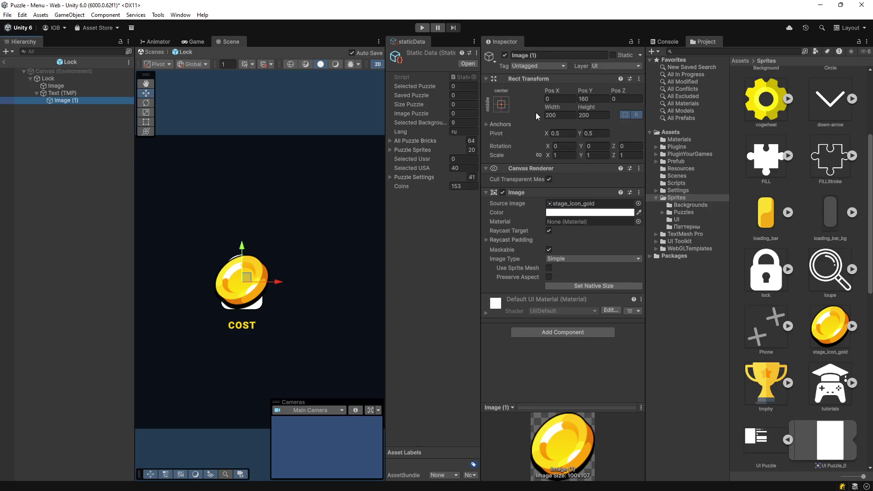
{"action": "left_click", "coordinate": [597, 99]}
Step: Size the coin image 50 by 50 at Pos Y 0, placed left of the label
{"action": "type", "text": "0"}
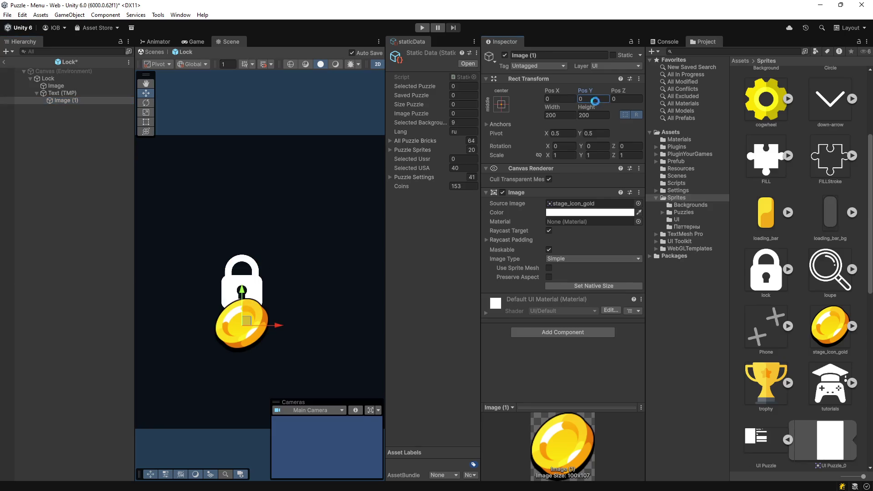
{"action": "mouse_move", "coordinate": [275, 323]}
{"action": "left_mouse_down"}
{"action": "mouse_move", "coordinate": [199, 327]}
{"action": "mouse_move", "coordinate": [292, 327]}
{"action": "left_mouse_up"}
{"action": "left_click", "coordinate": [69, 92]}
{"action": "left_click", "coordinate": [66, 100]}
{"action": "left_click", "coordinate": [552, 115]}
{"action": "type", "text": "50"}
{"action": "left_click", "coordinate": [591, 115]}
{"action": "type", "text": "50"}
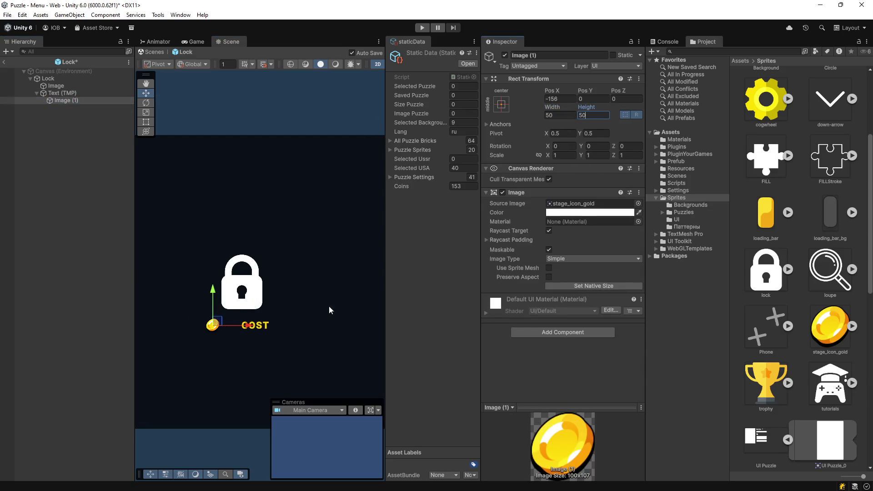
{"action": "left_click_drag", "start_coordinate": [240, 325], "coordinate": [286, 324]}
Step: Change the label text to 200 and enlarge its font size to about 52.22
{"action": "left_click", "coordinate": [63, 93]}
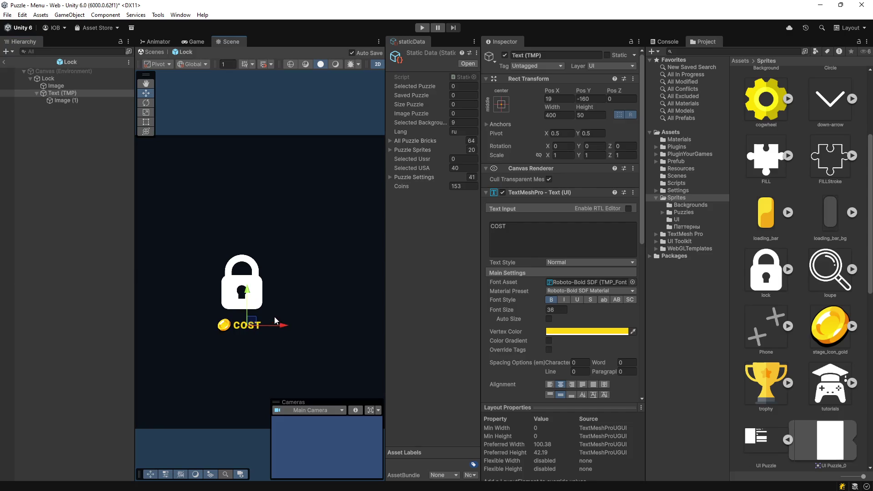
{"action": "double_click", "coordinate": [498, 226]}
{"action": "type", "text": "200"}
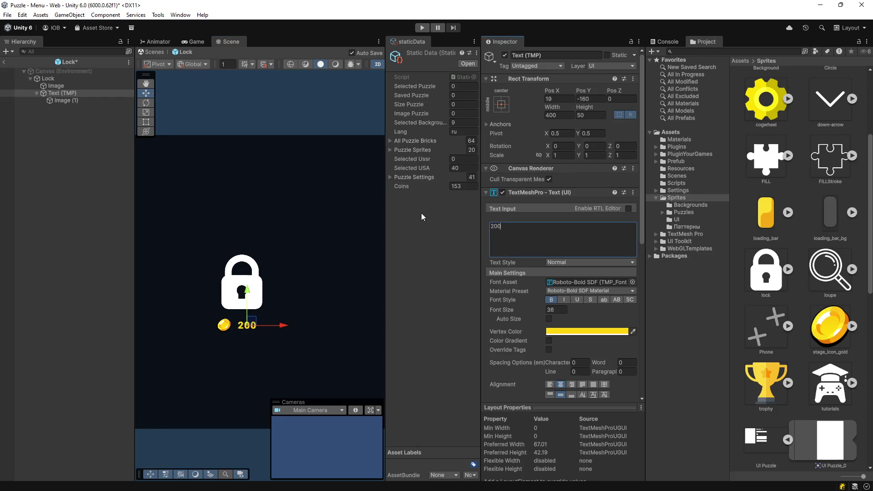
{"action": "left_click_drag", "start_coordinate": [514, 311], "coordinate": [757, 348]}
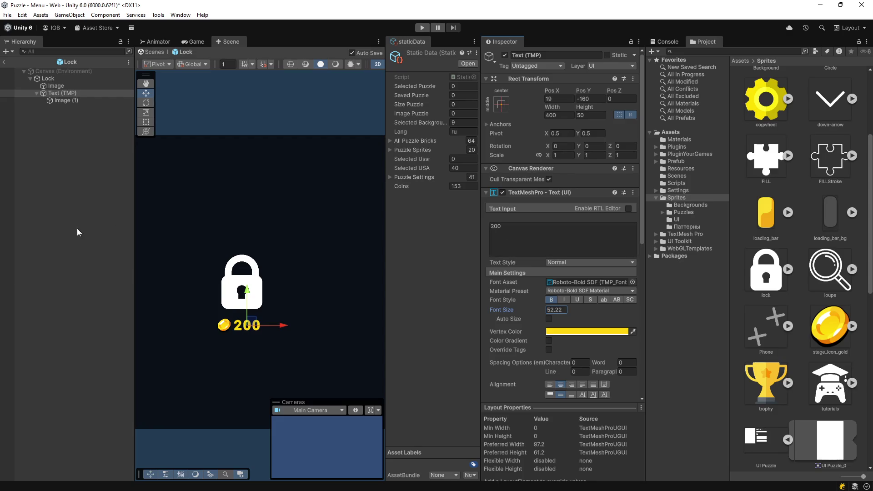
{"action": "left_click", "coordinate": [65, 101]}
{"action": "left_click", "coordinate": [62, 94]}
Step: Open the Unlock script in Visual Studio and start replacing the comment above Start
{"action": "left_click", "coordinate": [47, 78]}
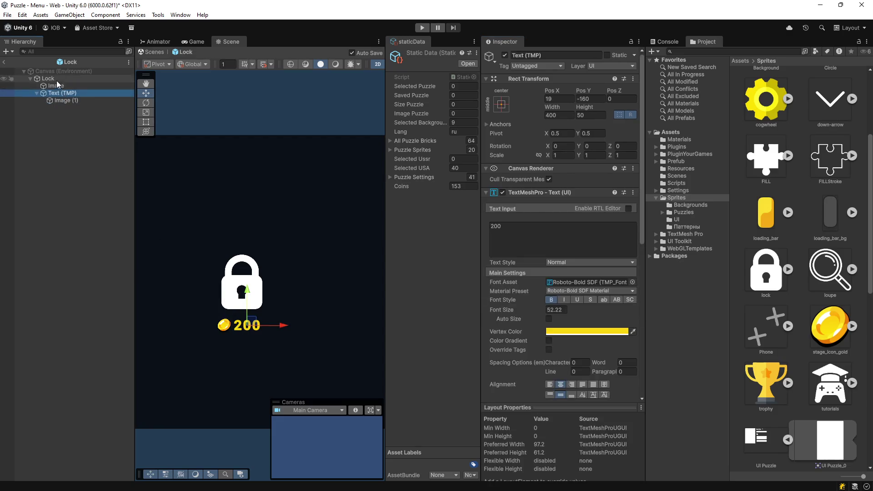
{"action": "double_click", "coordinate": [580, 309]}
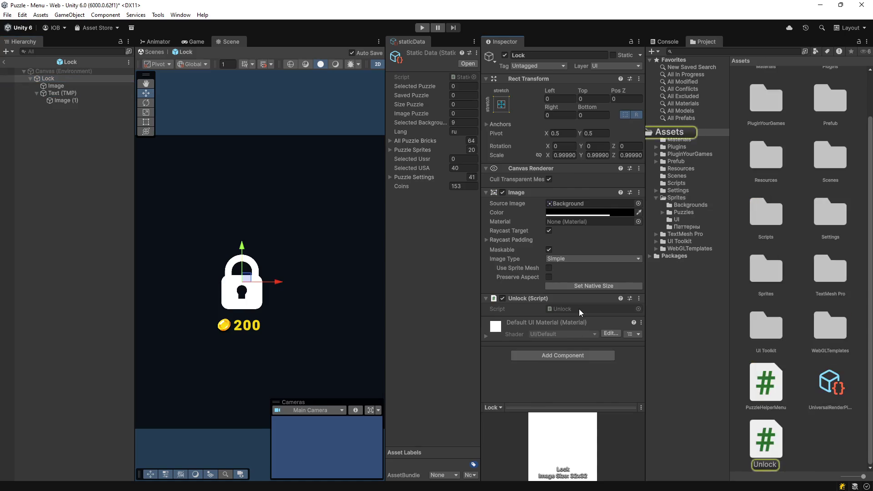
{"action": "left_click", "coordinate": [96, 124]}
{"action": "mouse_move", "coordinate": [96, 127]}
{"action": "left_mouse_down"}
{"action": "mouse_move", "coordinate": [446, 135]}
{"action": "mouse_move", "coordinate": [450, 113]}
{"action": "left_mouse_up"}
{"action": "type", "text": "tmp"}
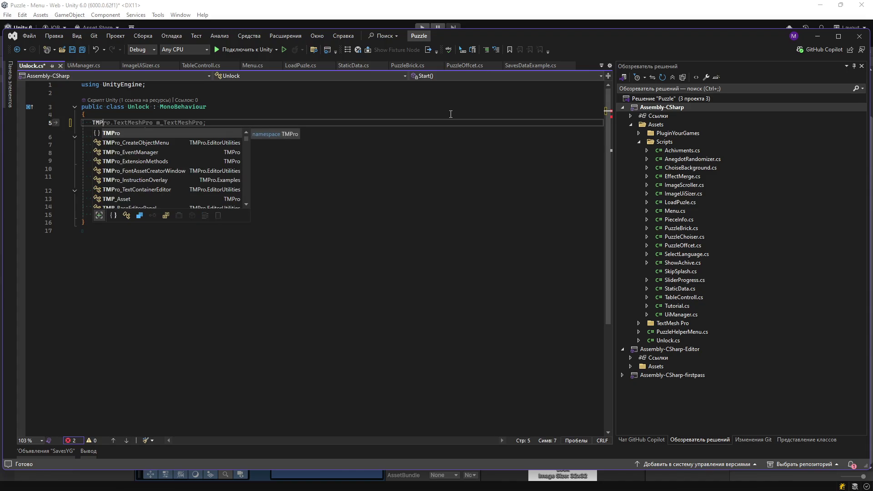
{"action": "type", "text": "_te"}
Step: Declare 'public TMP_Text costText;' in Unlock.cs, importing TMPro, and save the file
{"action": "key", "text": "Tab"}
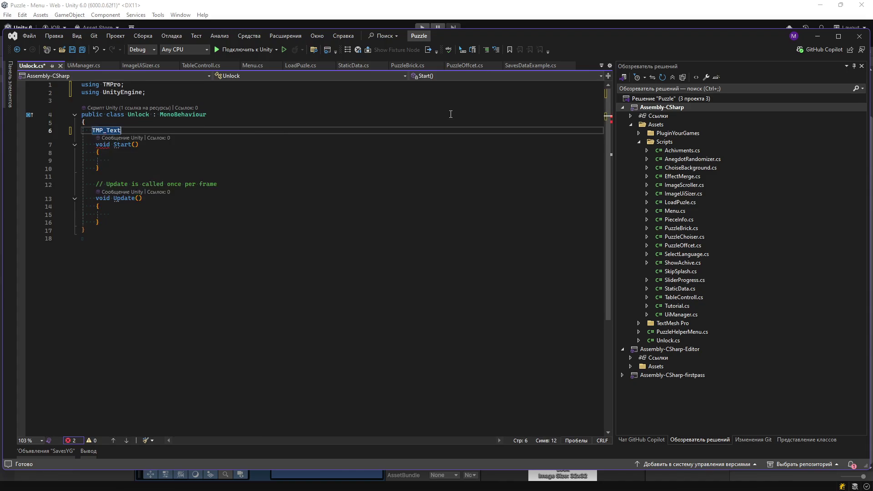
{"action": "type", "text": "costText;"}
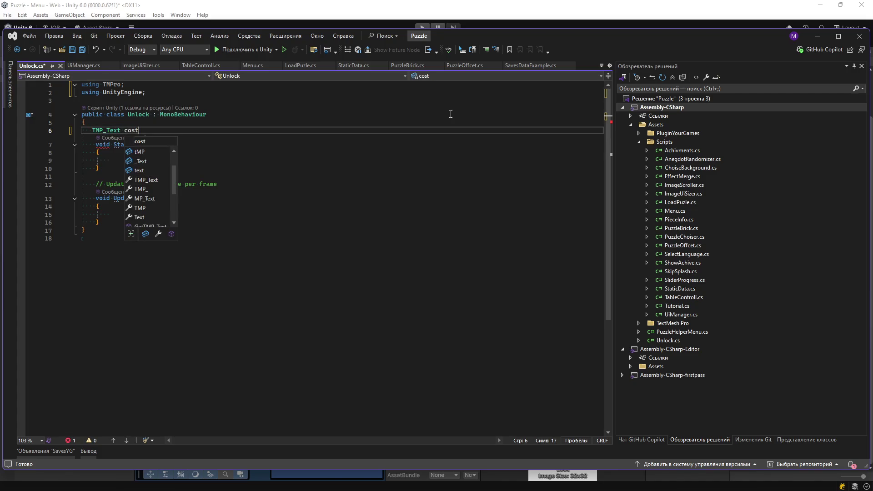
{"action": "key", "text": "Home"}
{"action": "type", "text": "p"}
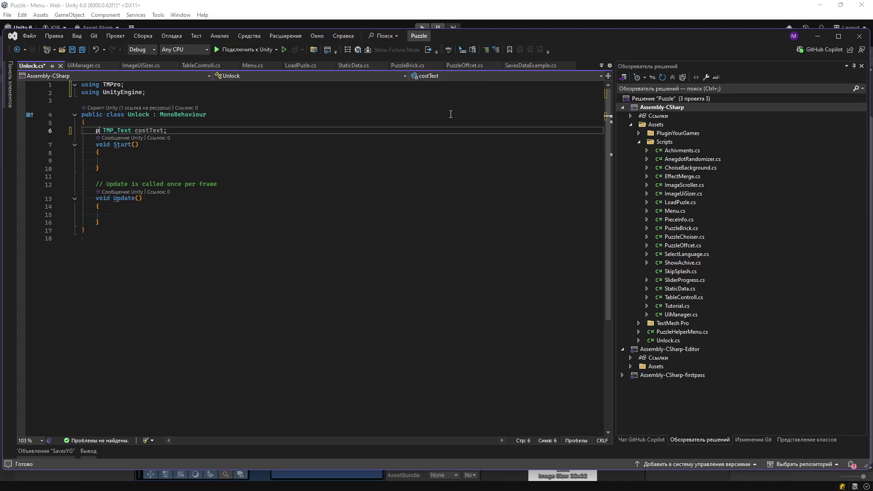
{"action": "type", "text": "ublic"}
{"action": "key", "text": "Tab"}
{"action": "key", "text": "ctrl+s"}
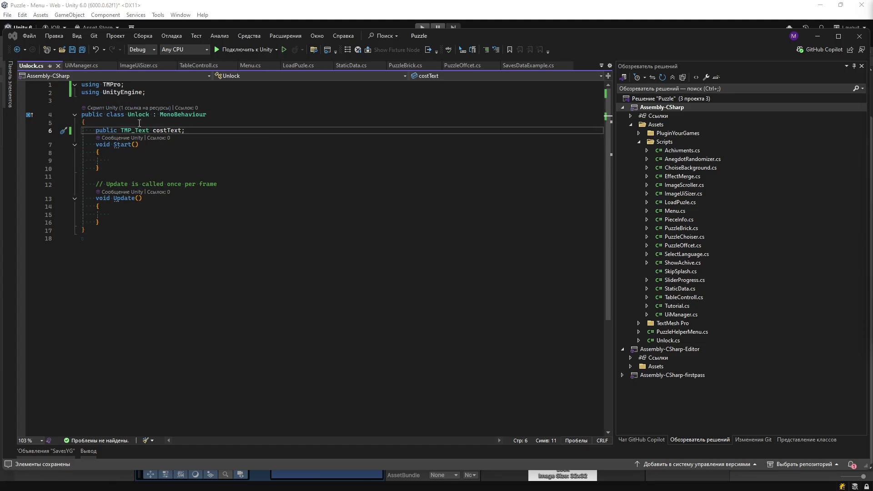
{"action": "left_click", "coordinate": [216, 131]}
Step: Declare a public int cost field below costText in Unlock.cs and save
{"action": "key", "text": "Return"}
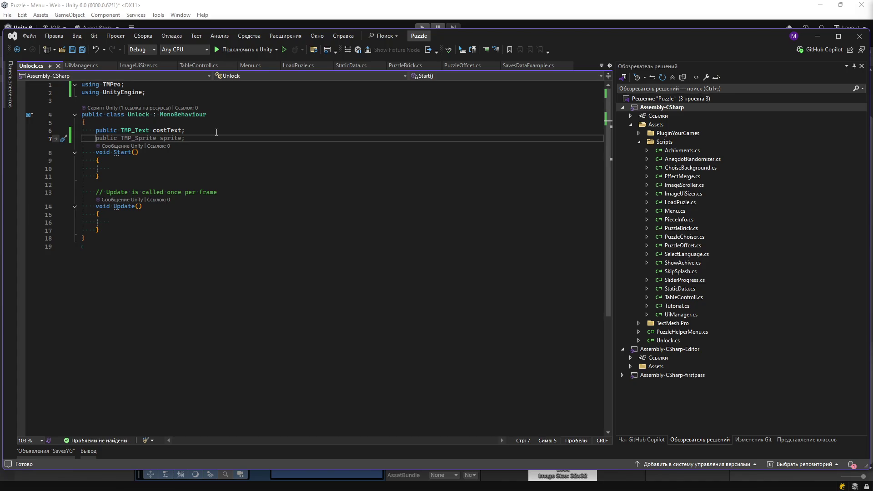
{"action": "type", "text": "publicn"}
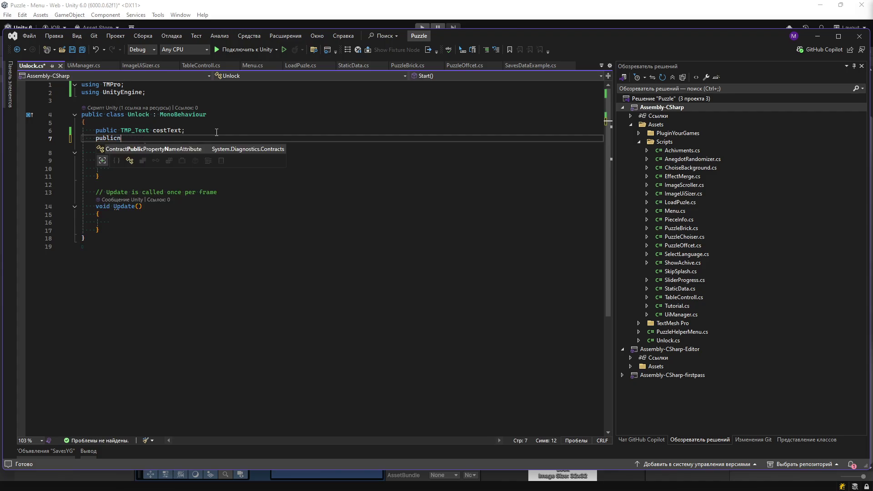
{"action": "key", "text": "BackSpace"}
{"action": "type", "text": "int "}
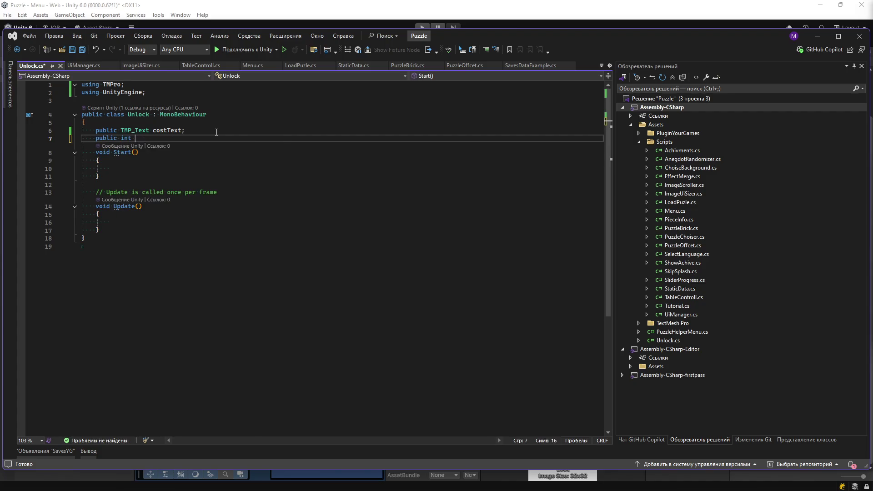
{"action": "type", "text": "cost;"}
{"action": "key", "text": "ctrl+s"}
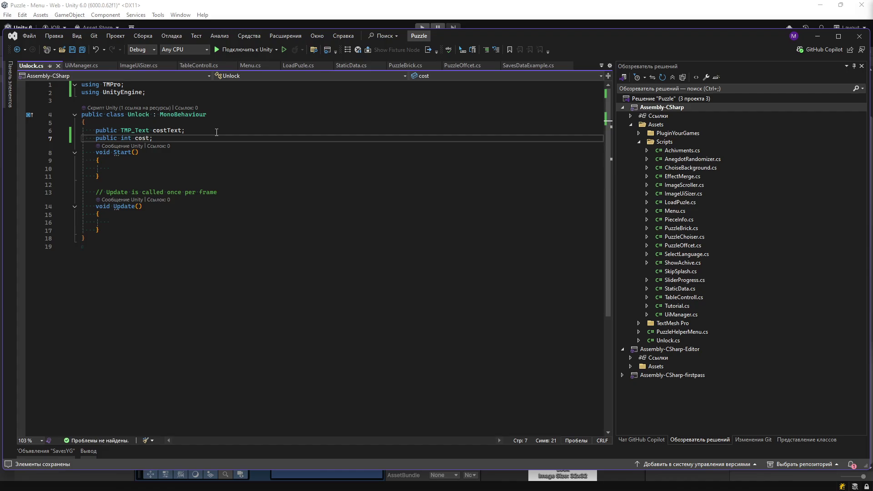
Step: Add costText.text = cost.ToString(); inside Start() and save the script
{"action": "left_click", "coordinate": [167, 131]}
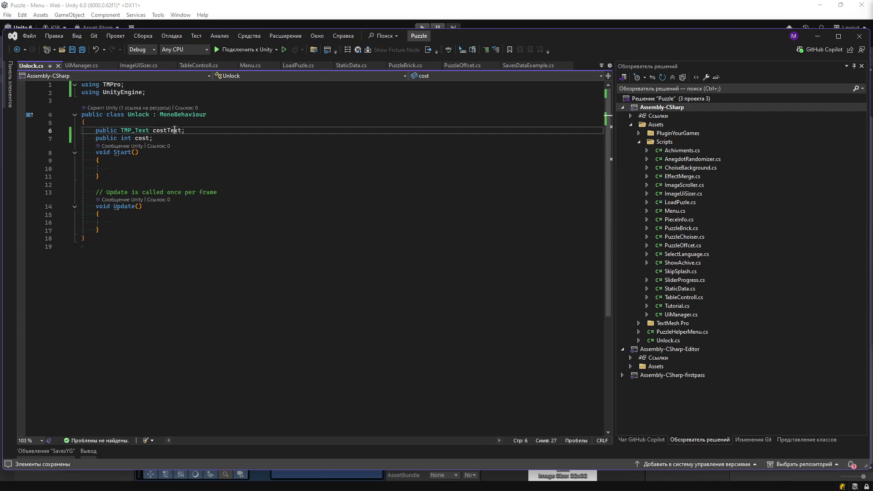
{"action": "left_click", "coordinate": [138, 170]}
{"action": "type", "text": "costText."}
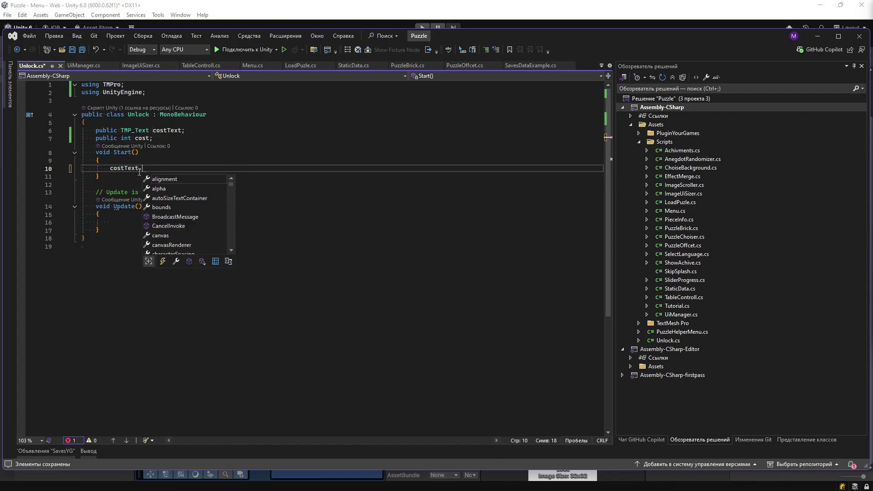
{"action": "type", "text": "text = cost.ToString();"}
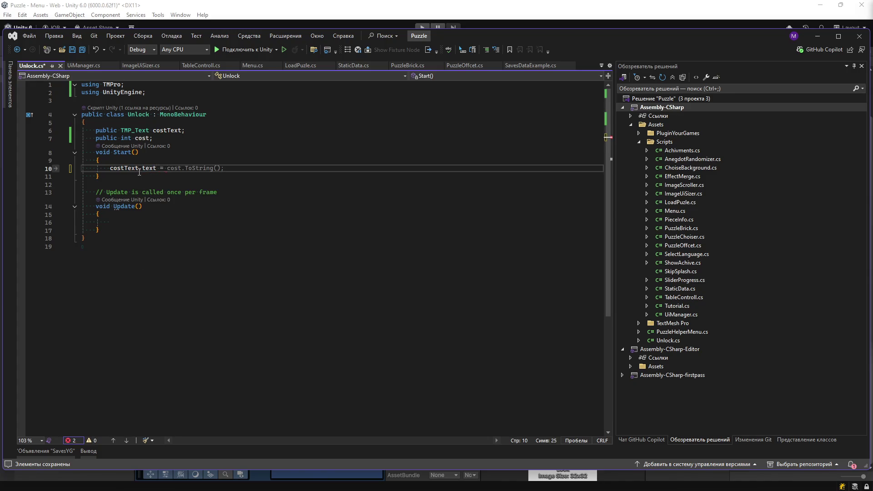
{"action": "key", "text": "ctrl+s"}
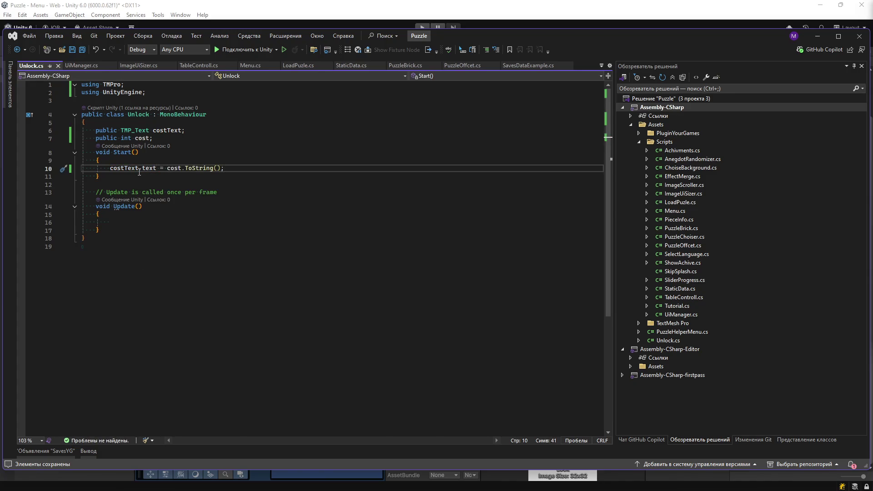
{"action": "left_click_drag", "start_coordinate": [103, 179], "coordinate": [124, 232]}
Step: Replace the Update() method with a new public void Unlcok() method body
{"action": "key", "text": "Delete"}
{"action": "key", "text": "Return"}
{"action": "key", "text": "Return"}
{"action": "type", "text": "unlock"}
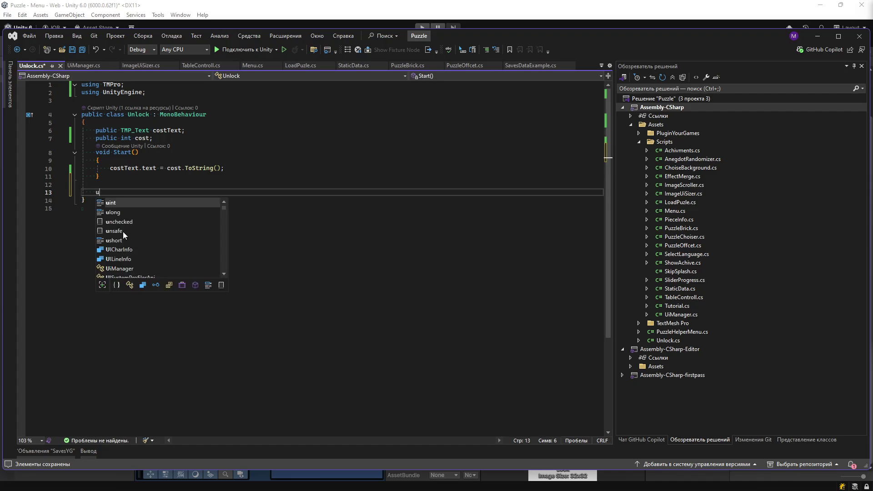
{"action": "key", "text": "BackSpace"}
{"action": "key", "text": "BackSpace"}
{"action": "key", "text": "BackSpace"}
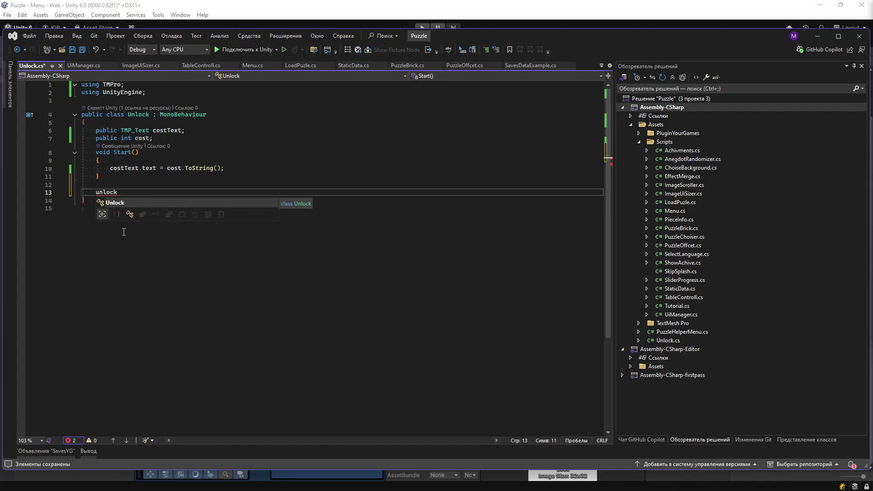
{"action": "type", "text": "pu"}
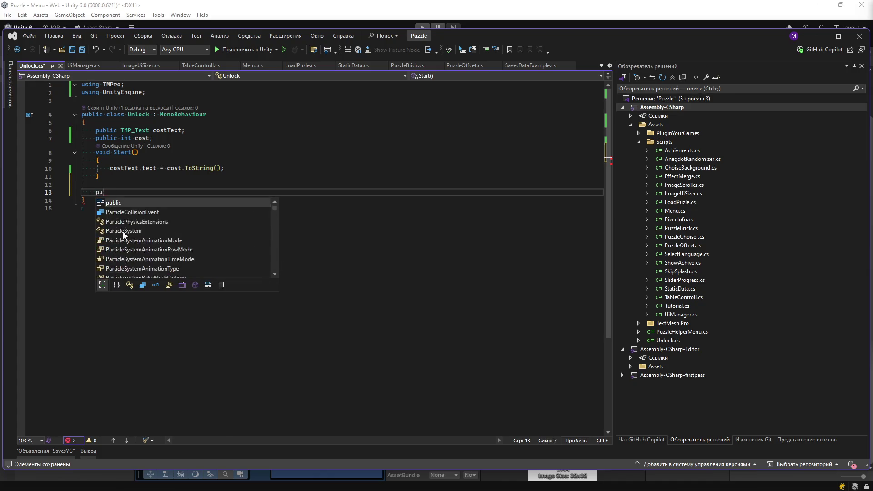
{"action": "type", "text": "blic void Unlcok"}
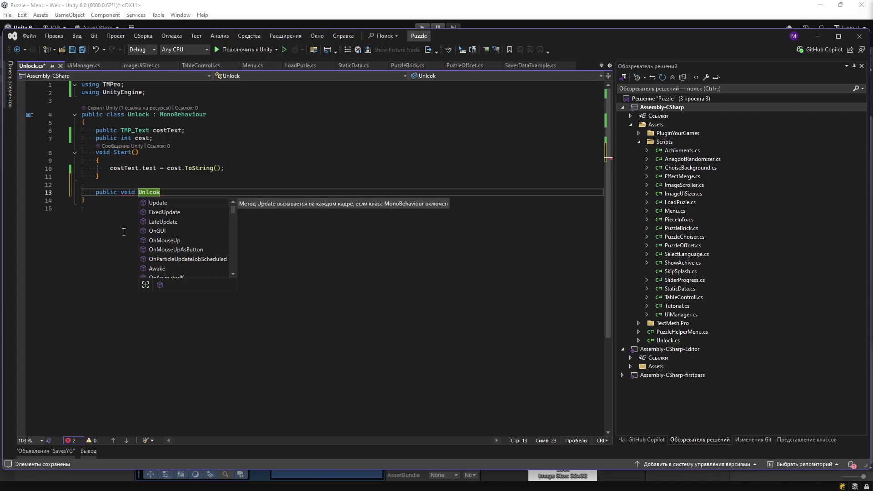
{"action": "type", "text": "(){"}
{"action": "key", "text": "Return"}
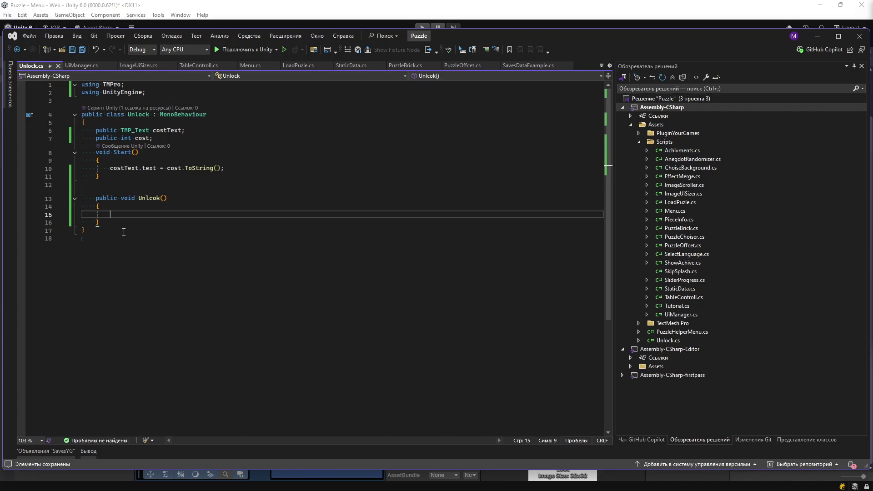
Step: Give Unlcok the parameter int _index, save the script, and return to Unity
{"action": "key", "text": "Up"}
{"action": "key", "text": "Up"}
{"action": "key", "text": "End"}
{"action": "key", "text": "Left"}
{"action": "type", "text": "int _"}
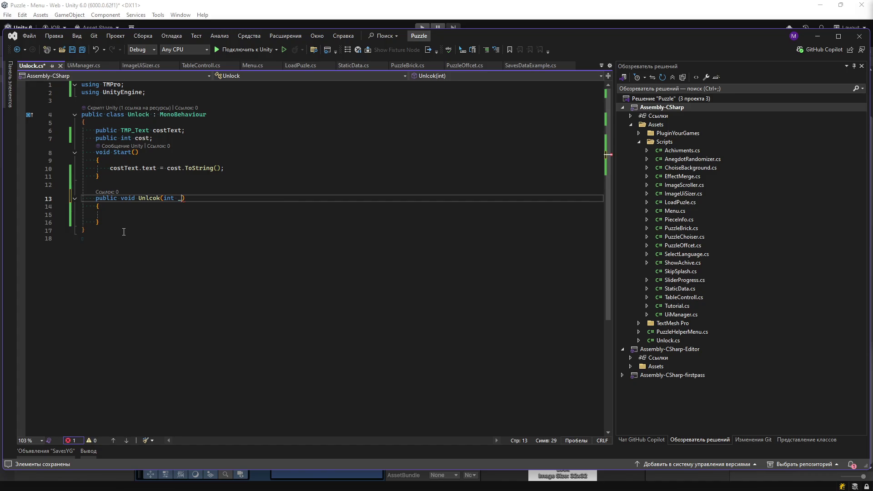
{"action": "type", "text": "idxe"}
{"action": "key", "text": "BackSpace"}
{"action": "key", "text": "BackSpace"}
{"action": "type", "text": "ex"}
{"action": "key", "text": "BackSpace"}
{"action": "key", "text": "BackSpace"}
{"action": "key", "text": "BackSpace"}
{"action": "type", "text": "nede"}
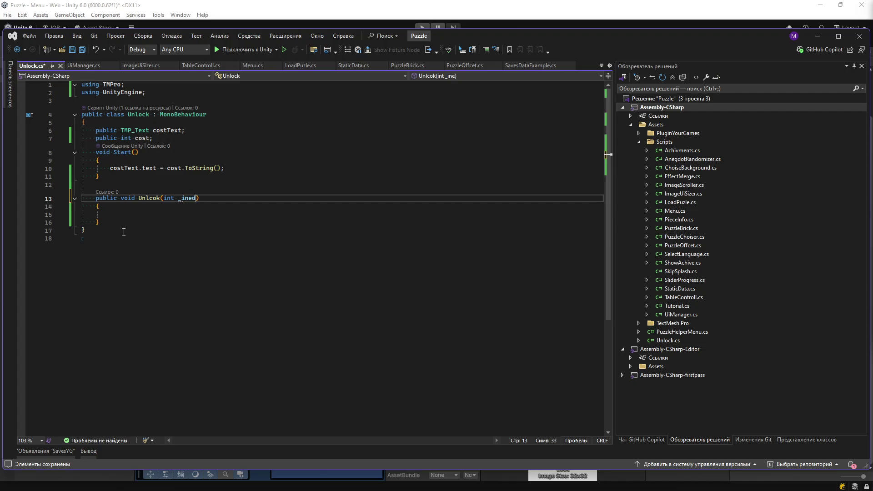
{"action": "type", "text": "x"}
{"action": "key", "text": "BackSpace"}
{"action": "key", "text": "BackSpace"}
{"action": "type", "text": "d"}
{"action": "key", "text": "Down"}
{"action": "key", "text": "Down"}
{"action": "key", "text": "ctrl+s"}
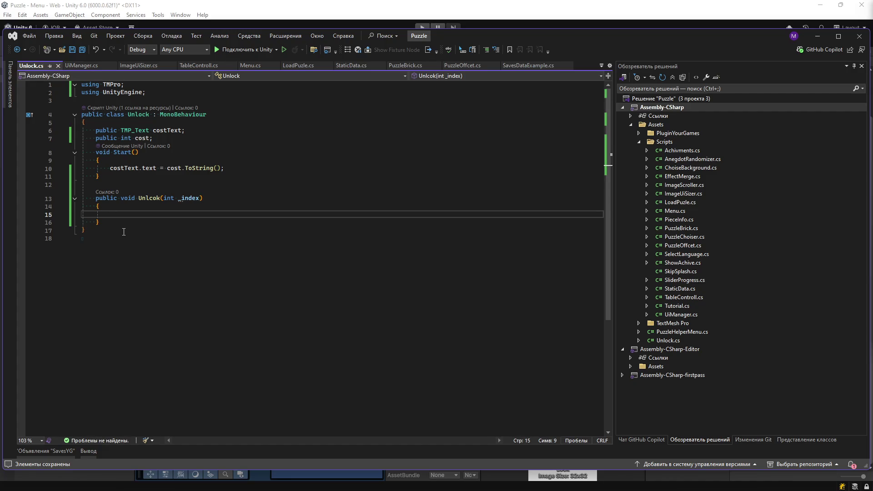
{"action": "key", "text": "alt+Tab"}
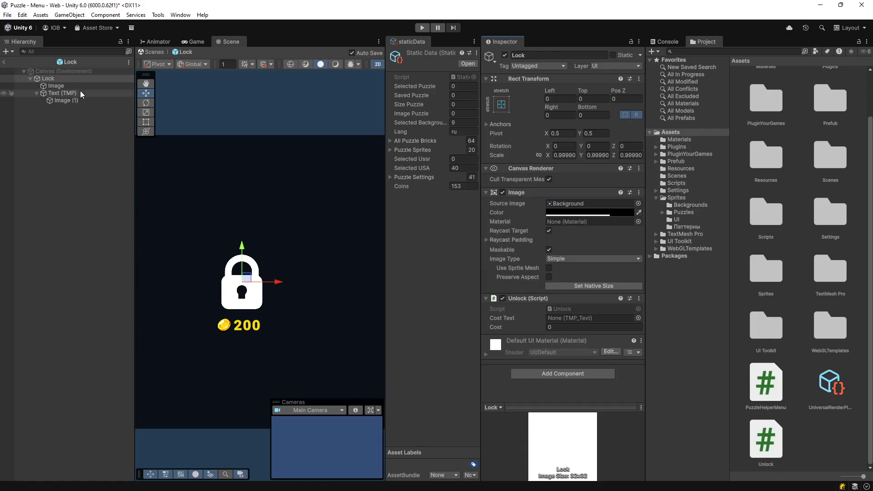
Step: Link Text (TMP) as the Unlock script's Cost Text, set Cost to 2000, and switch to the Game view
{"action": "mouse_move", "coordinate": [68, 94]}
{"action": "left_mouse_down"}
{"action": "mouse_move", "coordinate": [578, 298]}
{"action": "mouse_move", "coordinate": [555, 321]}
{"action": "left_mouse_up"}
{"action": "left_click", "coordinate": [554, 328]}
{"action": "type", "text": "2000"}
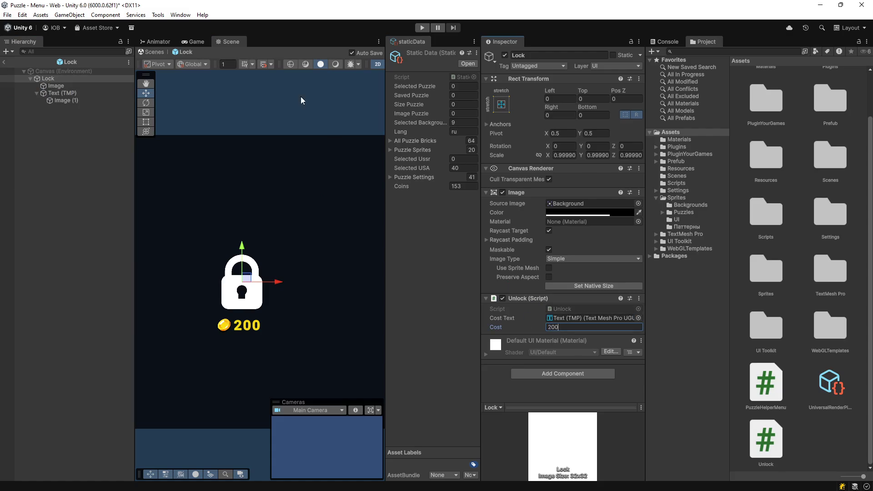
{"action": "left_click", "coordinate": [155, 53]}
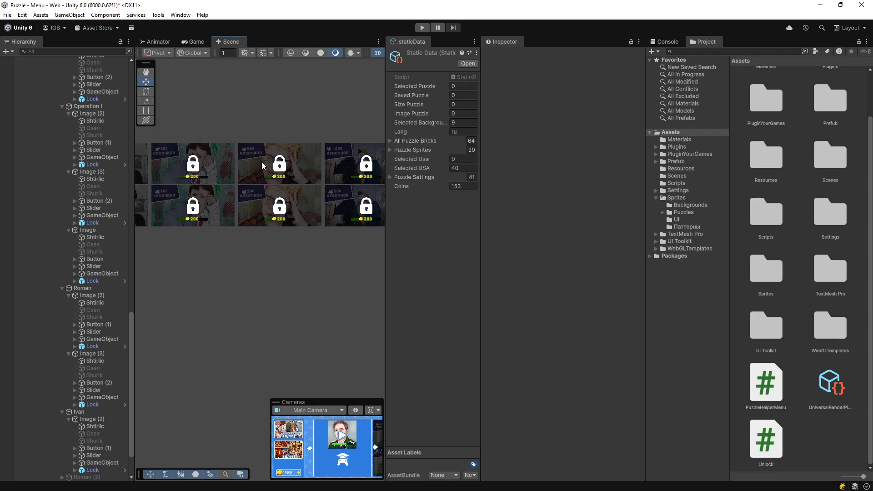
{"action": "left_click", "coordinate": [195, 42]}
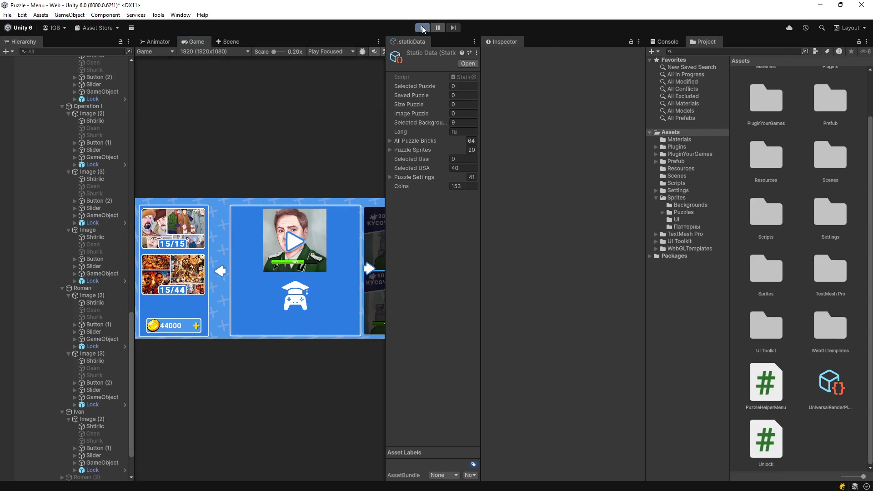
{"action": "left_click", "coordinate": [419, 28]}
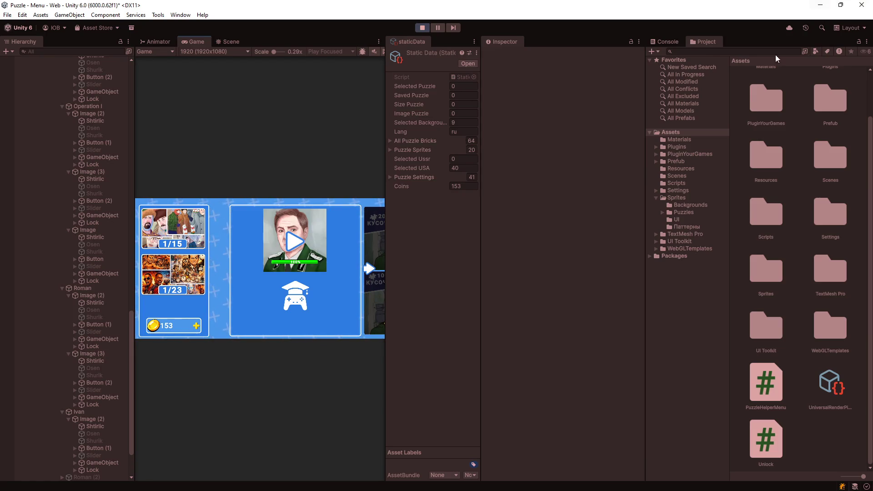
{"action": "scroll", "coordinate": [99, 140], "scroll_direction": "up", "scroll_amount": 10}
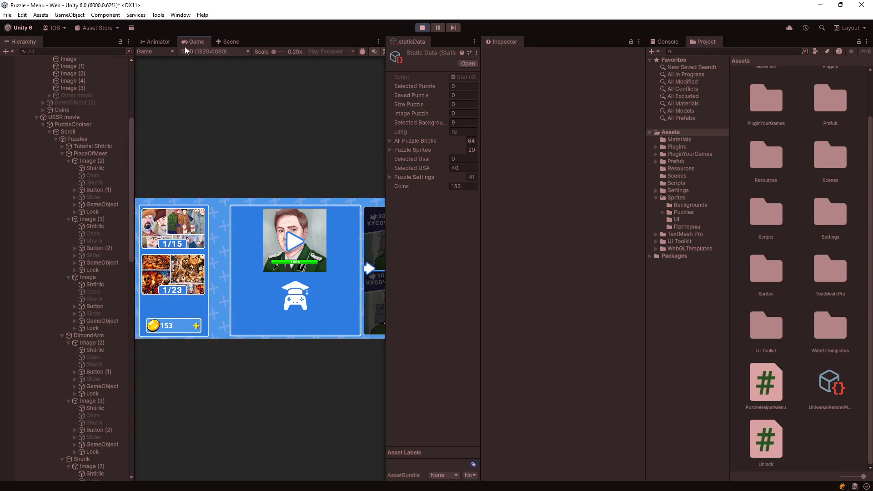
Step: Float the Game view in its own window and set its resolution to Free Aspect
{"action": "mouse_move", "coordinate": [197, 42]}
{"action": "left_mouse_down"}
{"action": "mouse_move", "coordinate": [239, 94]}
{"action": "mouse_move", "coordinate": [416, 191]}
{"action": "mouse_move", "coordinate": [301, 230]}
{"action": "mouse_move", "coordinate": [305, 247]}
{"action": "left_mouse_up"}
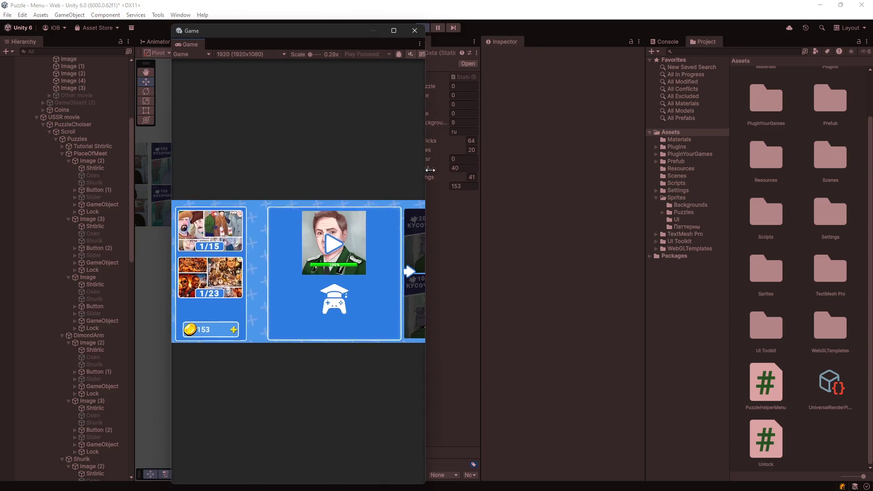
{"action": "left_click_drag", "start_coordinate": [421, 170], "coordinate": [628, 171]}
{"action": "left_click", "coordinate": [193, 54]}
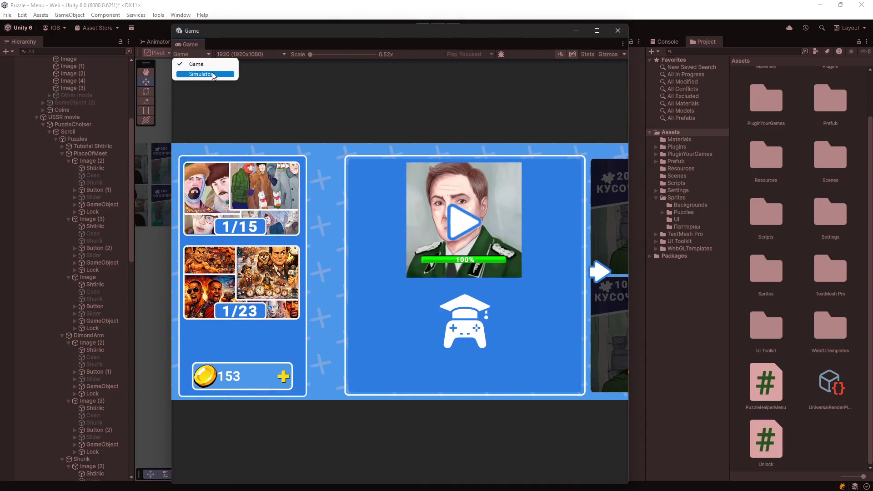
{"action": "left_click", "coordinate": [236, 54]}
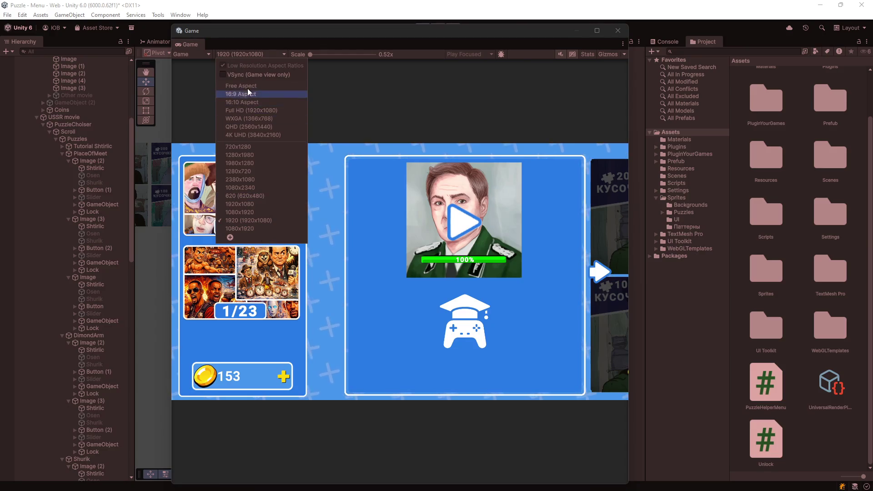
{"action": "left_click", "coordinate": [248, 86]}
Step: Resize and reposition the floating Game window into a wide layout and select Puzzles
{"action": "mouse_move", "coordinate": [634, 213]}
{"action": "left_mouse_down"}
{"action": "mouse_move", "coordinate": [770, 218]}
{"action": "mouse_move", "coordinate": [737, 220]}
{"action": "left_mouse_up"}
{"action": "left_click_drag", "start_coordinate": [789, 215], "coordinate": [841, 216]}
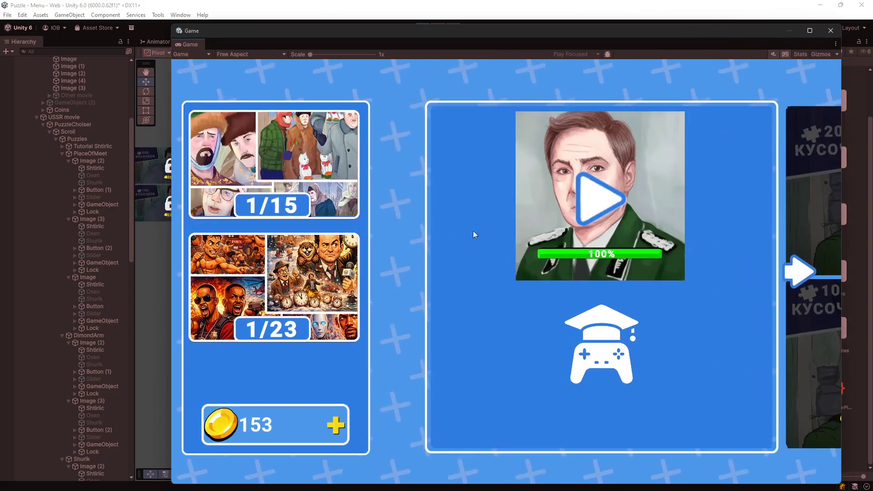
{"action": "left_click_drag", "start_coordinate": [356, 27], "coordinate": [368, 282]}
{"action": "mouse_move", "coordinate": [421, 291]}
{"action": "left_mouse_down"}
{"action": "mouse_move", "coordinate": [364, 127]}
{"action": "mouse_move", "coordinate": [355, 126]}
{"action": "left_mouse_up"}
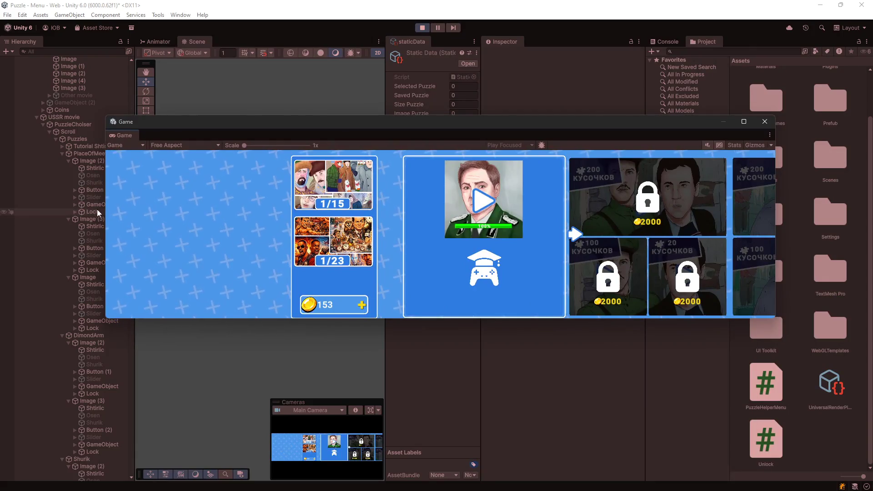
{"action": "mouse_move", "coordinate": [96, 210]}
{"action": "left_mouse_down"}
{"action": "mouse_move", "coordinate": [248, 214]}
{"action": "mouse_move", "coordinate": [128, 209]}
{"action": "left_mouse_up"}
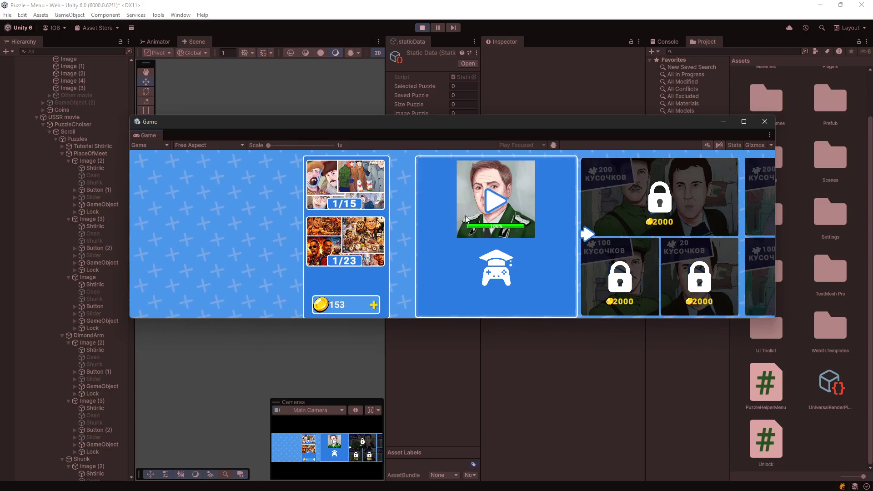
{"action": "left_click", "coordinate": [83, 142]}
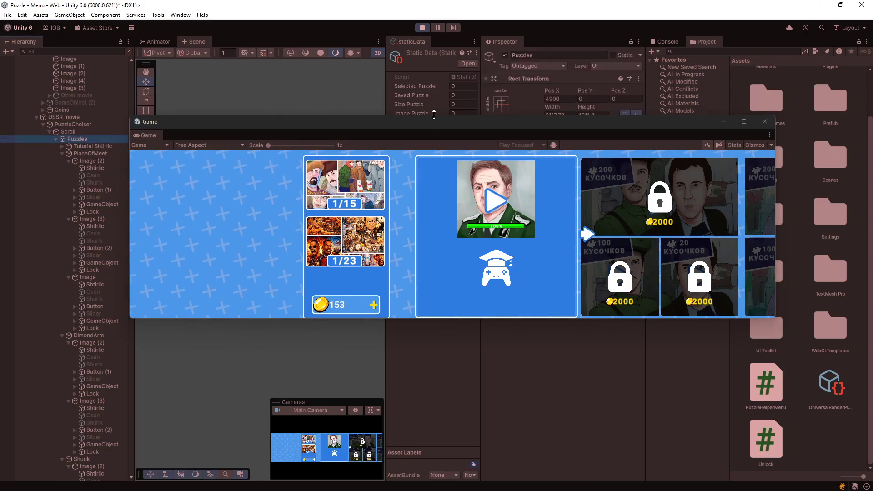
{"action": "left_click_drag", "start_coordinate": [483, 119], "coordinate": [497, 265]}
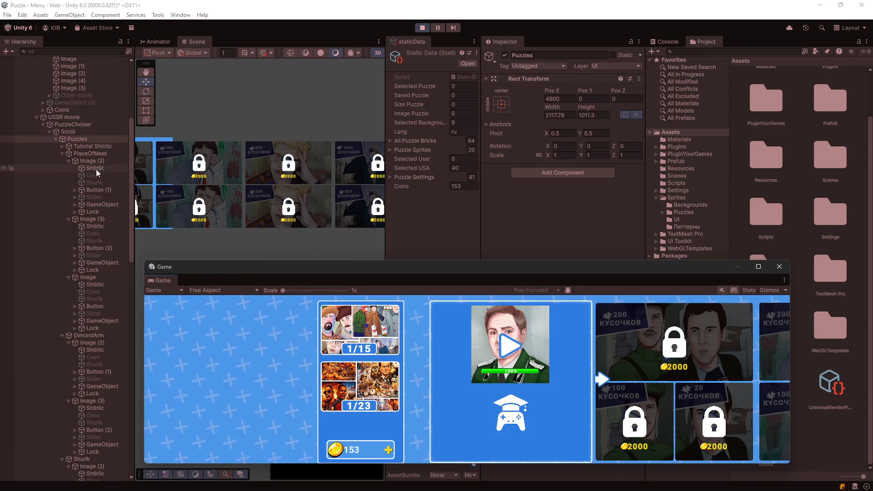